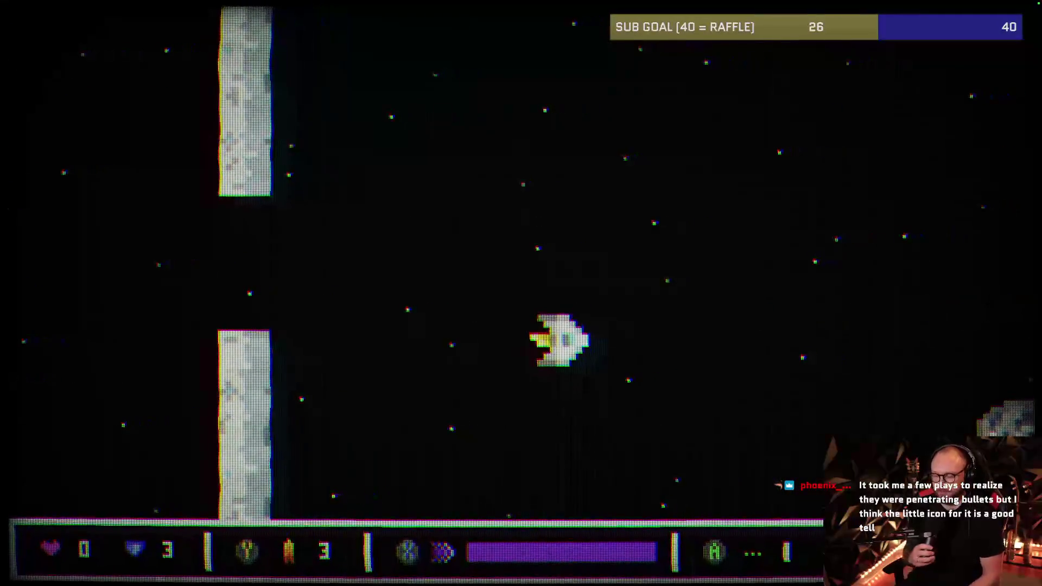
- Fly through the opening tunnel, launching a missile and firing at the obstacles ahead
{"action": "key", "text": "Down"}
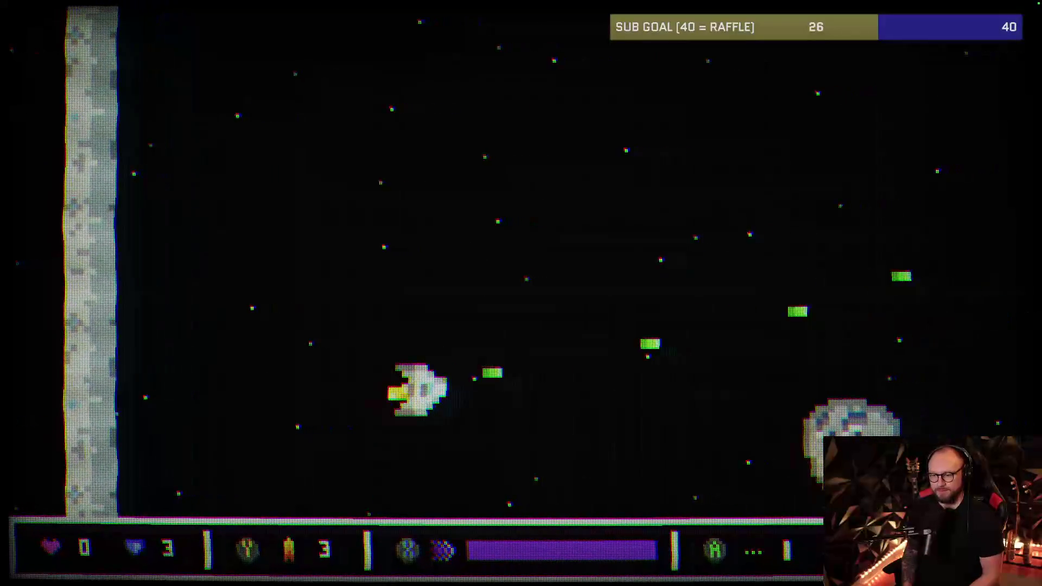
{"action": "key", "text": "Left"}
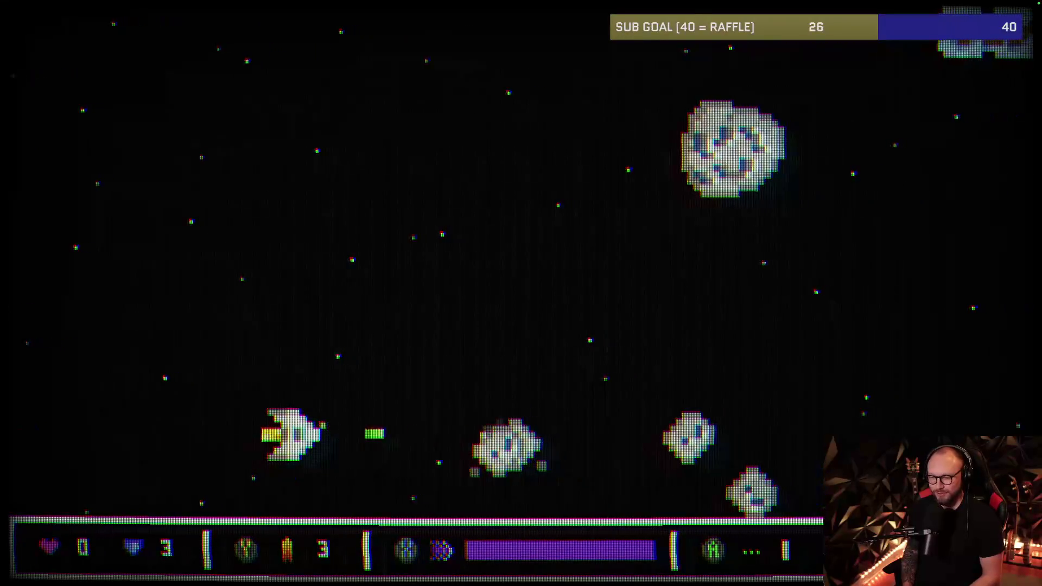
{"action": "key", "text": "Up"}
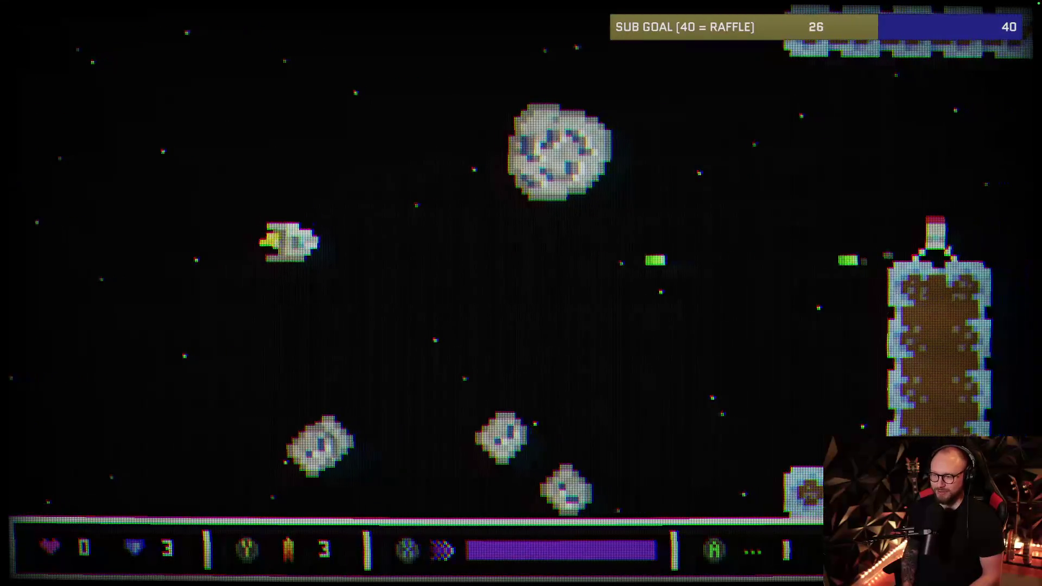
{"action": "key", "text": "x"}
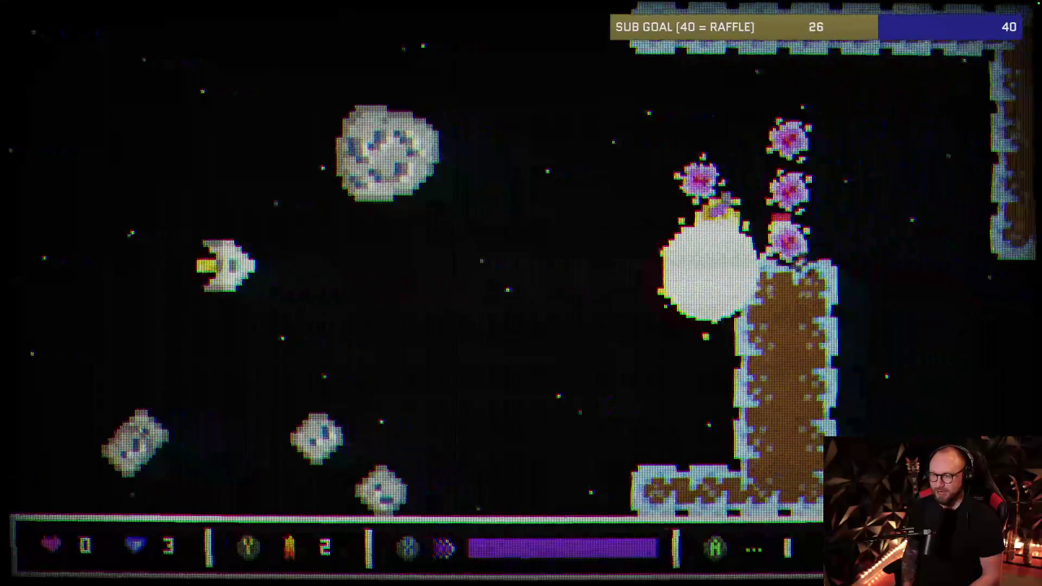
{"action": "key", "text": "space"}
{"action": "key", "text": "Down"}
- Weave the ship past the mines, dropping low and then climbing back up
{"action": "key", "text": "Left"}
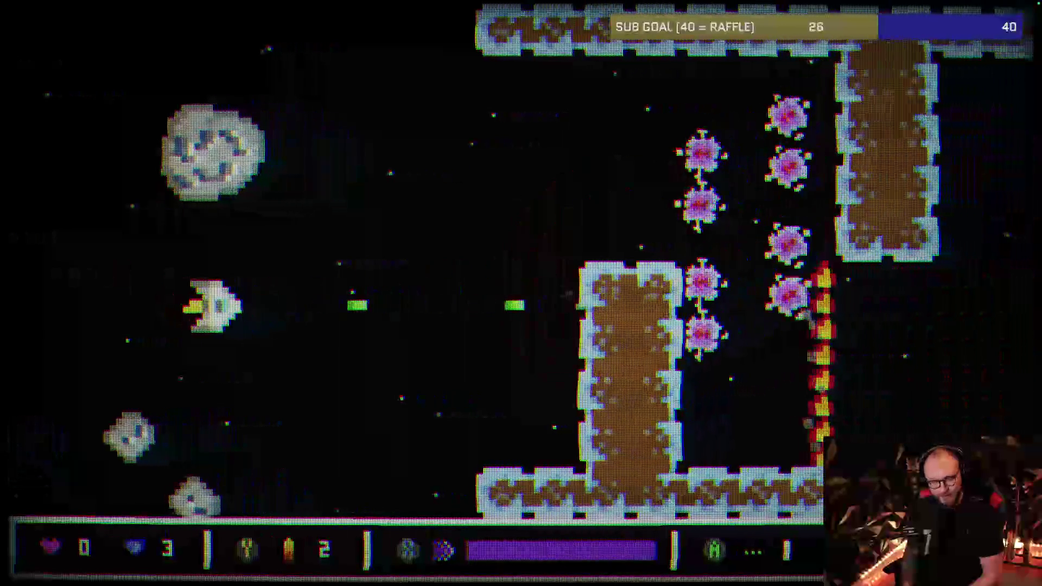
{"action": "key", "text": "Down"}
{"action": "key", "text": "Right"}
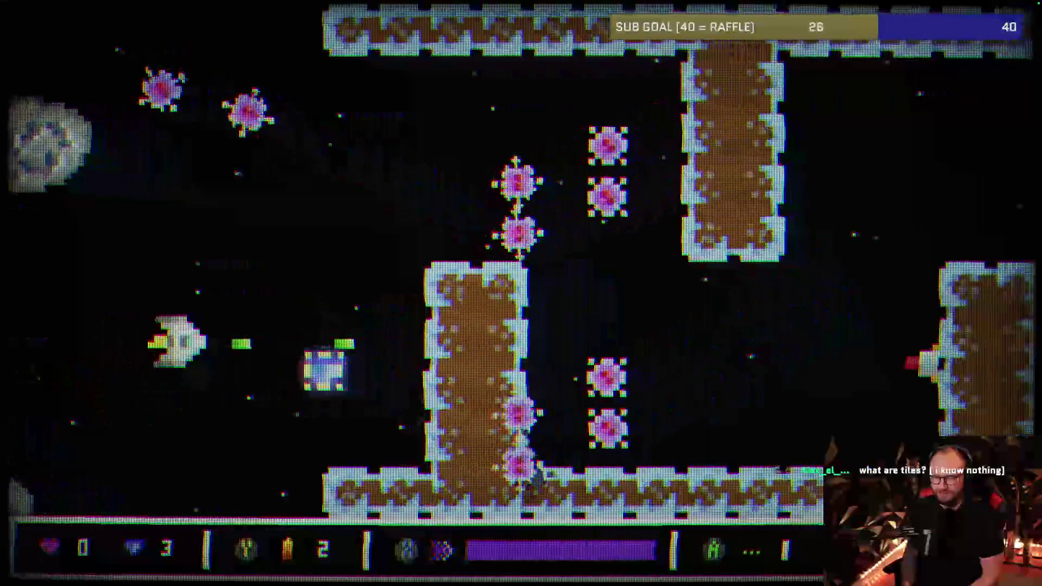
{"action": "key", "text": "Left"}
{"action": "key", "text": "Up"}
{"action": "key", "text": "Right"}
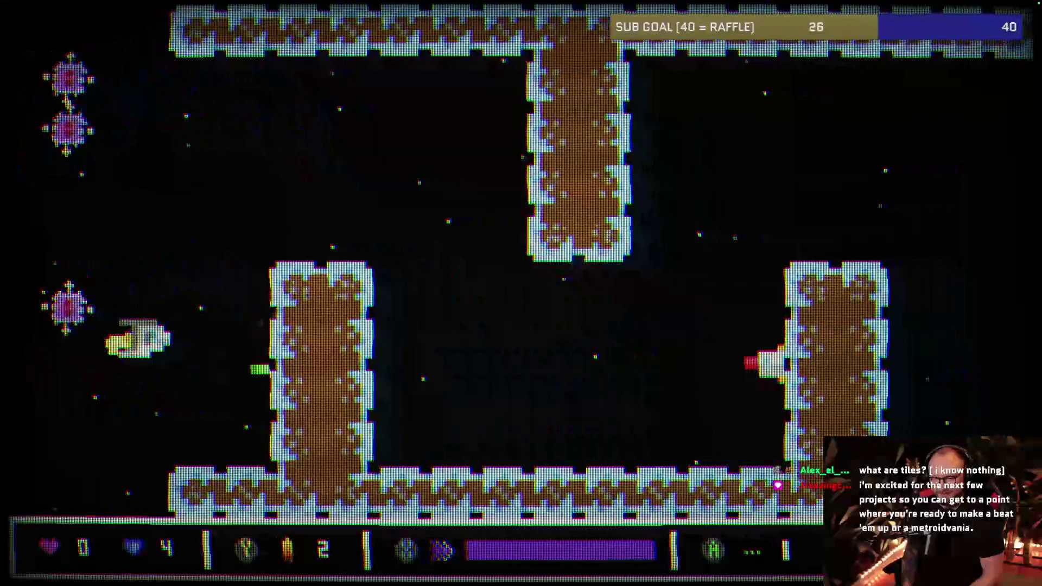
{"action": "key", "text": "Up"}
{"action": "key", "text": "Left"}
- Steer the ship under the hanging wall and on toward the right
{"action": "key", "text": "Right"}
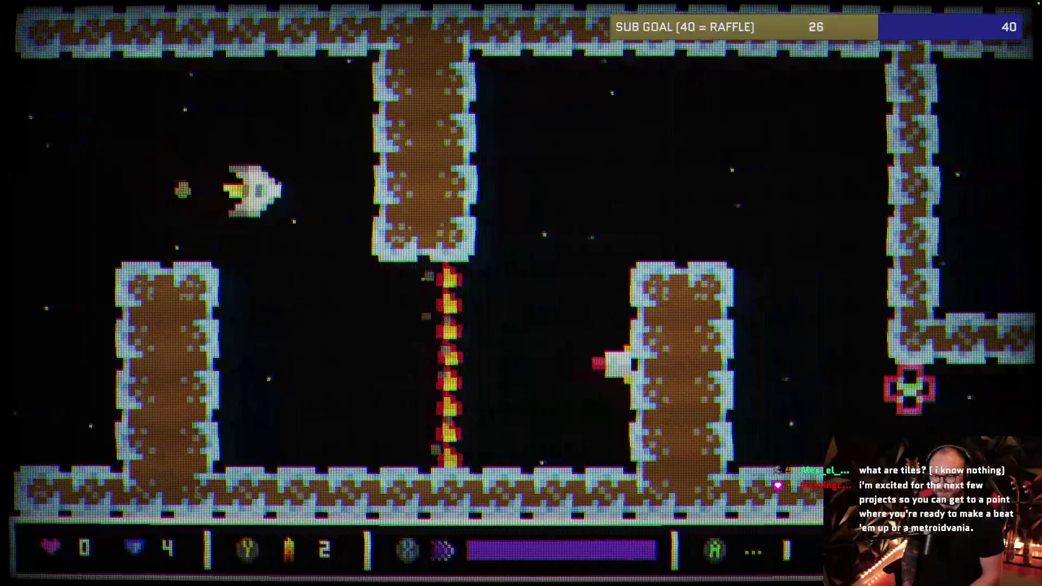
{"action": "key", "text": "Left"}
{"action": "key", "text": "Down"}
{"action": "key", "text": "Right"}
{"action": "key", "text": "Right"}
{"action": "key", "text": "Up"}
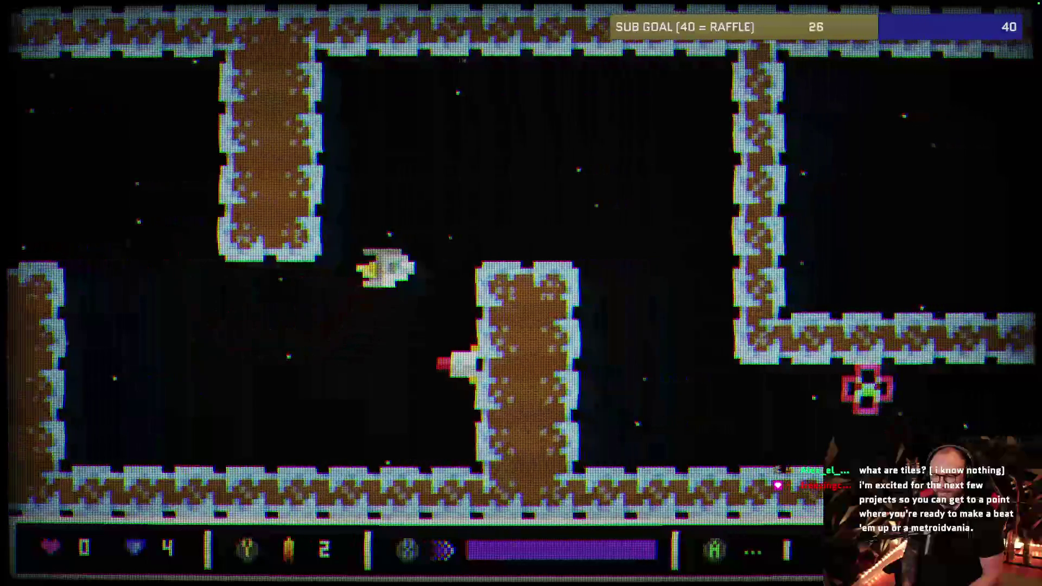
{"action": "key", "text": "Down"}
{"action": "key", "text": "Down"}
- Descend into the lower tunnel, firing while drifting left and right
{"action": "key", "text": "Left"}
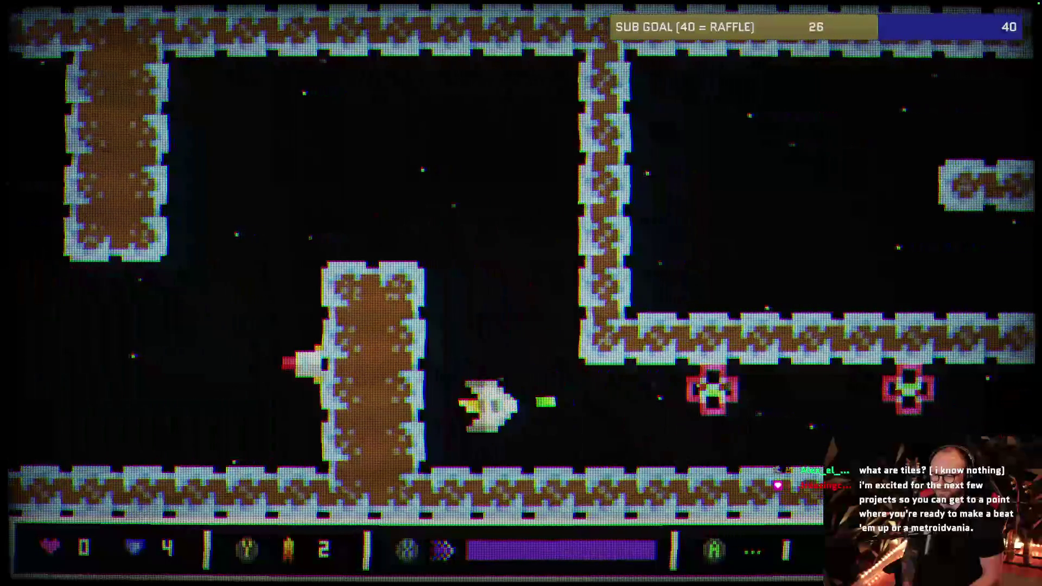
{"action": "key", "text": "Left"}
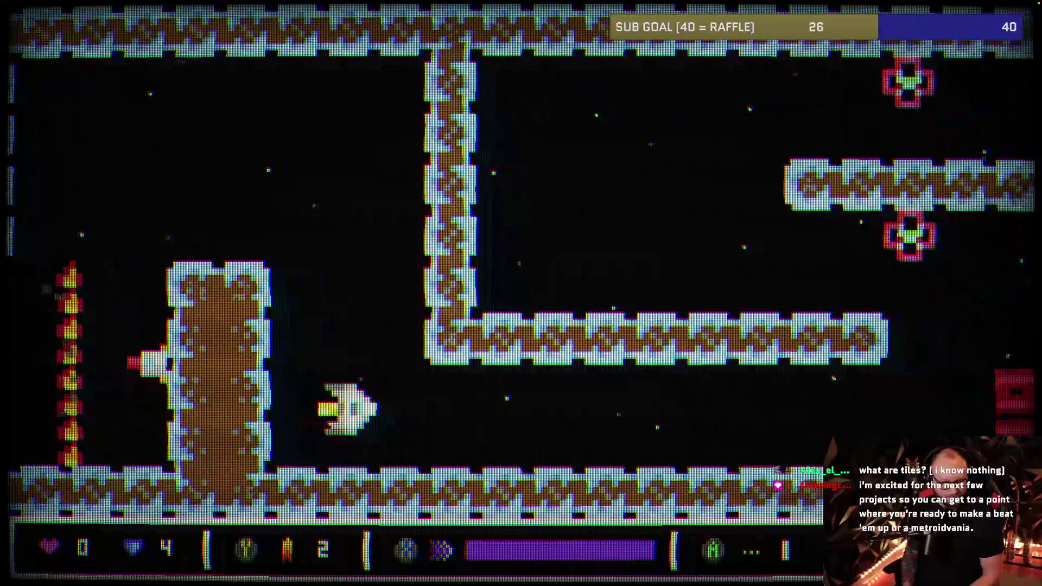
{"action": "key", "text": "Left"}
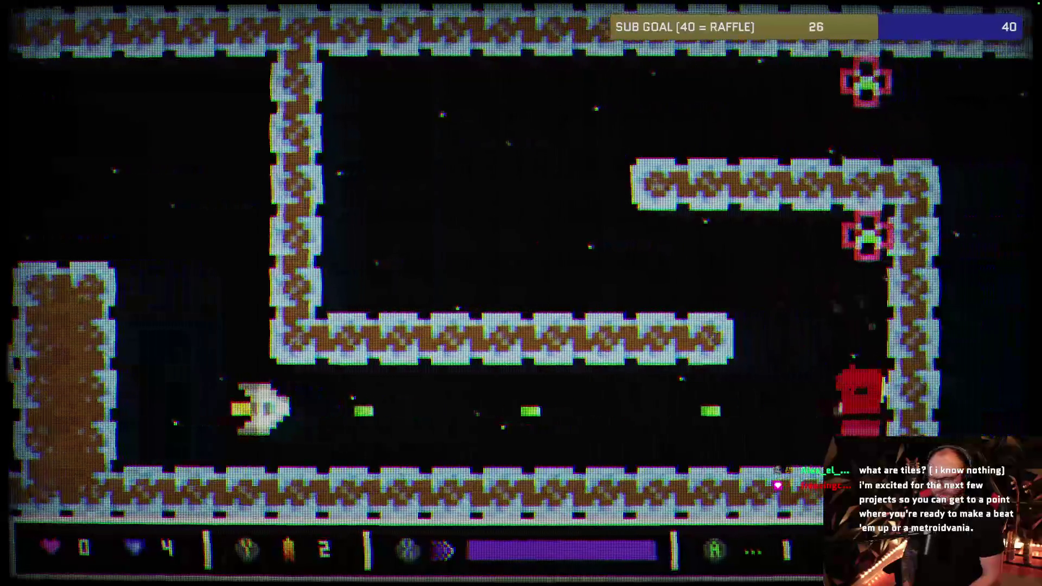
{"action": "key", "text": "Right"}
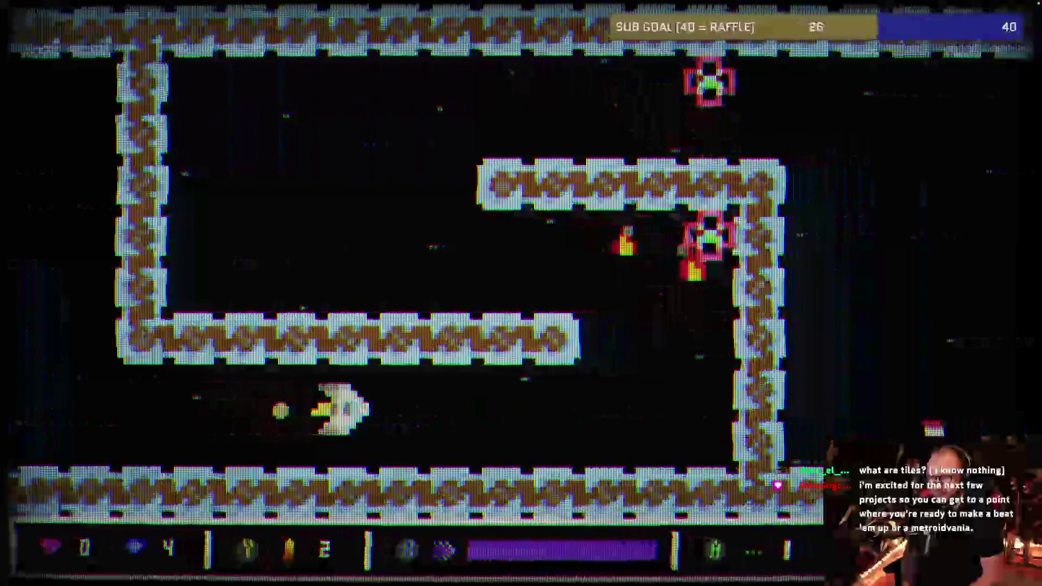
{"action": "key", "text": "Left"}
- Climb between the walls above the ledge and into the upper corridor
{"action": "key", "text": "Right"}
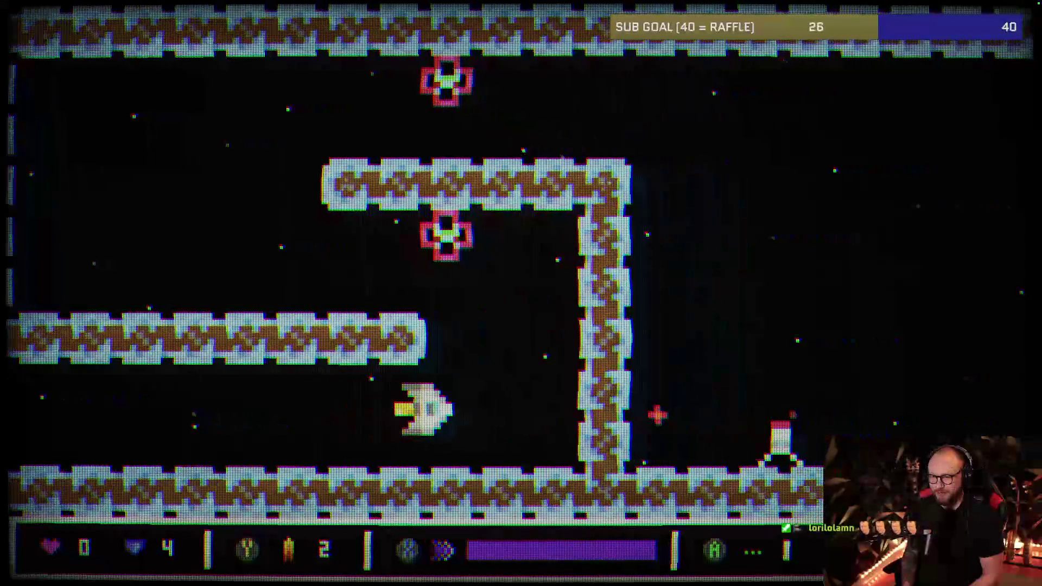
{"action": "key", "text": "Up"}
{"action": "key", "text": "Left"}
{"action": "key", "text": "Left"}
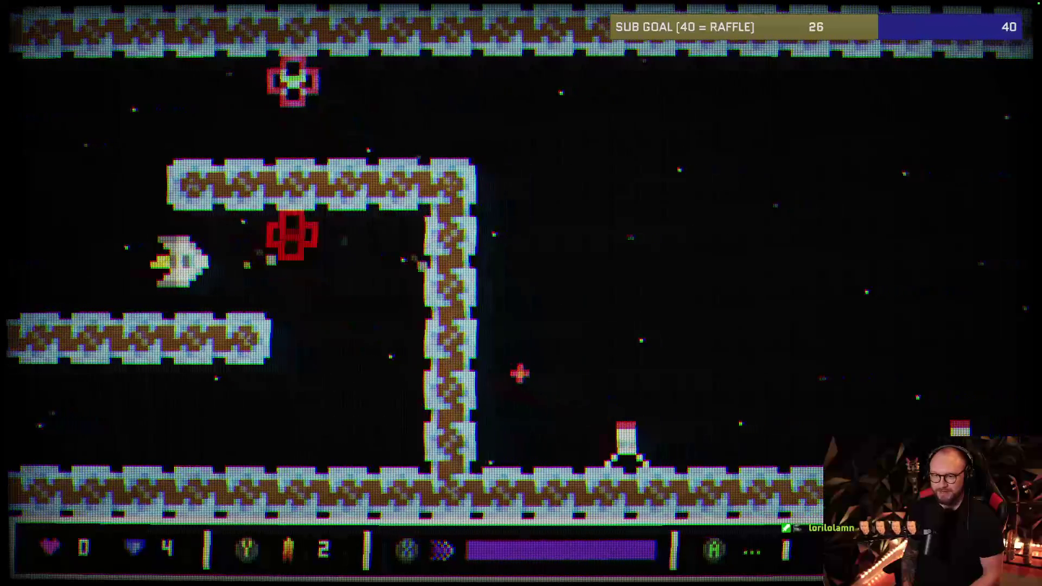
{"action": "key", "text": "Up"}
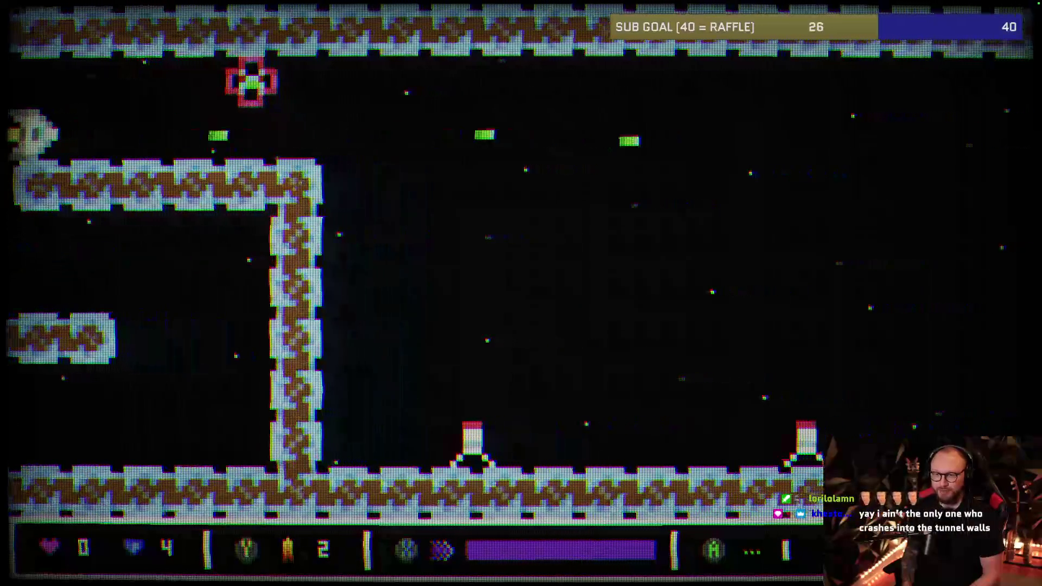
{"action": "key", "text": "Up"}
{"action": "key", "text": "Right"}
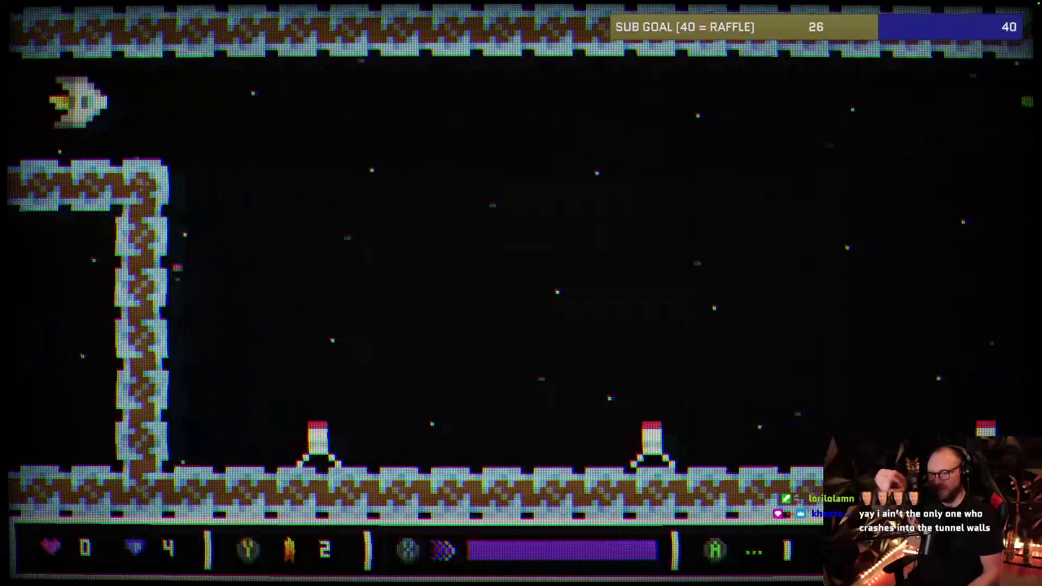
{"action": "key", "text": "Right"}
- Fly right firing green shots, then drop down and left to dodge enemy fire
{"action": "key", "text": "Right"}
{"action": "key", "text": "Down"}
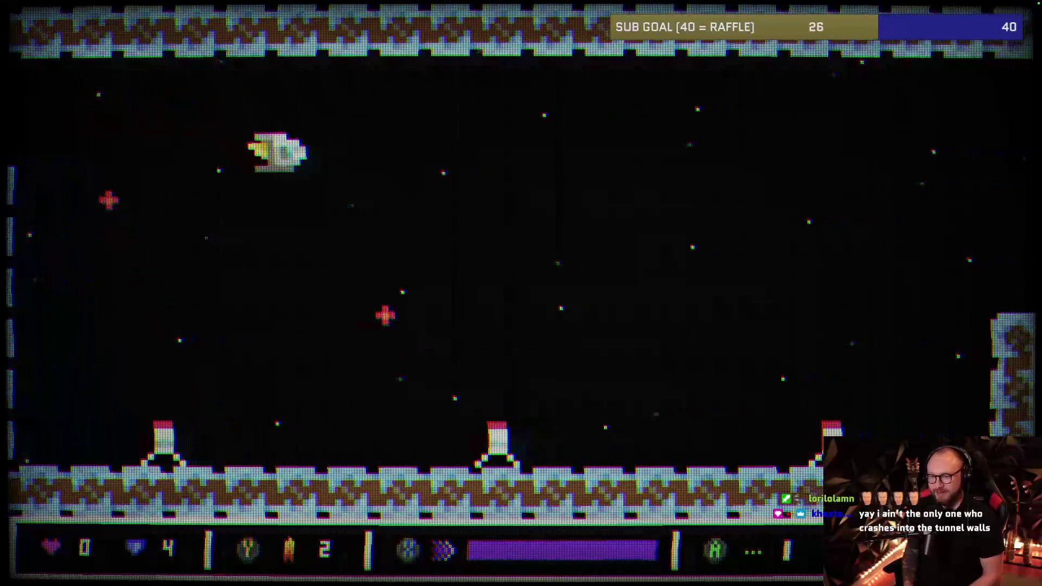
{"action": "key", "text": "Up"}
{"action": "key", "text": "Right"}
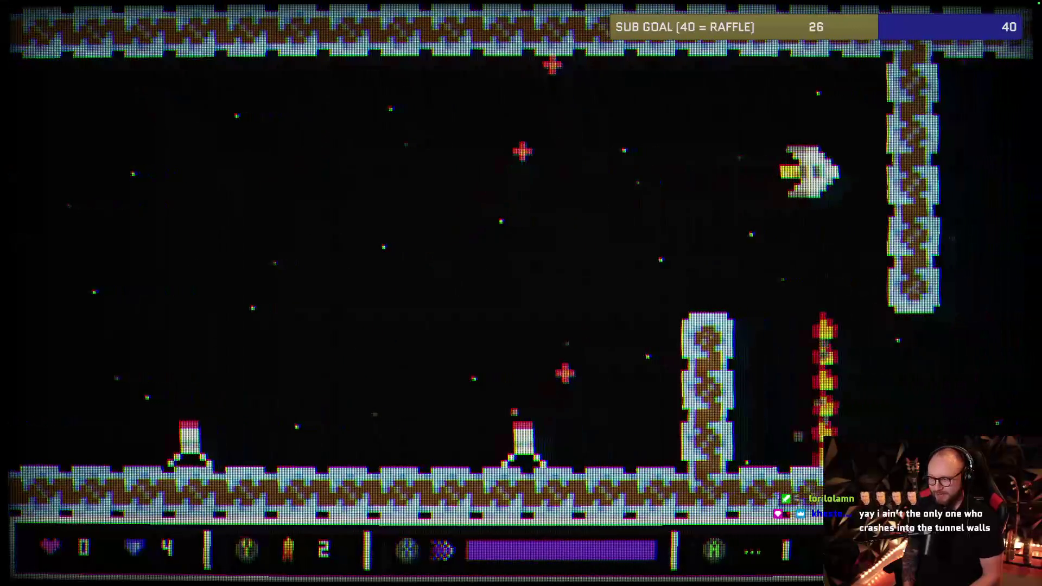
{"action": "key", "text": "Left"}
{"action": "key", "text": "Down"}
{"action": "key", "text": "Up"}
{"action": "key", "text": "Left"}
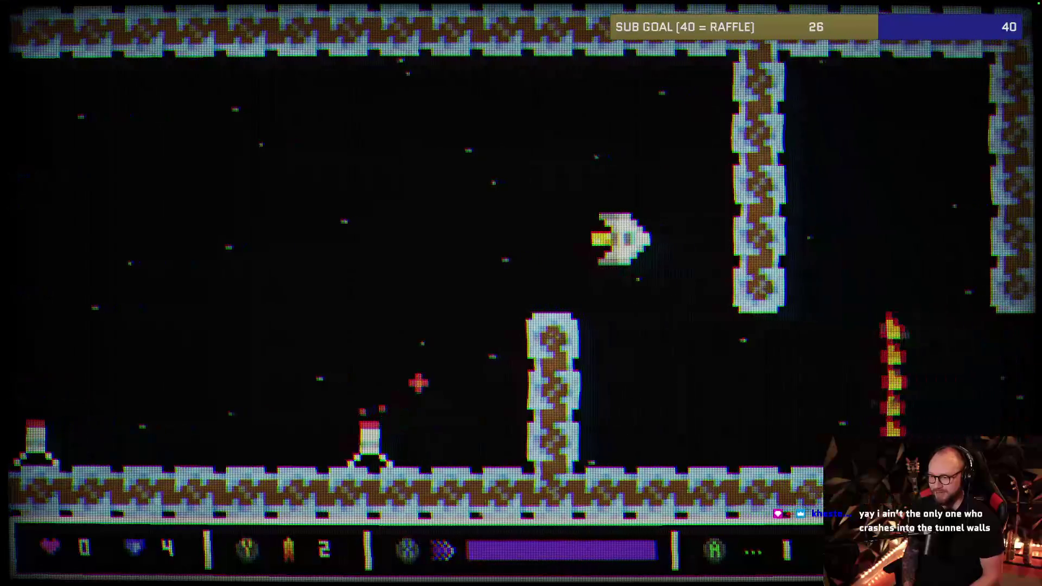
{"action": "key", "text": "Down"}
- Weave between the hanging pillars, firing at the obstacles ahead
{"action": "key", "text": "Right"}
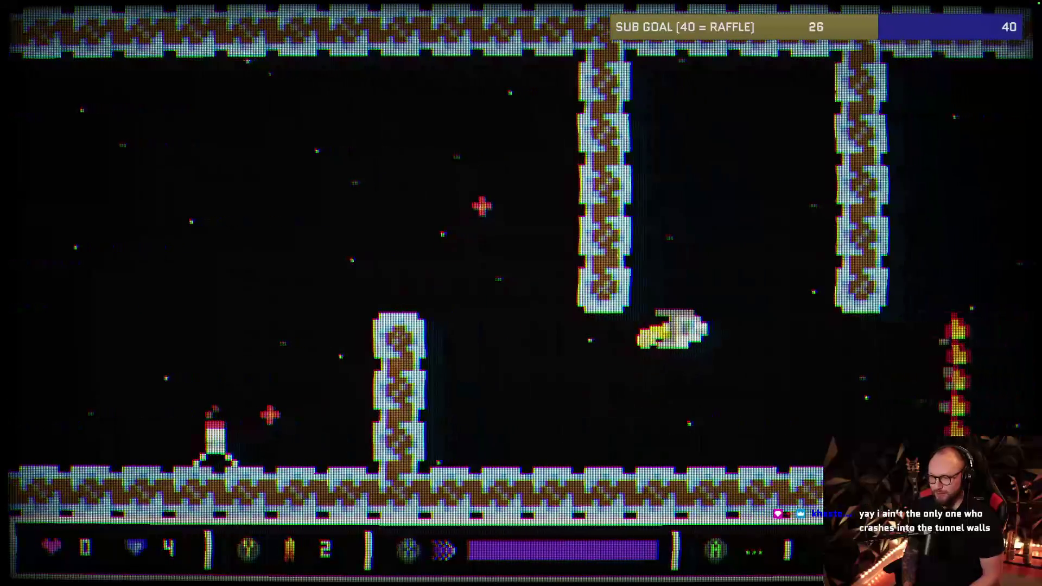
{"action": "key", "text": "Up"}
{"action": "key", "text": "Left"}
{"action": "key", "text": "Down"}
{"action": "key", "text": "Down"}
{"action": "key", "text": "Right"}
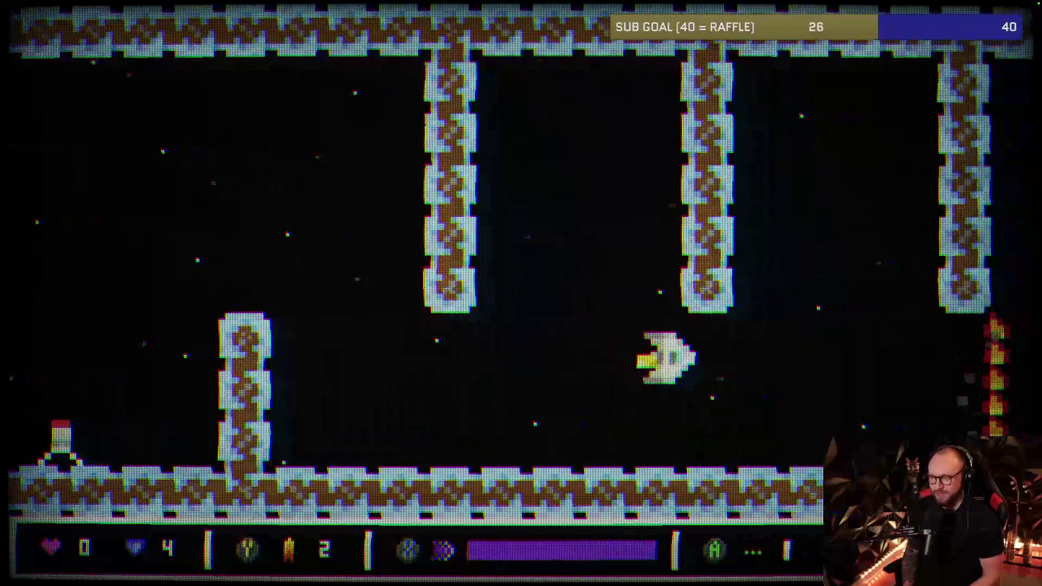
{"action": "key", "text": "Up"}
{"action": "key", "text": "space"}
{"action": "key", "text": "Left"}
{"action": "key", "text": "Left"}
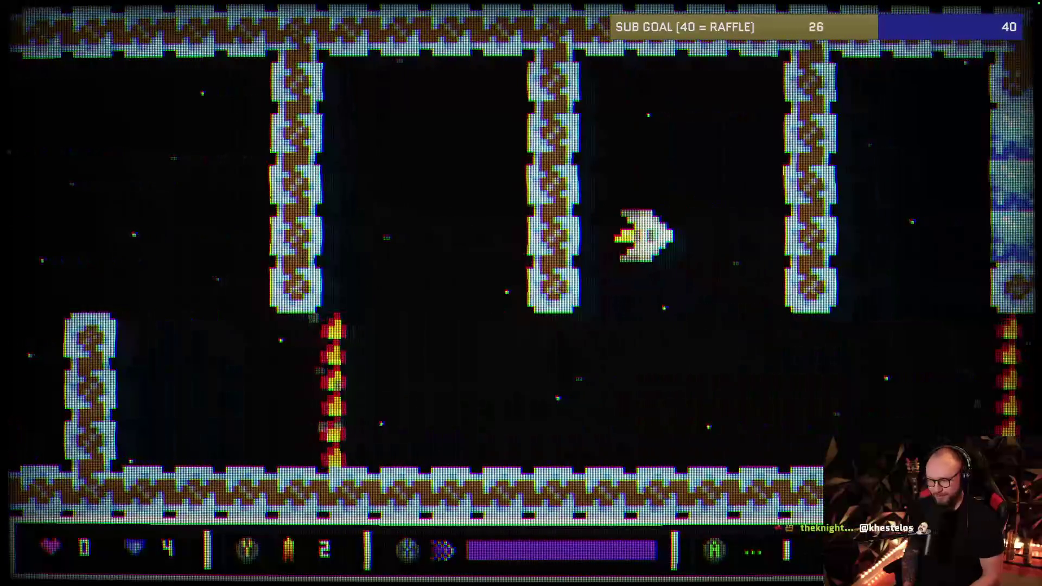
{"action": "key", "text": "Left"}
- Thread the gap below the pillars, shoot at the blocks and wall, then pause
{"action": "key", "text": "Down"}
{"action": "key", "text": "Right"}
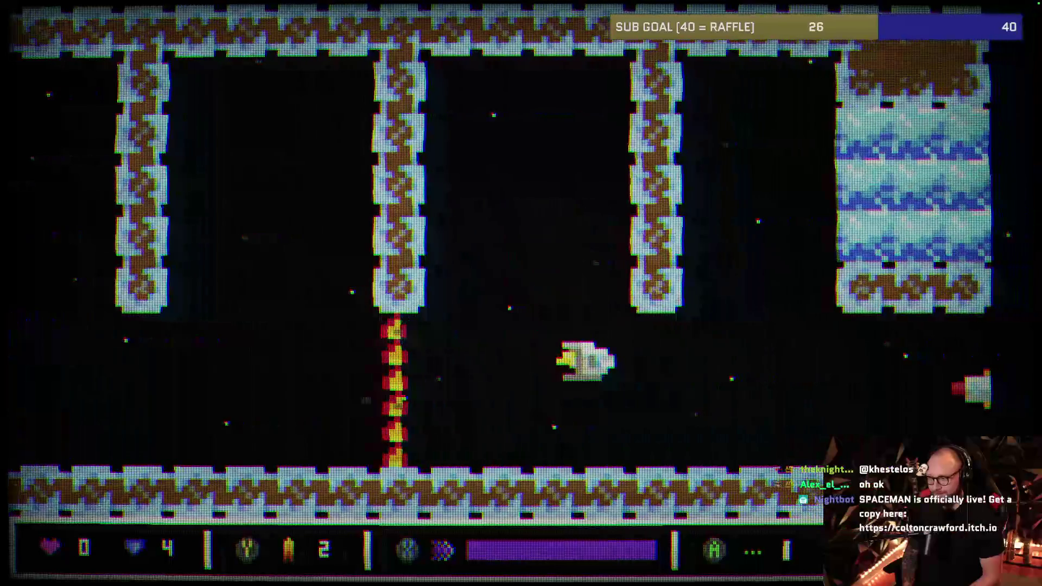
{"action": "key", "text": "Up"}
{"action": "key", "text": "Left"}
{"action": "key", "text": "Left"}
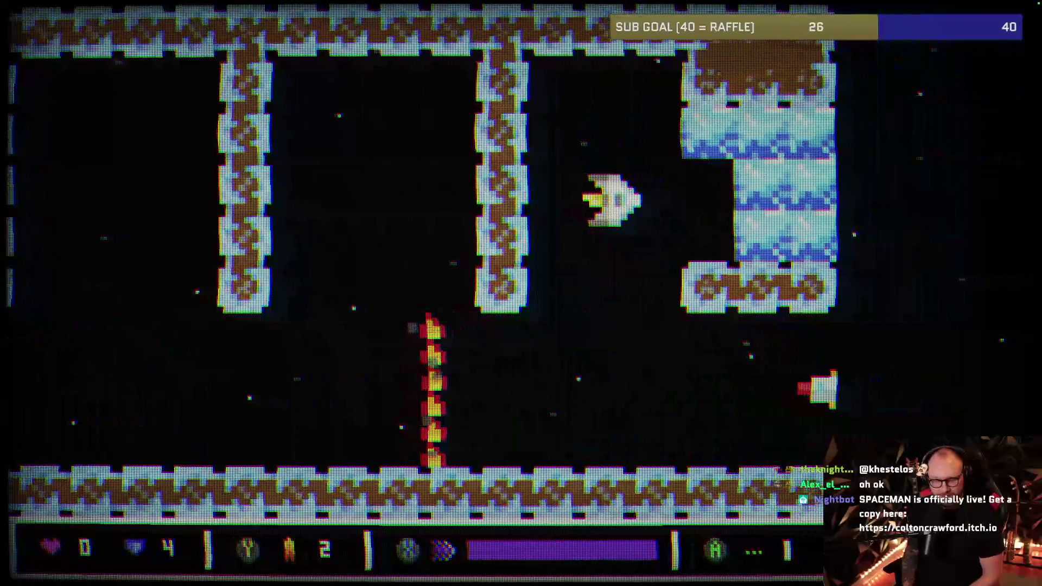
{"action": "key", "text": "Up"}
{"action": "key", "text": "space"}
{"action": "key", "text": "Down"}
{"action": "key", "text": "space"}
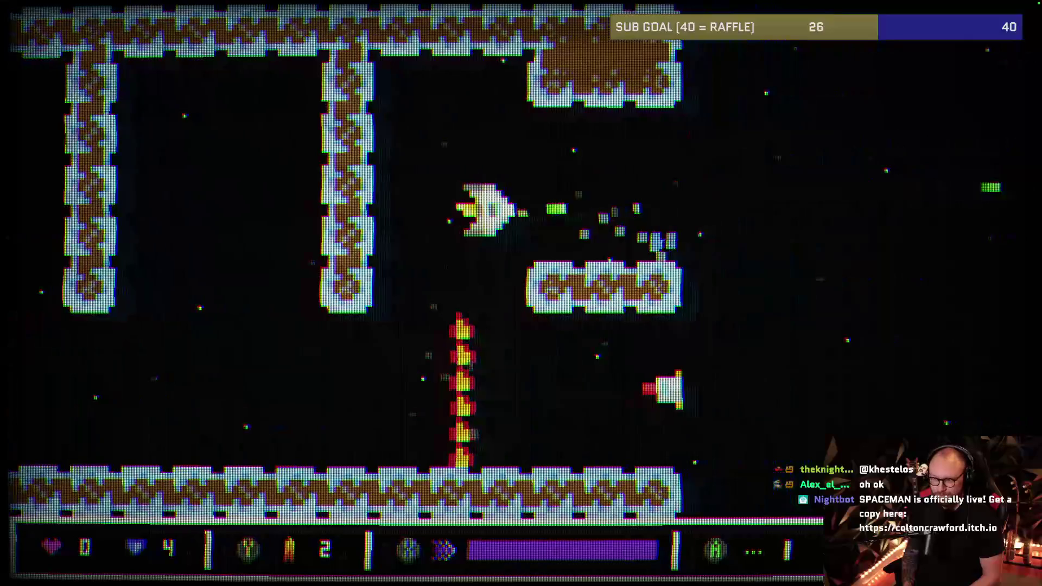
{"action": "key", "text": "Left"}
{"action": "key", "text": "Escape"}
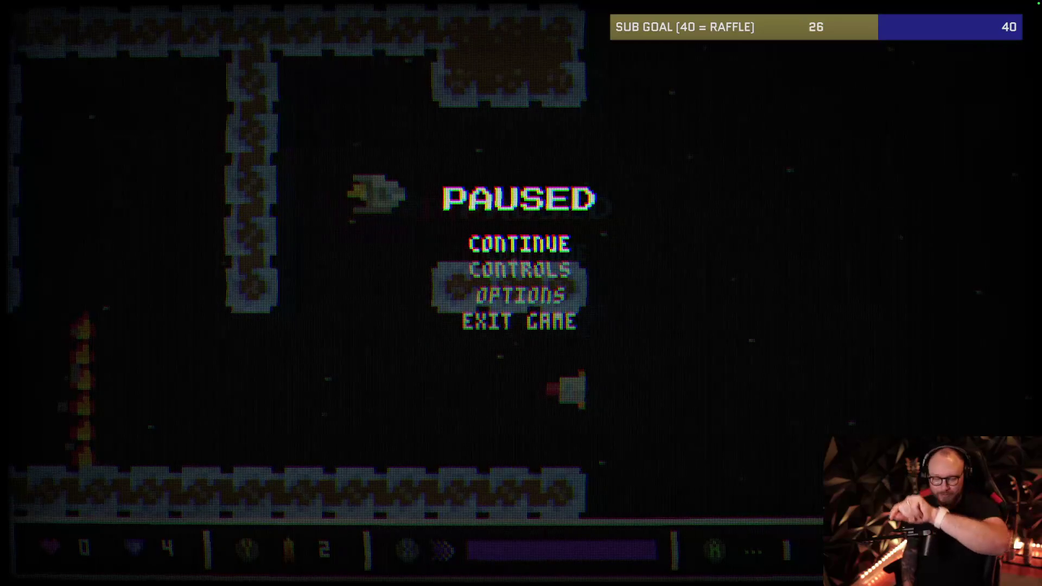
- Select Continue on the PAUSED menu to return to the tunnel level
{"action": "key", "text": "Return"}
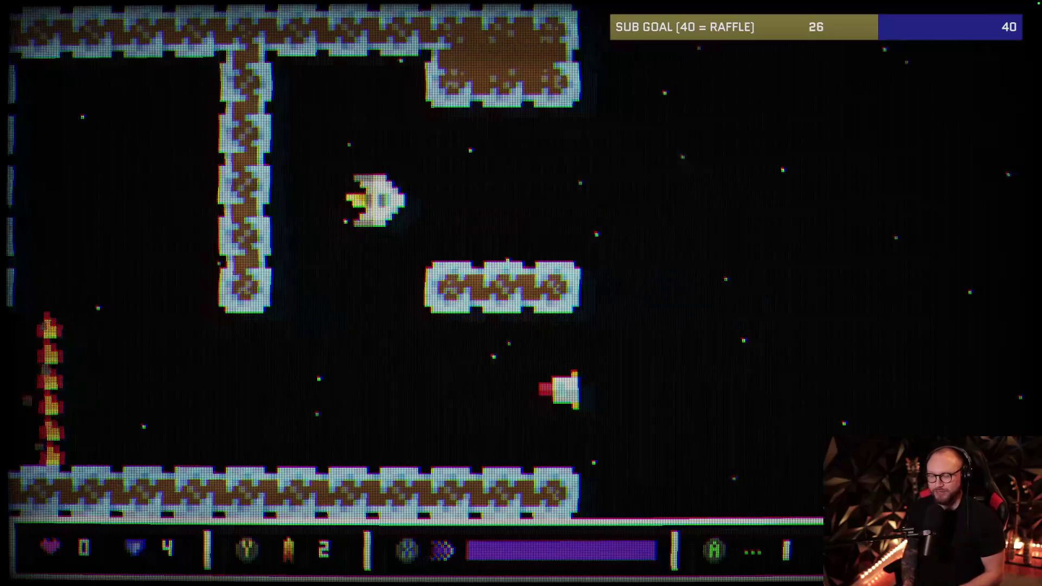
- Fly forward past the stone pillars, drifting down and left while shooting, then pause with Escape
{"action": "key", "text": "Right"}
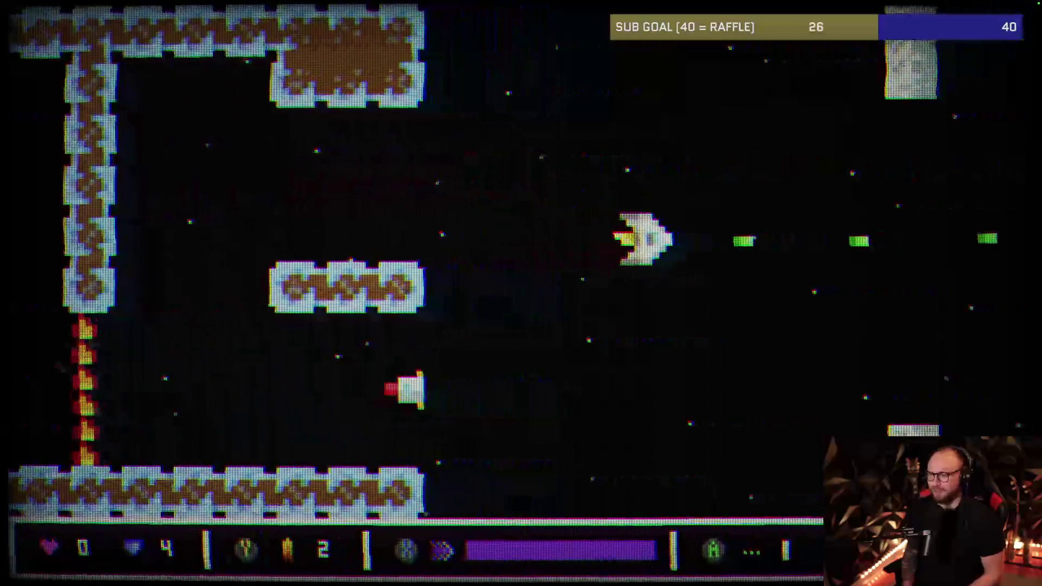
{"action": "key", "text": "Down"}
{"action": "key", "text": "Left"}
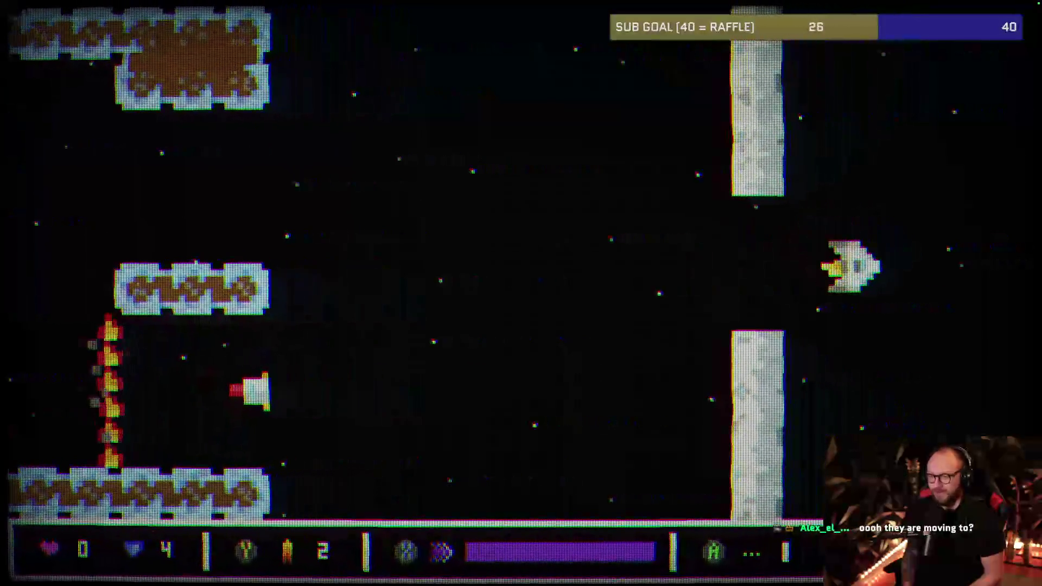
{"action": "key", "text": "Left"}
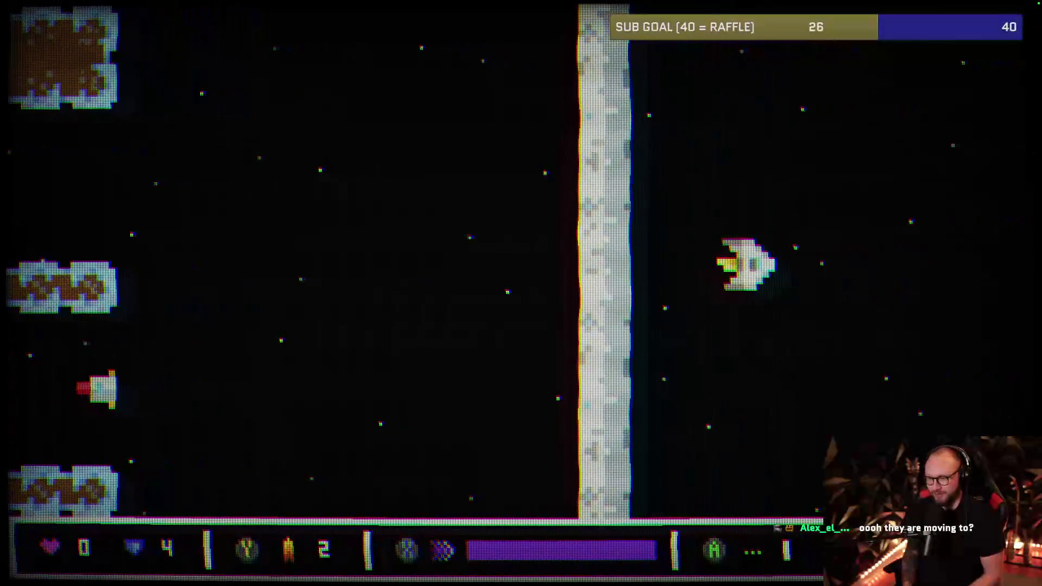
{"action": "key", "text": "Left"}
{"action": "key", "text": "Down"}
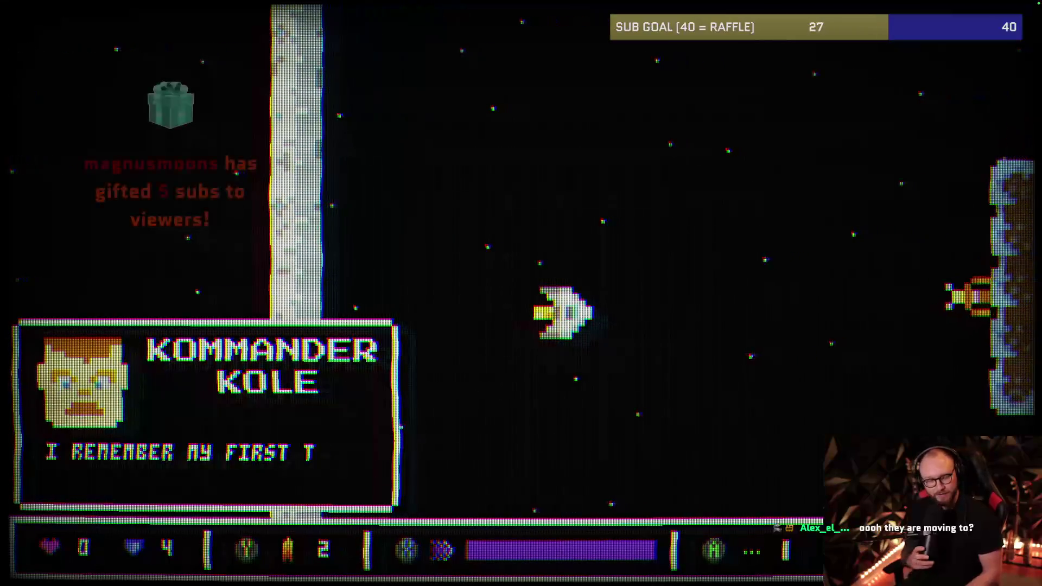
{"action": "key", "text": "Left"}
{"action": "key", "text": "Up"}
{"action": "key", "text": "Left"}
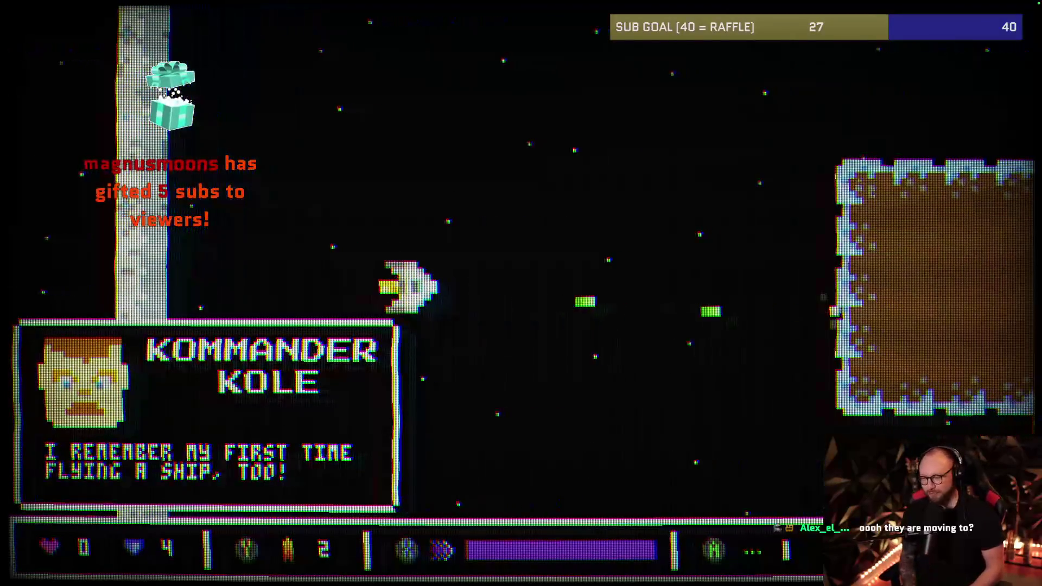
{"action": "key", "text": "Left"}
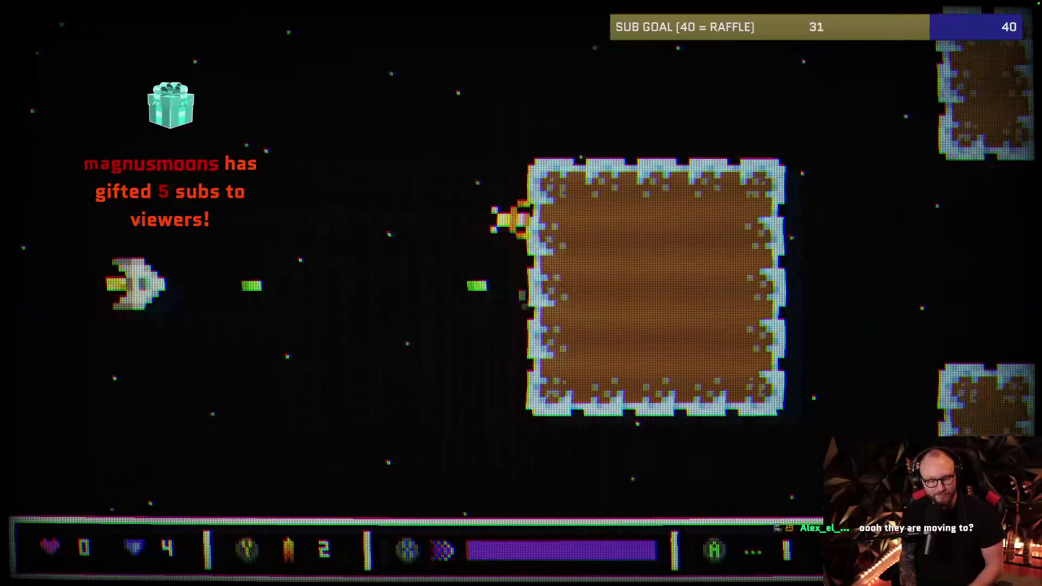
{"action": "key", "text": "Escape"}
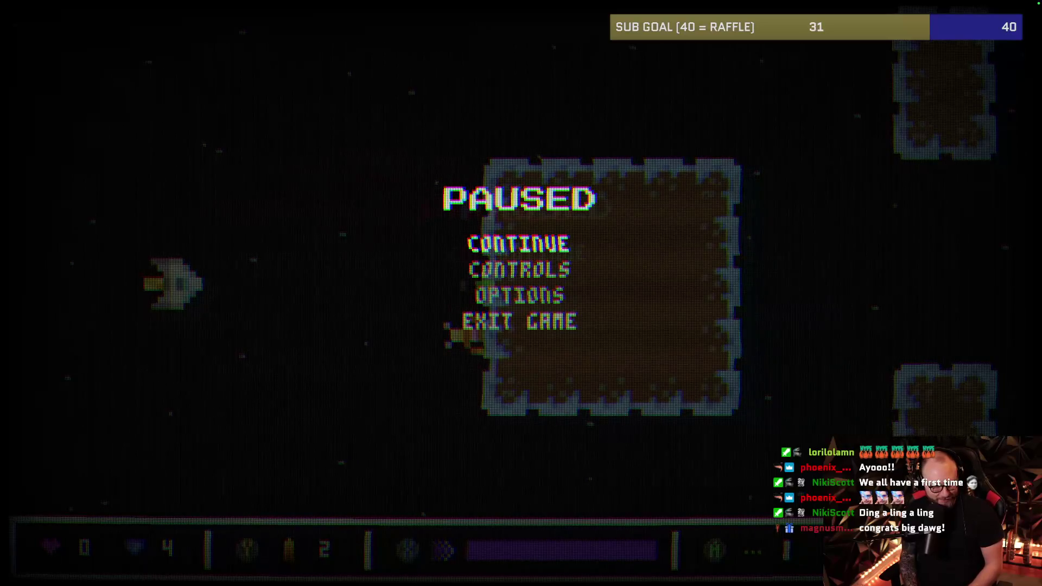
- Select Continue to resume play among the brown blocks in open space
{"action": "key", "text": "Return"}
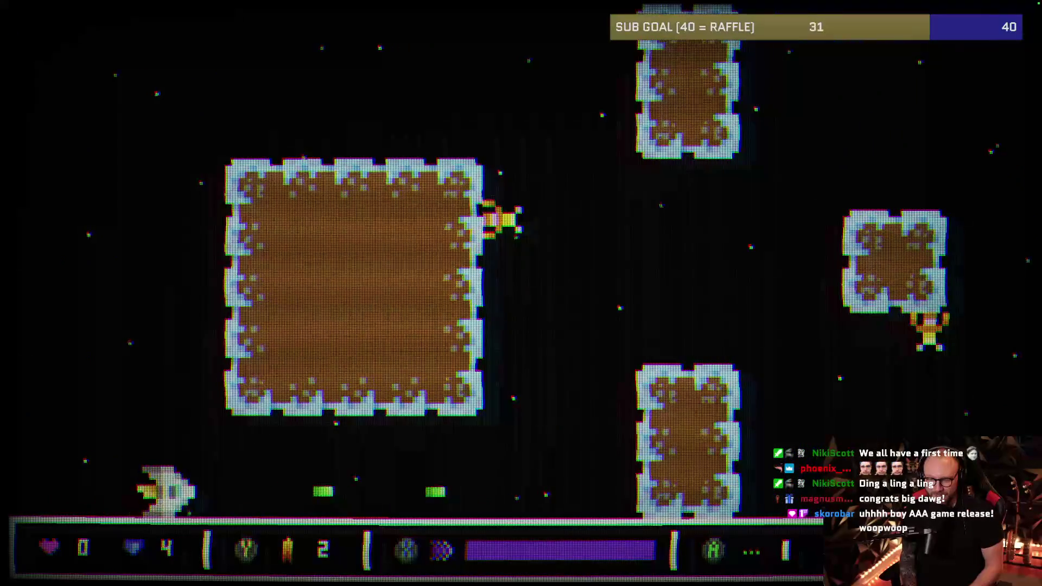
- Weave from the bottom lane up and right past the brown blocks while firing
{"action": "key", "text": "Up"}
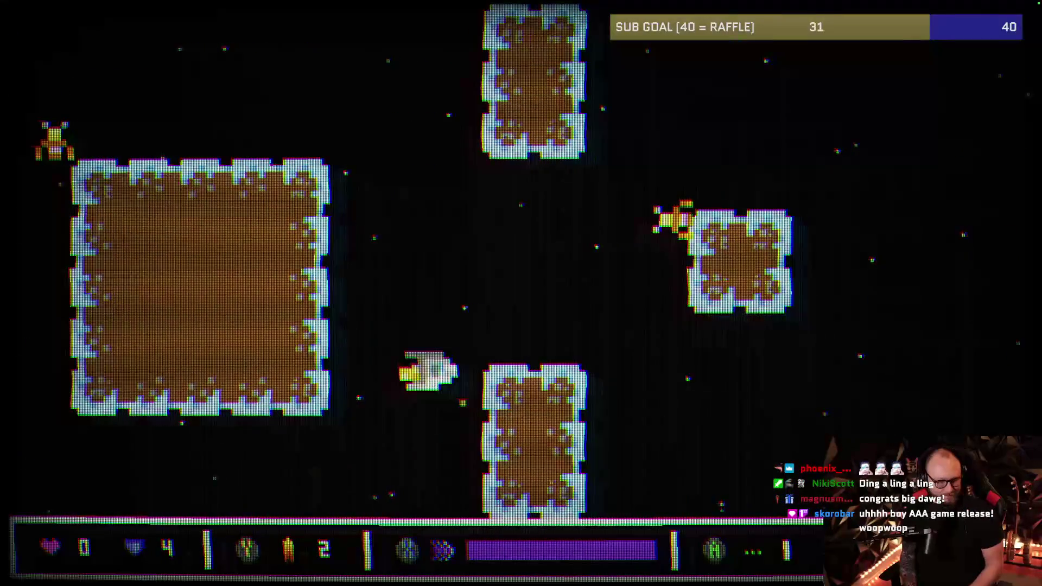
{"action": "key", "text": "Down"}
{"action": "key", "text": "Right"}
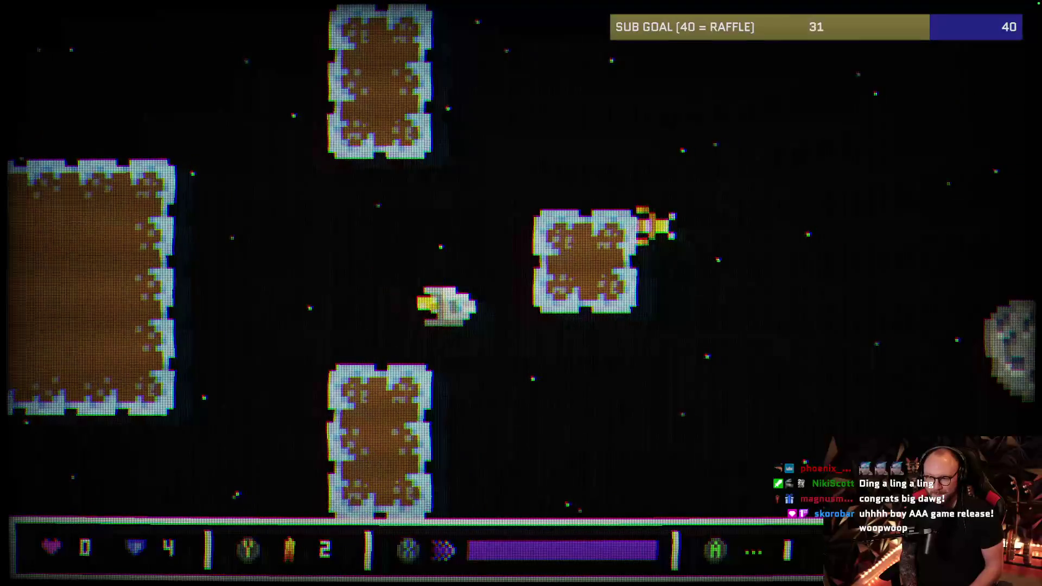
{"action": "key", "text": "Right"}
{"action": "key", "text": "Up"}
{"action": "key", "text": "Down"}
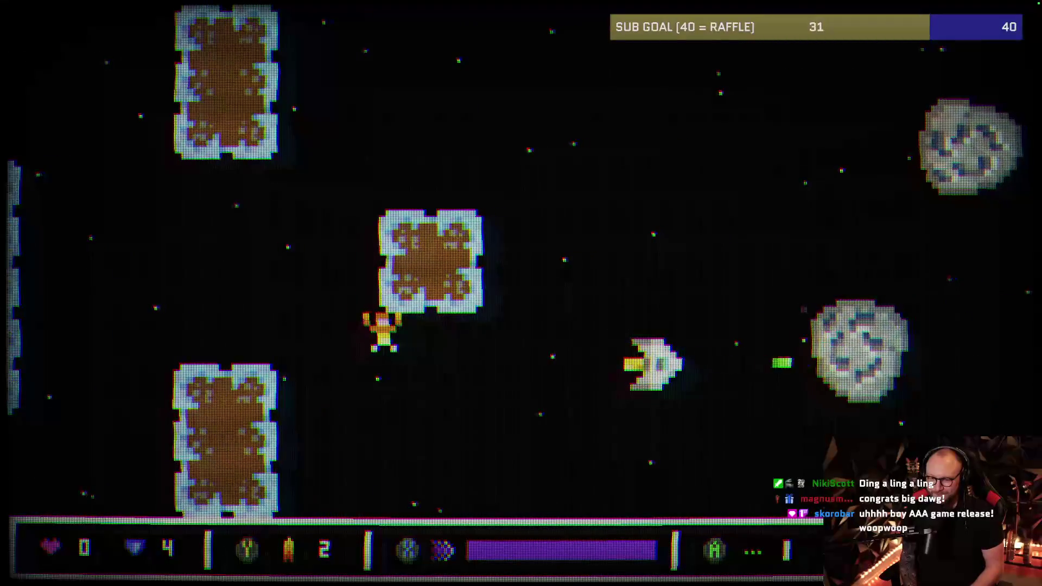
{"action": "key", "text": "Up"}
- Launch a special missile at the enemies and blast asteroids while dodging
{"action": "key", "text": "Left"}
{"action": "key", "text": "Up"}
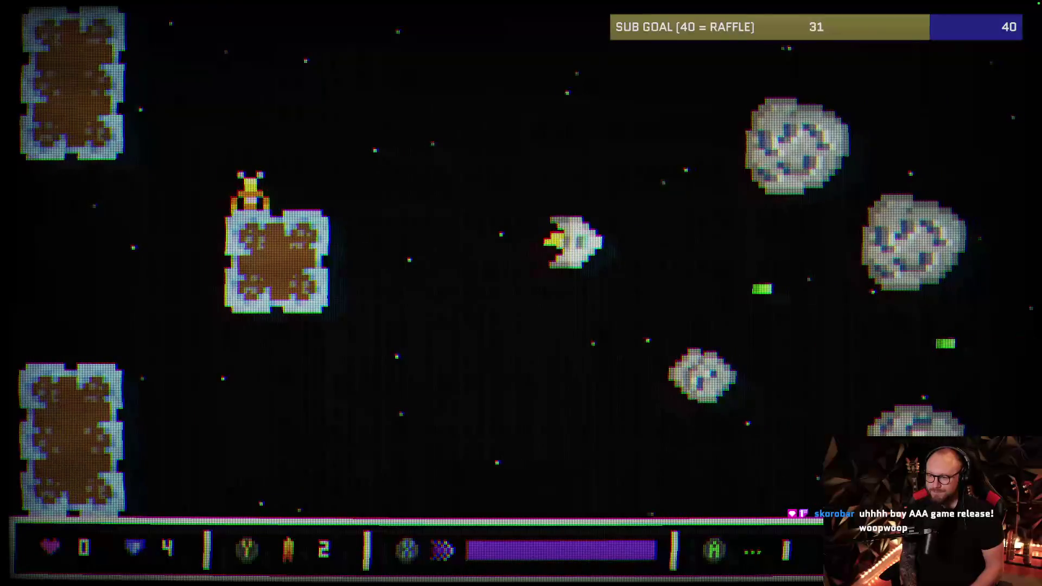
{"action": "key", "text": "Left"}
{"action": "key", "text": "Up"}
- Shoot the incoming asteroids while dodging up, down and back left
{"action": "key", "text": "Down"}
{"action": "key", "text": "Left"}
{"action": "key", "text": "Down"}
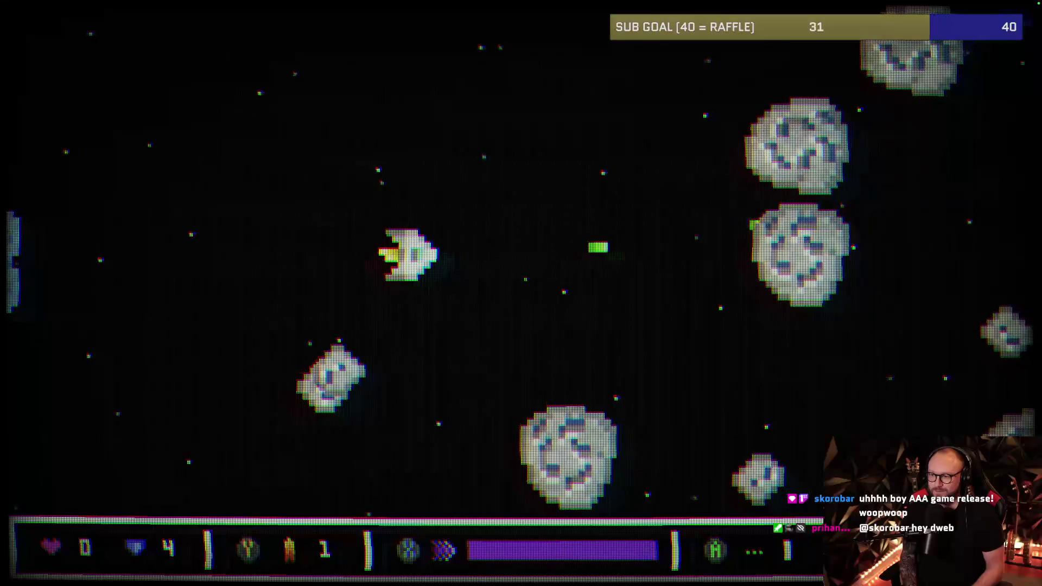
{"action": "key", "text": "Left"}
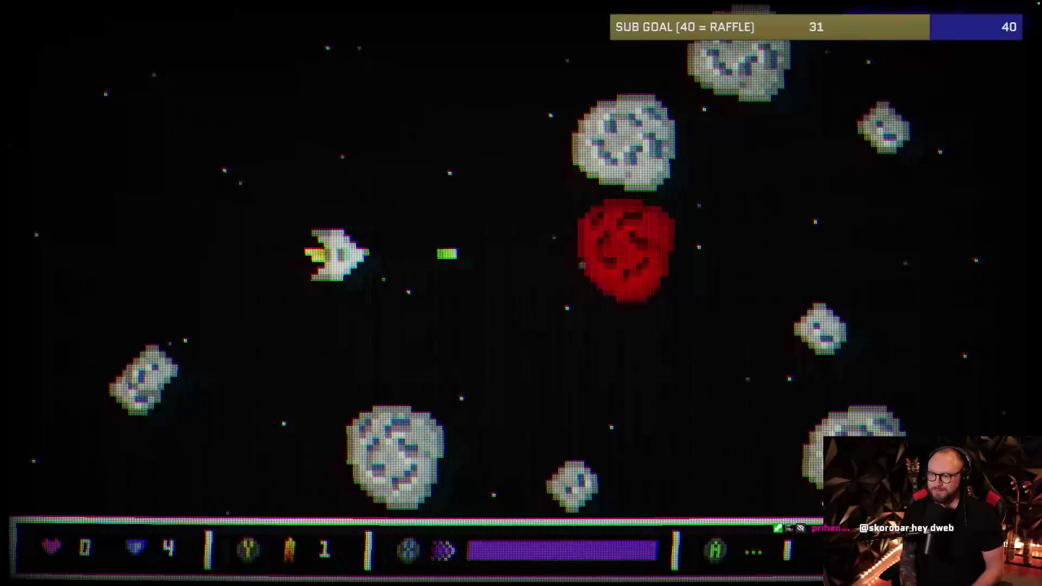
{"action": "key", "text": "Right"}
{"action": "key", "text": "Left"}
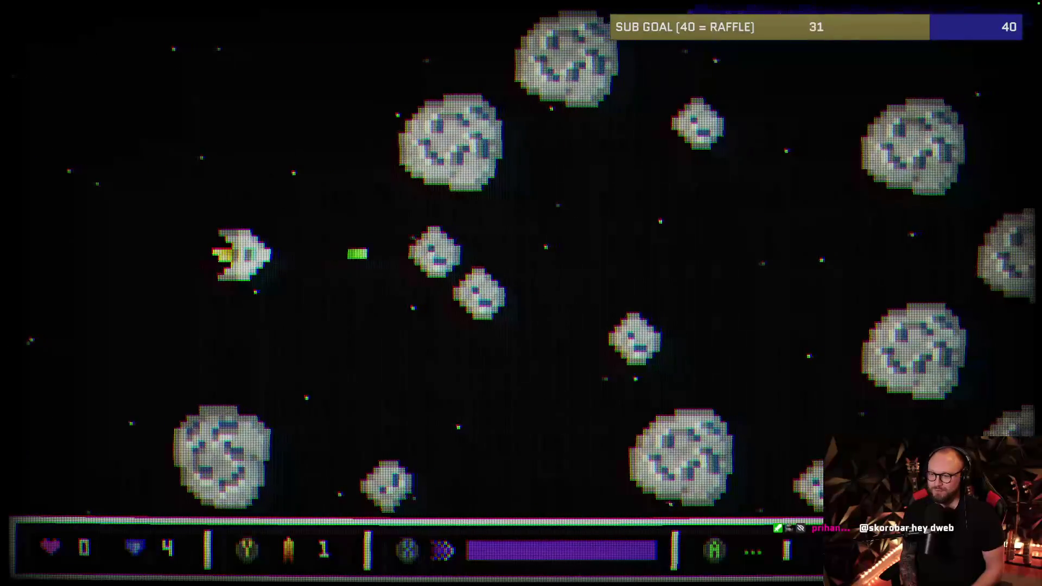
- Push right and down into the asteroid field and grab a pickup, raising the counter to 5
{"action": "key", "text": "Right"}
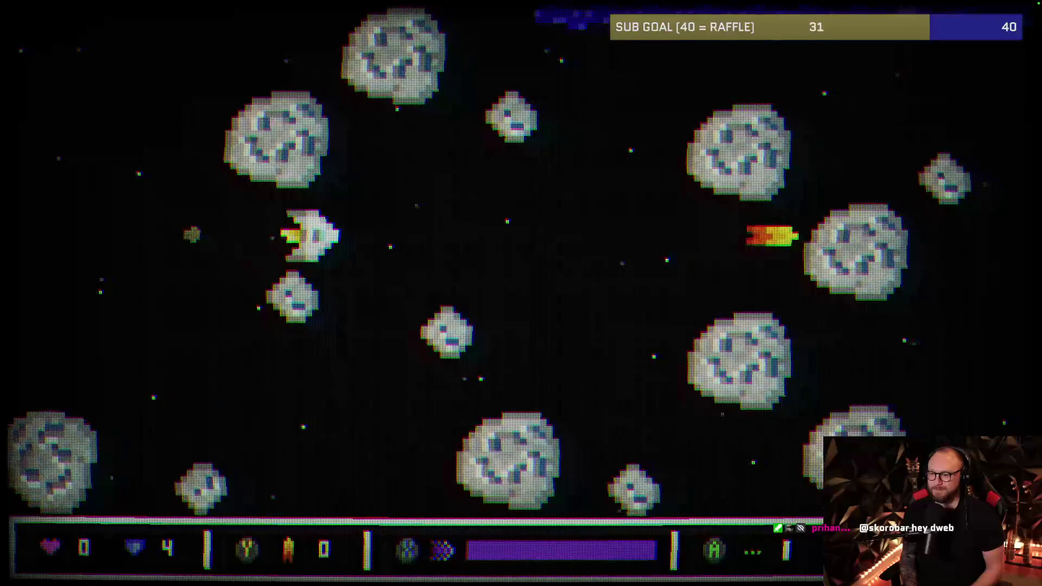
{"action": "key", "text": "Left"}
{"action": "key", "text": "Right"}
{"action": "key", "text": "Down"}
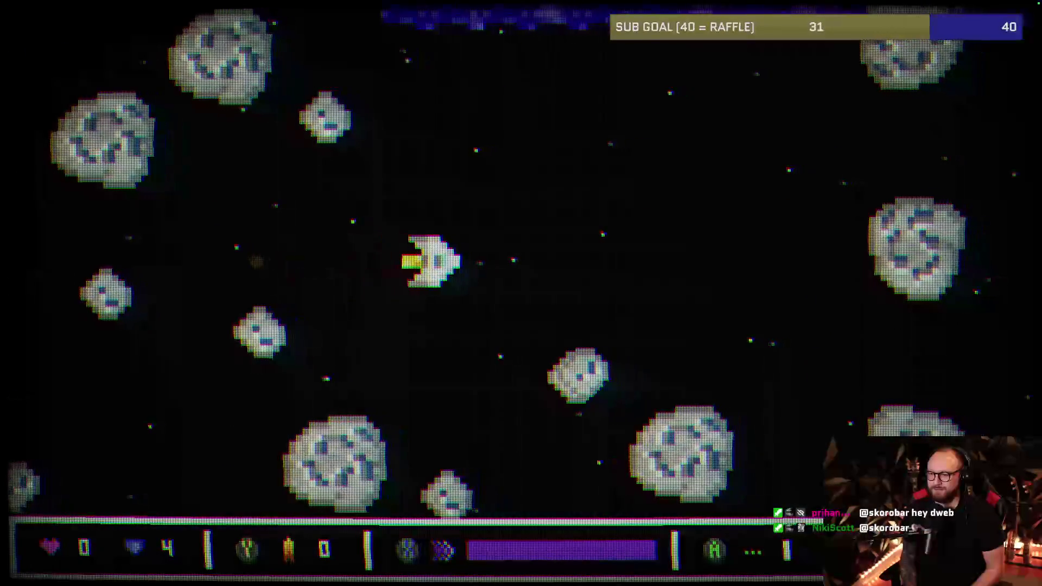
{"action": "key", "text": "Right"}
{"action": "key", "text": "Left"}
{"action": "key", "text": "Down"}
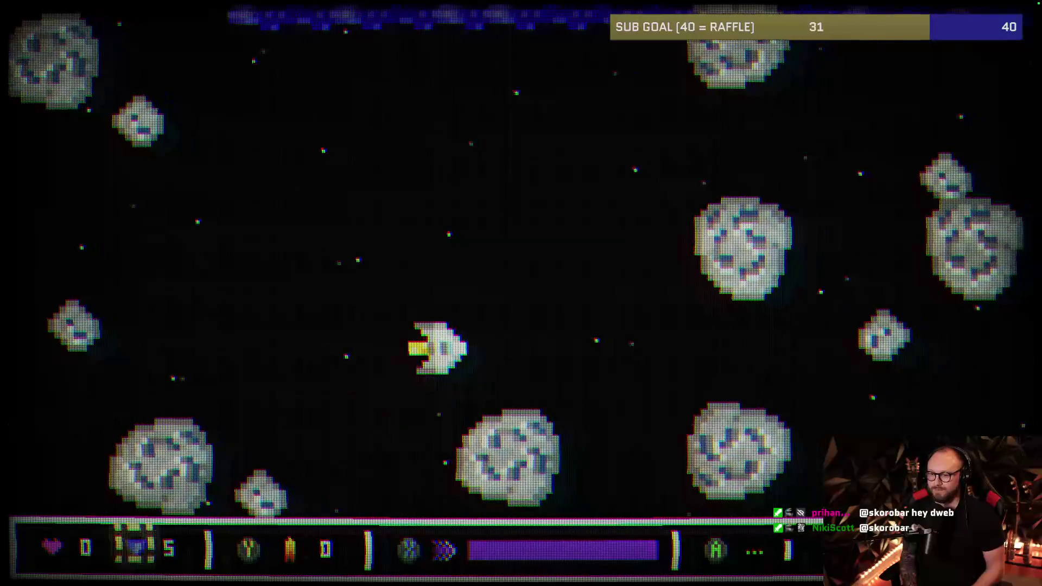
- Weave through the asteroids, then dash away after being hit and climb up-right
{"action": "key", "text": "Up"}
{"action": "key", "text": "Right"}
{"action": "key", "text": "Down"}
{"action": "key", "text": "Up"}
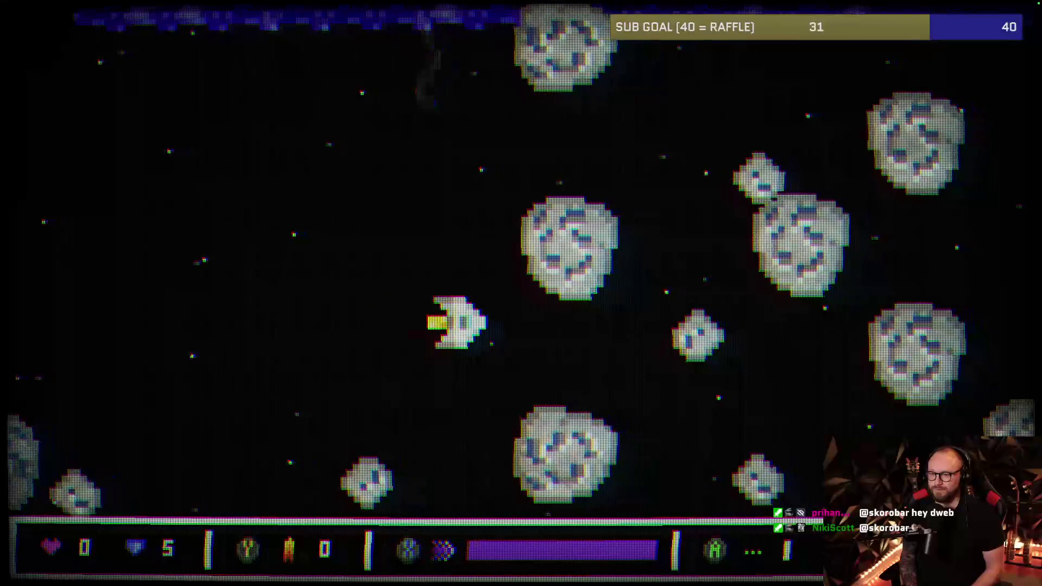
{"action": "key", "text": "space"}
{"action": "key", "text": "Left"}
{"action": "key", "text": "Left"}
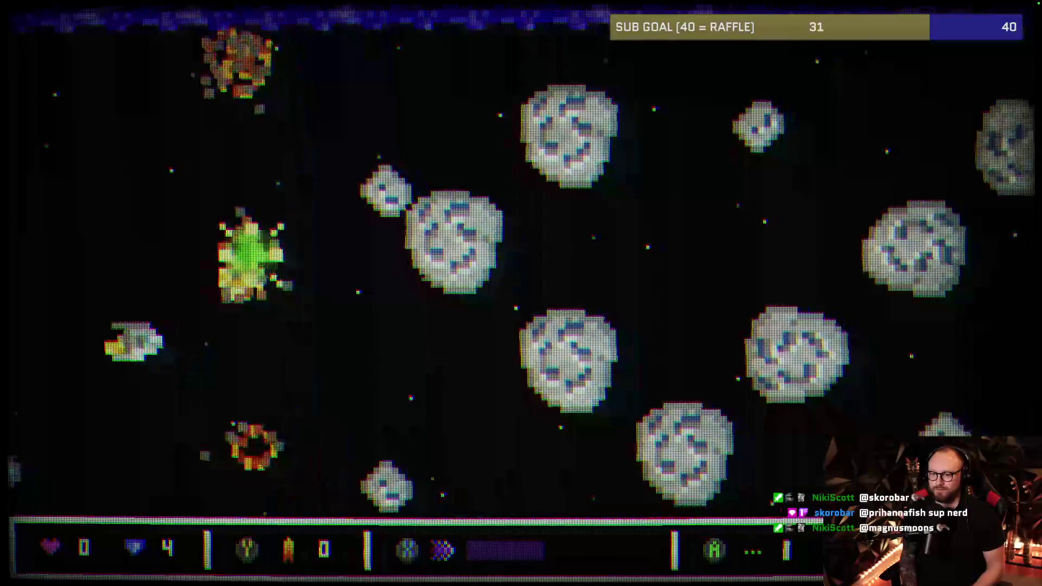
{"action": "key", "text": "Up"}
{"action": "key", "text": "Right"}
{"action": "key", "text": "Right"}
- Swoop down, dash right along the bottom, then rise to mid-screen firing forward
{"action": "key", "text": "Down"}
{"action": "key", "text": "Left"}
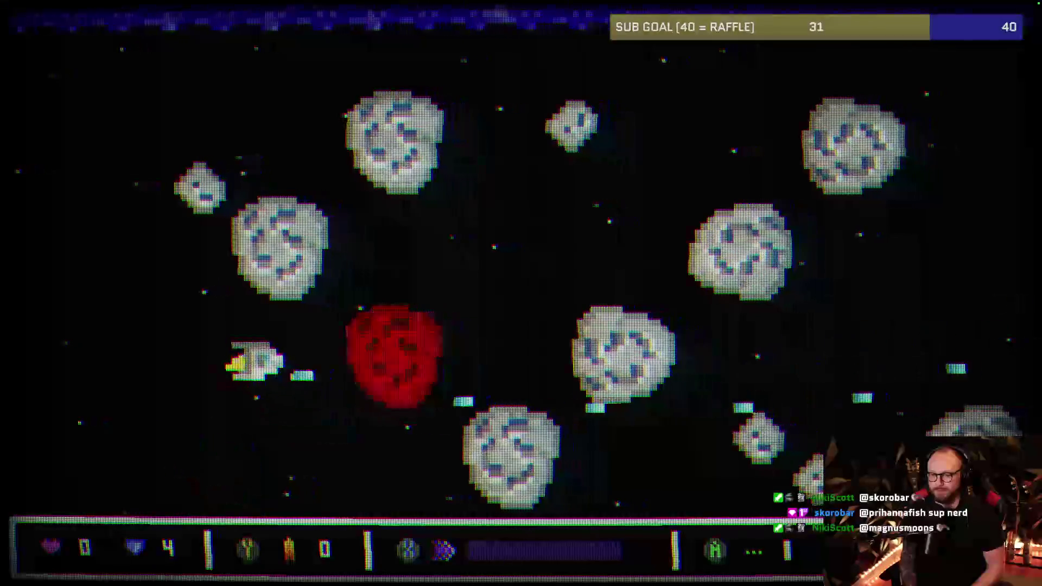
{"action": "key", "text": "Down"}
{"action": "key", "text": "Down"}
{"action": "key", "text": "Right"}
{"action": "key", "text": "space"}
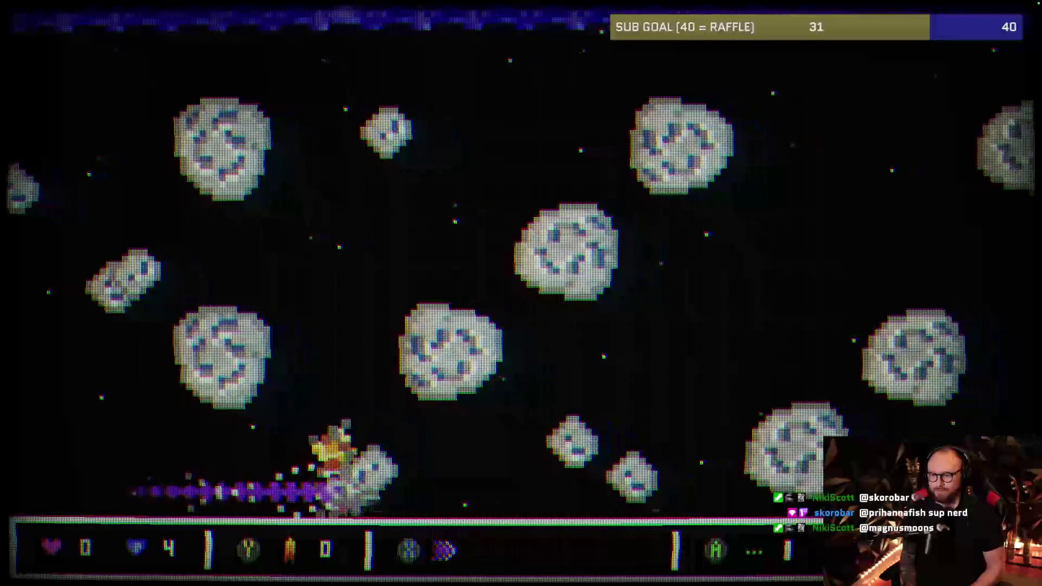
{"action": "key", "text": "Left"}
{"action": "key", "text": "Up"}
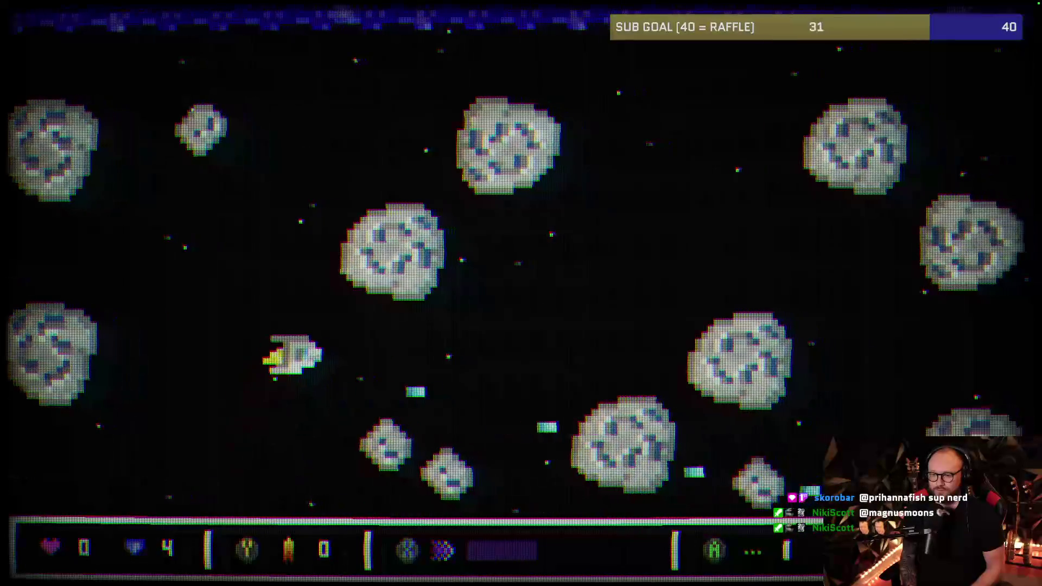
{"action": "key", "text": "Right"}
- Dodge left and down-right, then climb up-left while shooting asteroids
{"action": "key", "text": "Down"}
{"action": "key", "text": "Left"}
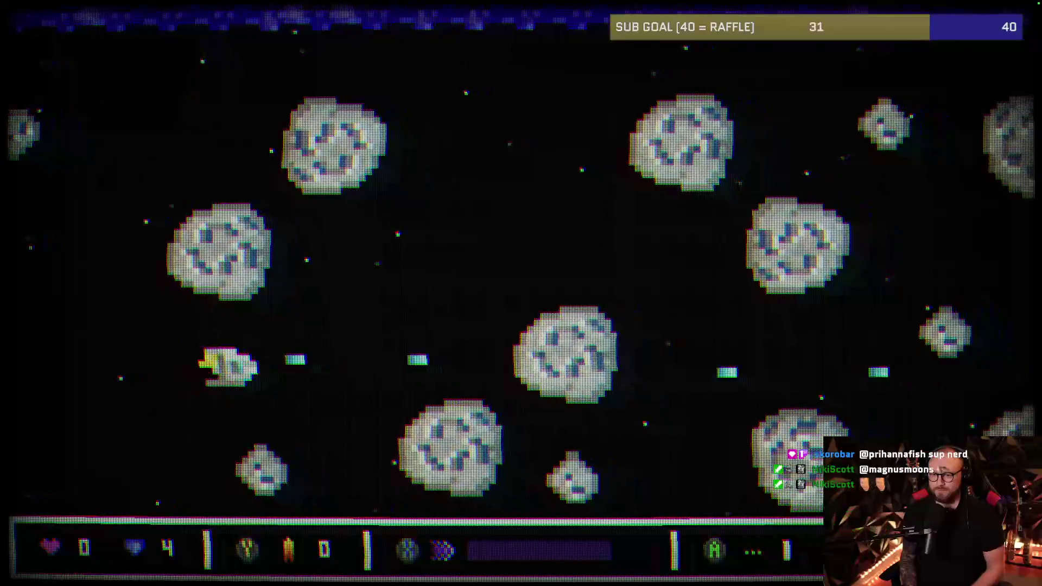
{"action": "key", "text": "Right"}
{"action": "key", "text": "Down"}
{"action": "key", "text": "Up"}
{"action": "key", "text": "Left"}
{"action": "key", "text": "Down"}
{"action": "key", "text": "Up"}
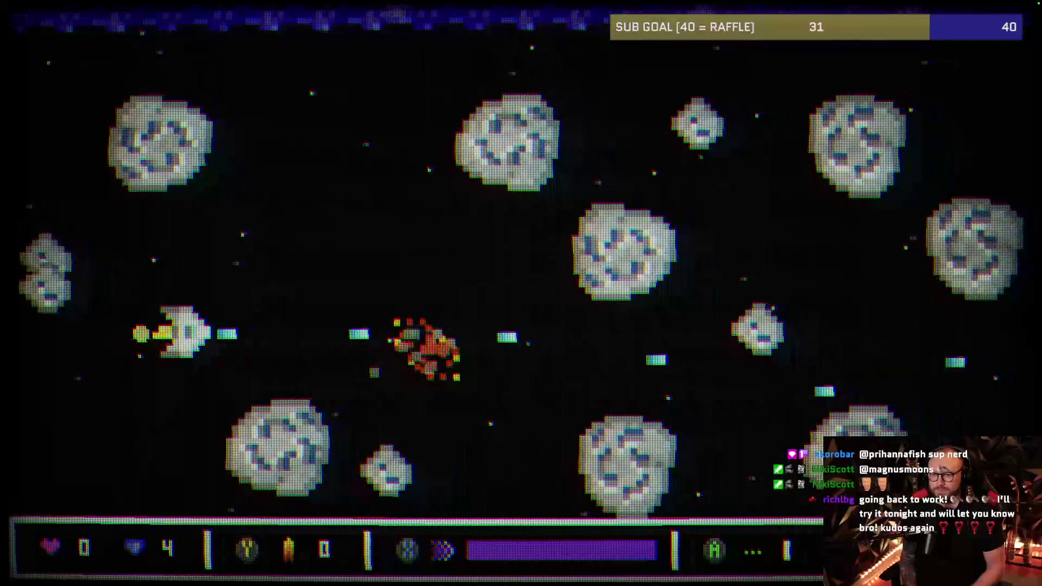
{"action": "key", "text": "Right"}
{"action": "key", "text": "Up"}
{"action": "key", "text": "Right"}
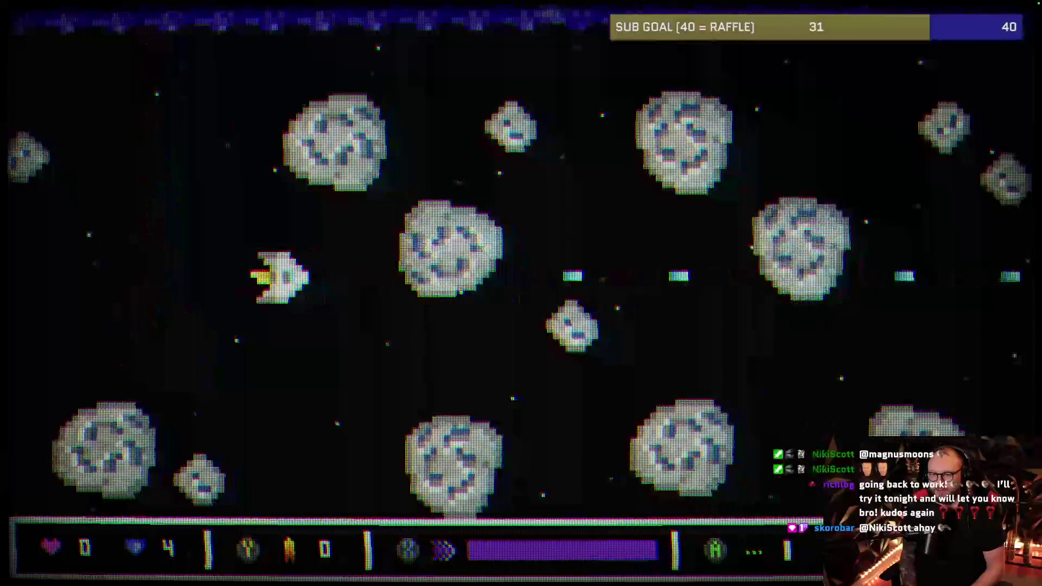
{"action": "key", "text": "Left"}
{"action": "key", "text": "Left"}
- Push up-right firing a beam, then weave down-left around the asteroids
{"action": "key", "text": "Right"}
{"action": "key", "text": "Up"}
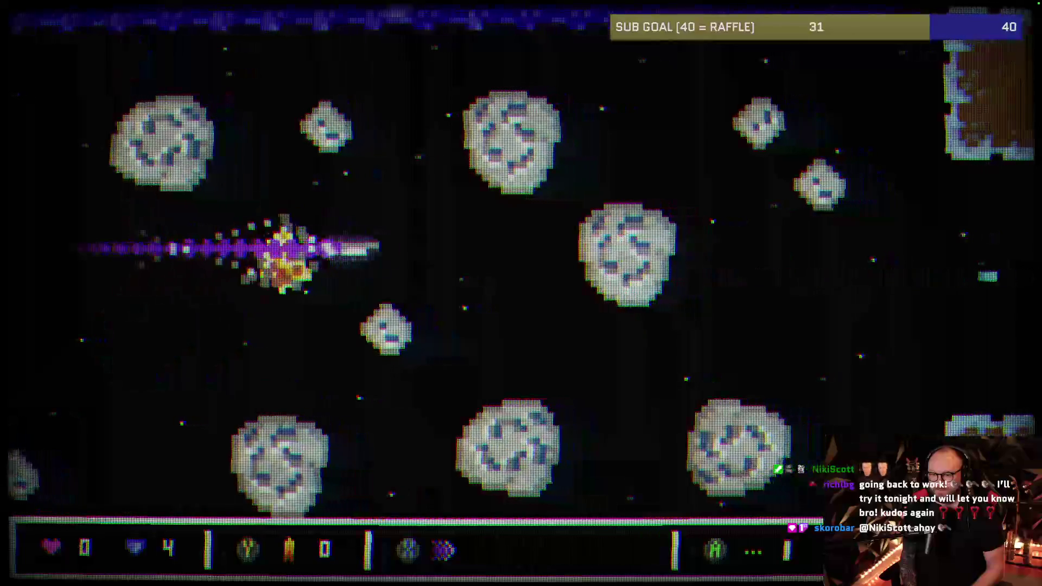
{"action": "key", "text": "Down"}
{"action": "key", "text": "Left"}
{"action": "key", "text": "Right"}
{"action": "key", "text": "Down"}
{"action": "key", "text": "Left"}
{"action": "key", "text": "Down"}
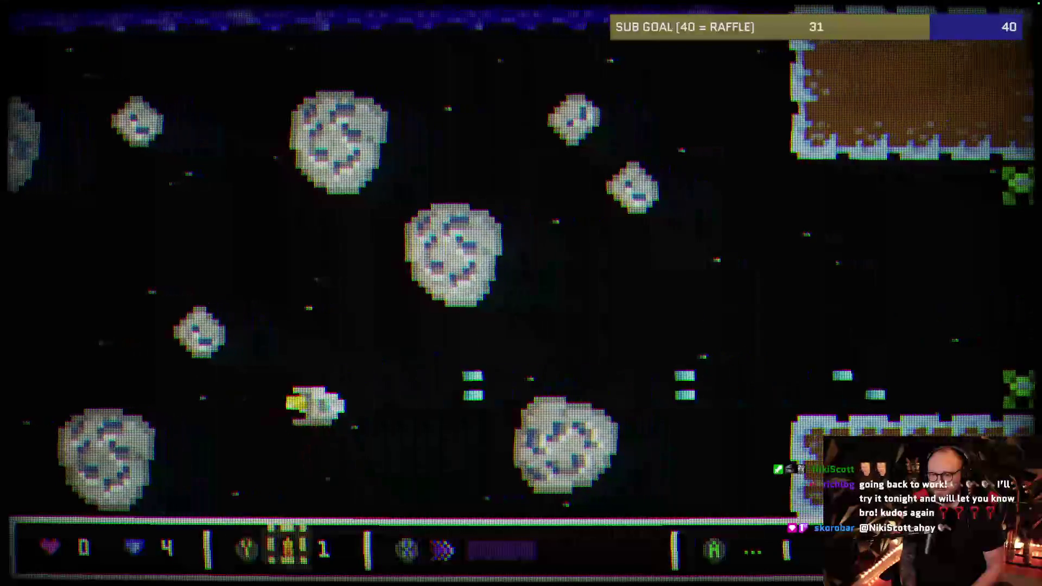
{"action": "key", "text": "Up"}
{"action": "key", "text": "Right"}
- Dart up-right and weave back left while firing until the cave walls appear
{"action": "key", "text": "Up"}
{"action": "key", "text": "Right"}
{"action": "key", "text": "Up"}
{"action": "key", "text": "Left"}
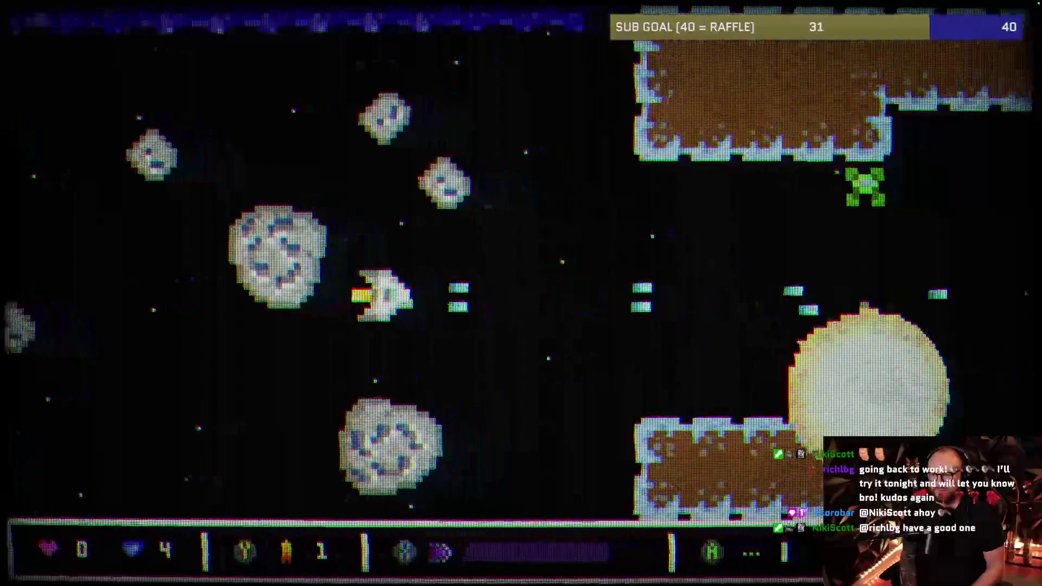
{"action": "key", "text": "Up"}
{"action": "key", "text": "Right"}
{"action": "key", "text": "Left"}
{"action": "key", "text": "Up"}
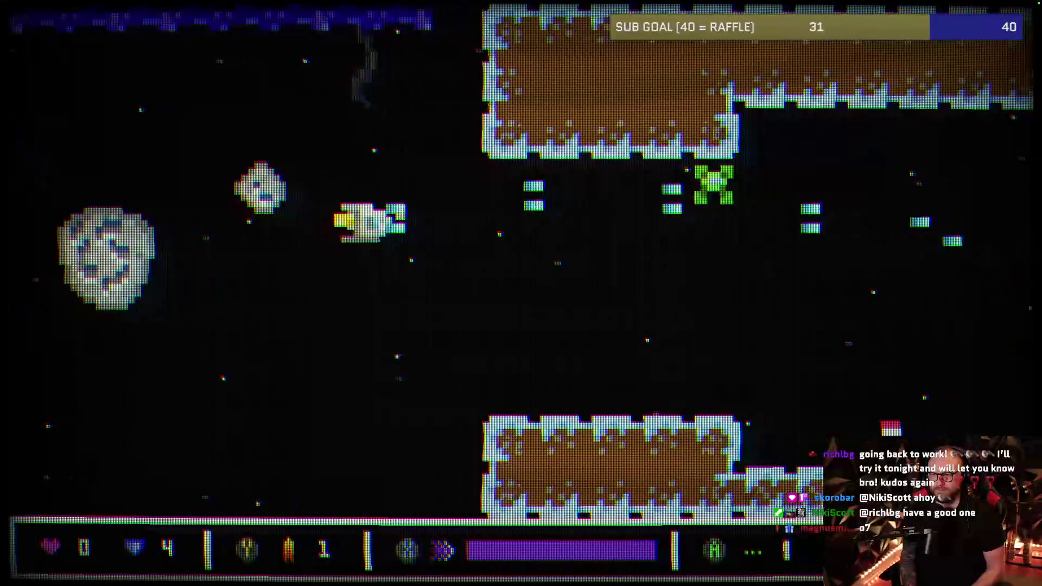
- Push the ship right and down, dropping below the explosion
{"action": "key", "text": "Down"}
{"action": "key", "text": "Right"}
{"action": "key", "text": "Down"}
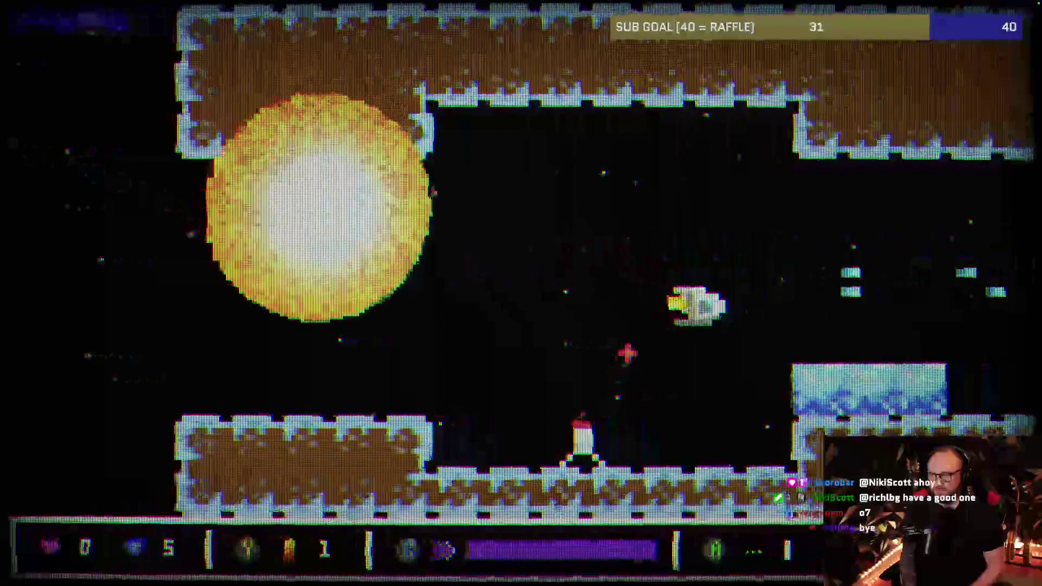
{"action": "key", "text": "Down"}
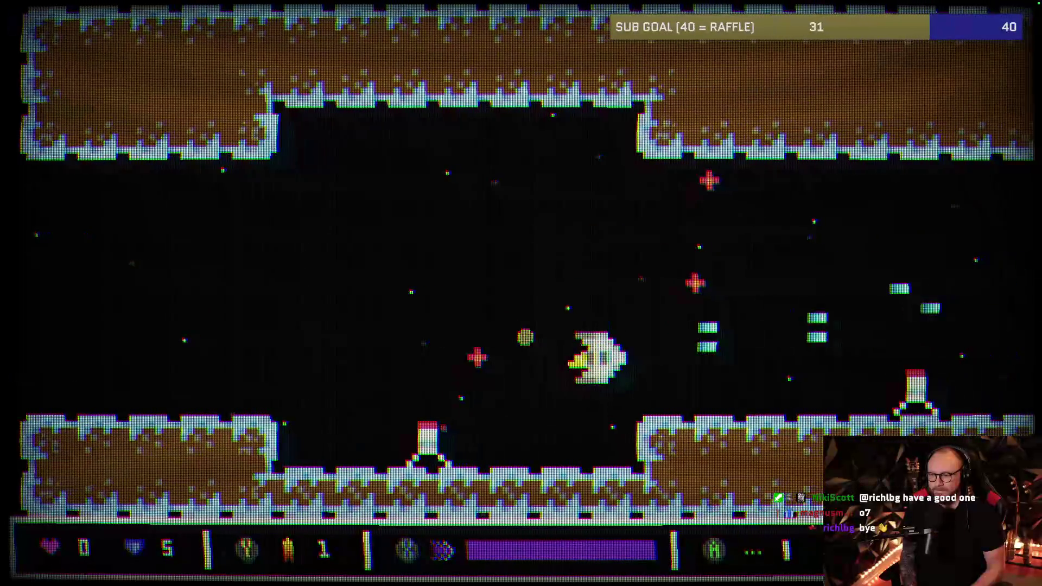
- Steer down into the cave corridor, then lift and pull back left along it
{"action": "key", "text": "Down"}
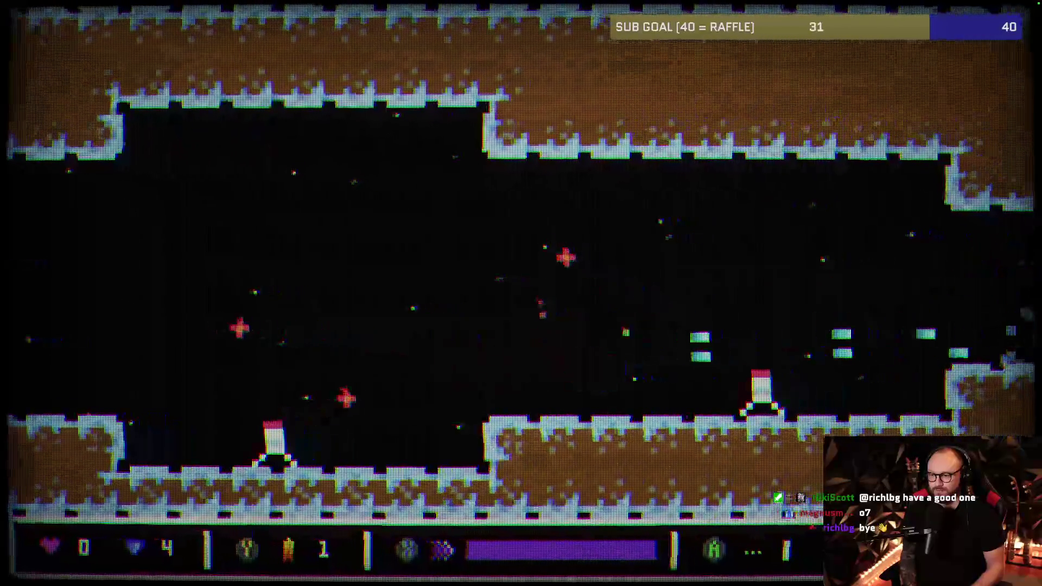
{"action": "key", "text": "Left"}
{"action": "key", "text": "Up"}
{"action": "key", "text": "Left"}
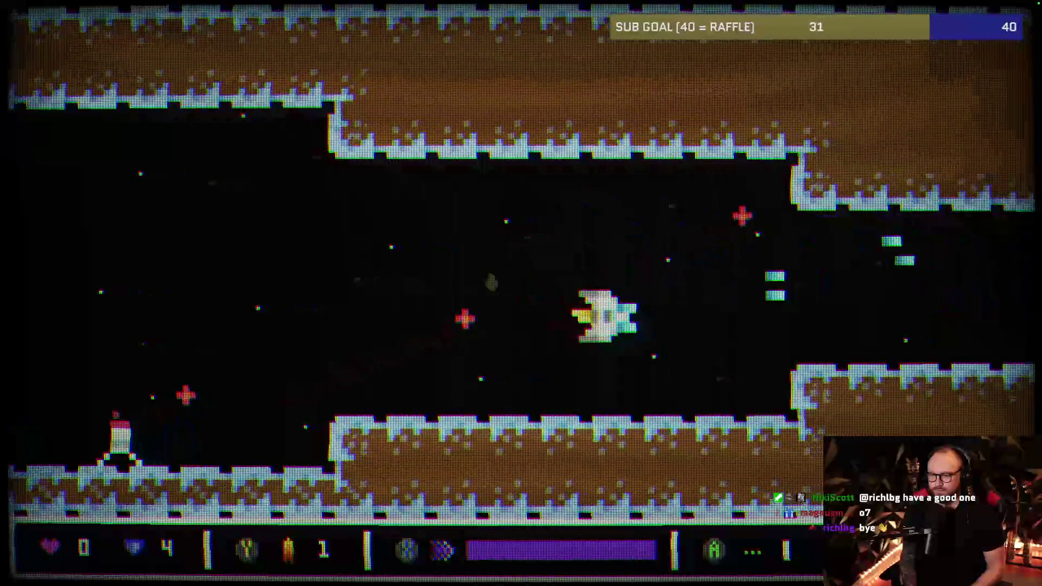
{"action": "key", "text": "Left"}
{"action": "key", "text": "Up"}
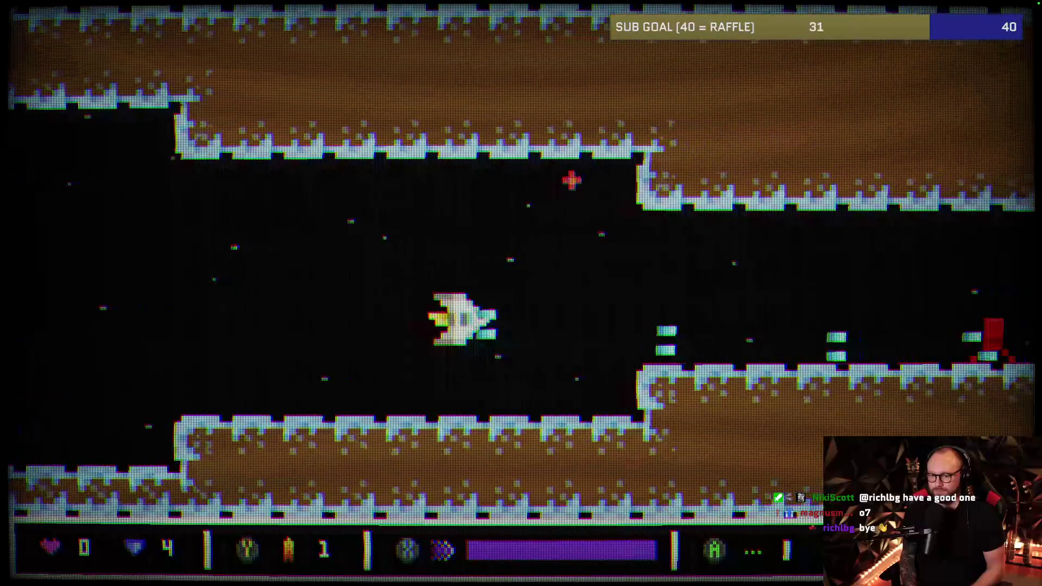
{"action": "key", "text": "Right"}
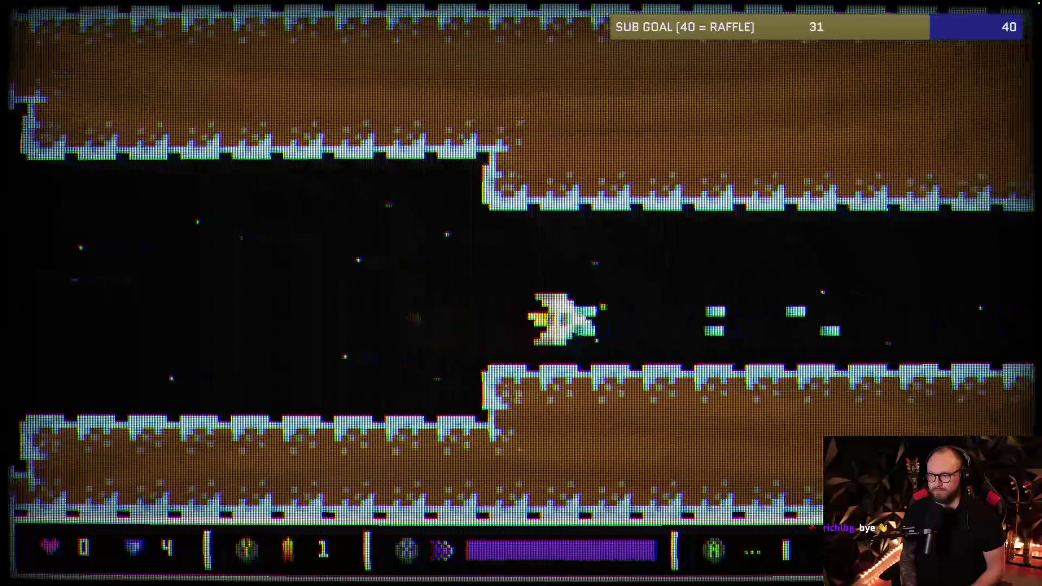
{"action": "key", "text": "Left"}
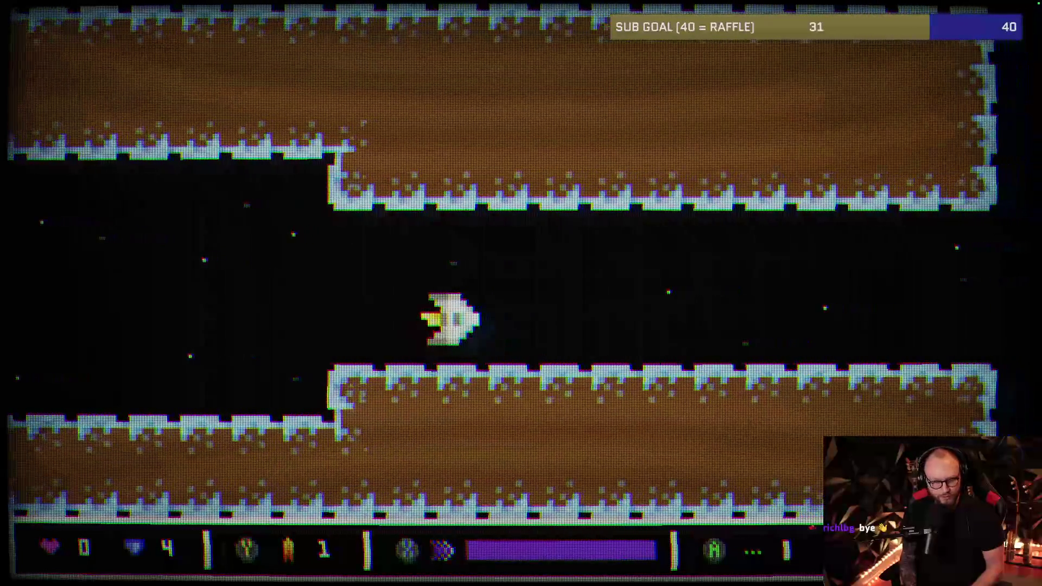
- Open fire and advance on the enemy columns, charging the first one
{"action": "key", "text": "space"}
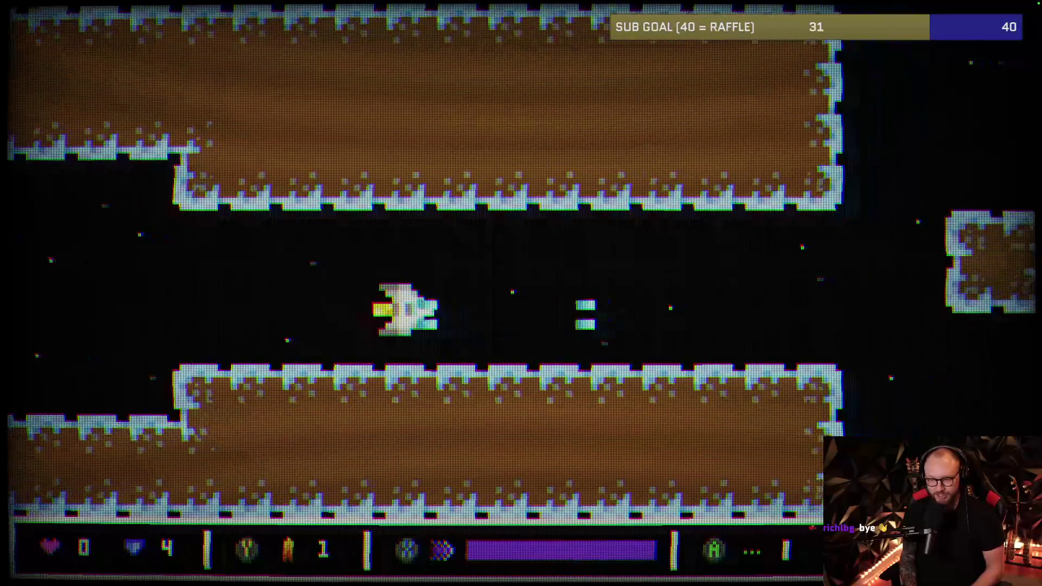
{"action": "key", "text": "Right"}
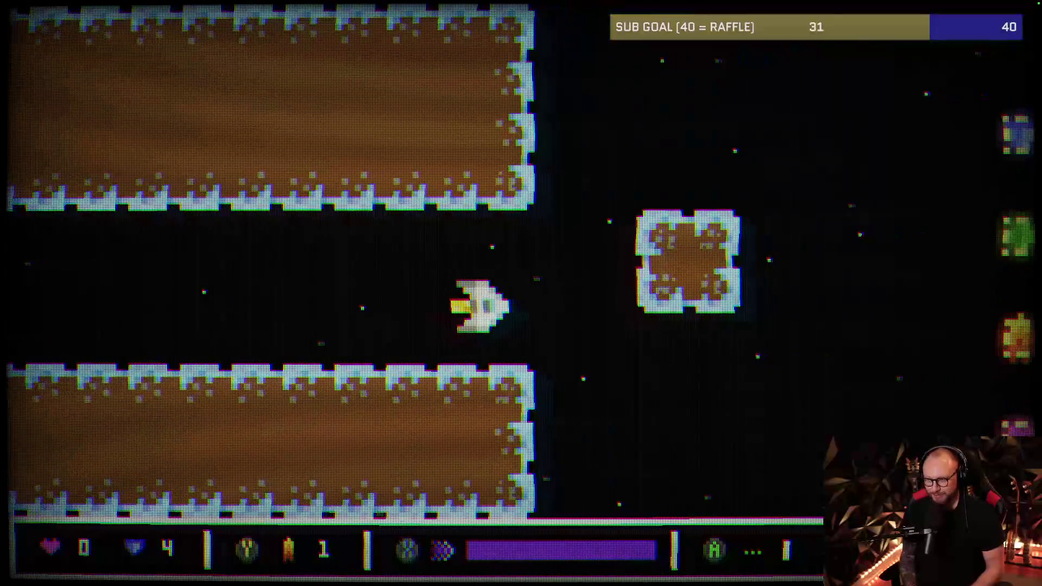
{"action": "key", "text": "Right"}
{"action": "key", "text": "Down"}
{"action": "key", "text": "space"}
{"action": "key", "text": "Right"}
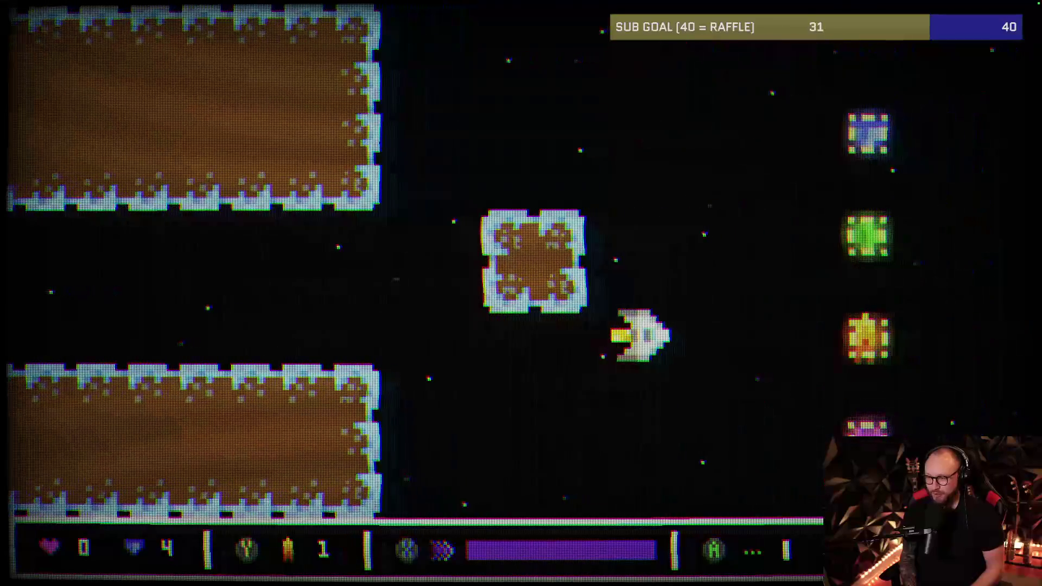
- Weave up-left, down and up-right past the enemies while destroying them
{"action": "key", "text": "Left"}
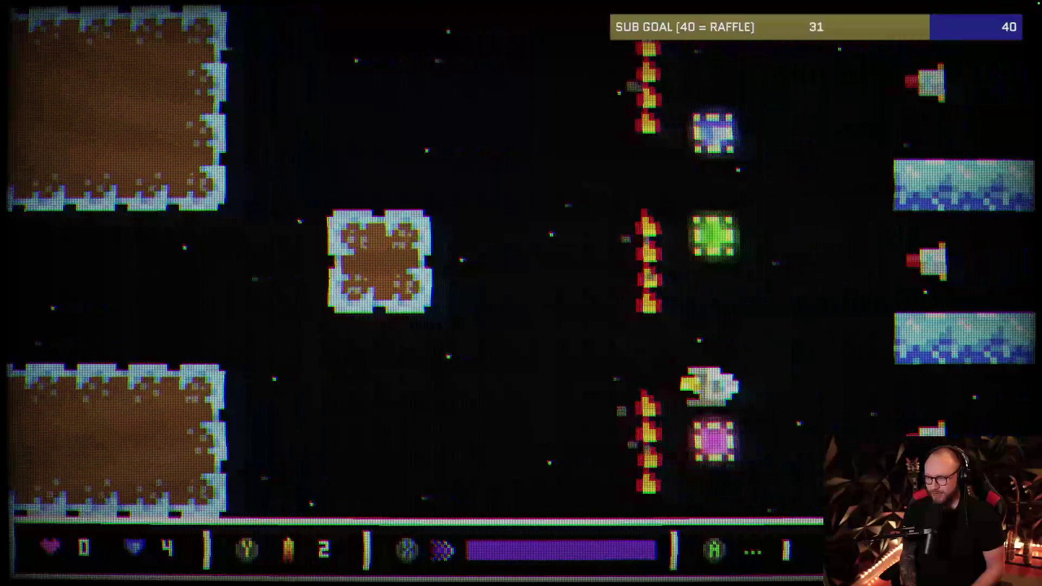
{"action": "key", "text": "Up"}
{"action": "key", "text": "Down"}
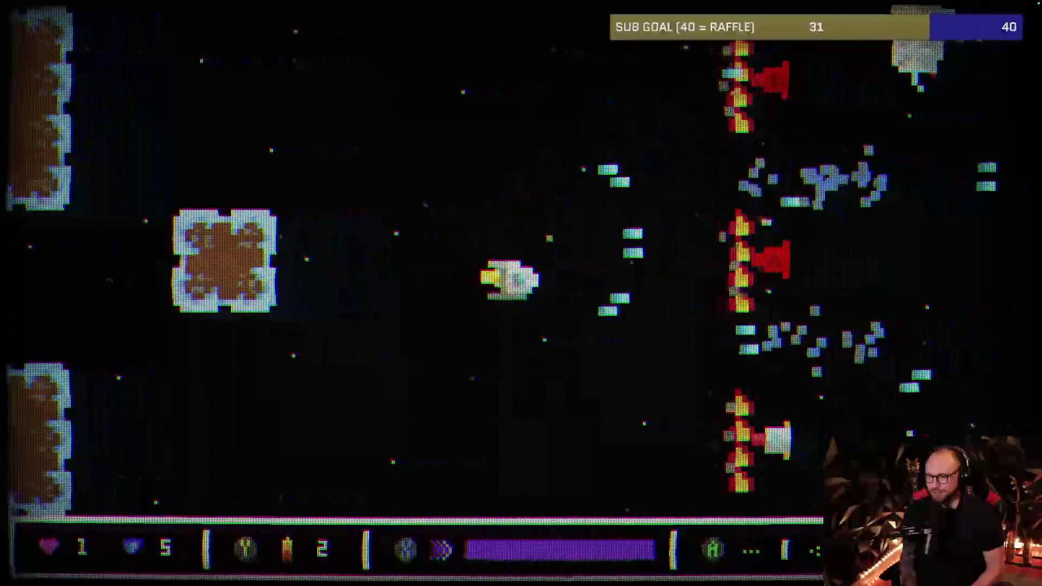
{"action": "key", "text": "Right"}
{"action": "key", "text": "Up"}
{"action": "key", "text": "Right"}
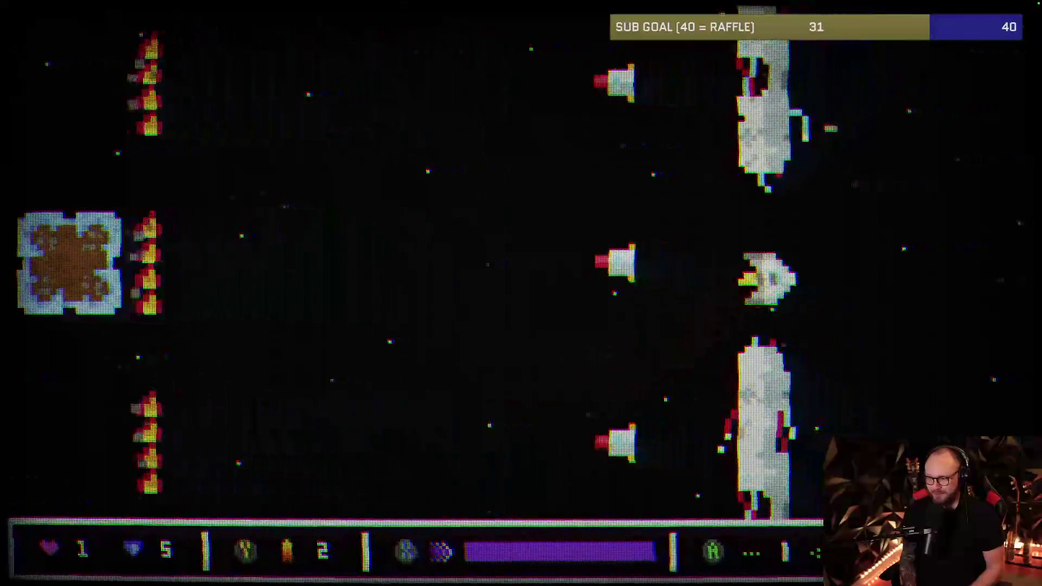
- Dodge down as the sun arrives, then retreat up-left and fire on the red creature
{"action": "key", "text": "Left"}
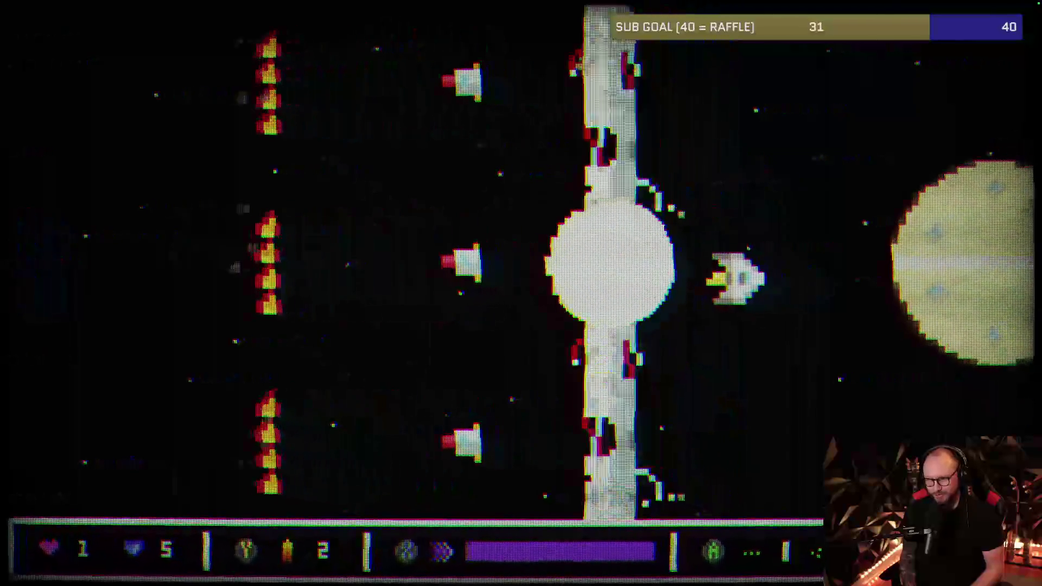
{"action": "key", "text": "Down"}
{"action": "key", "text": "Left"}
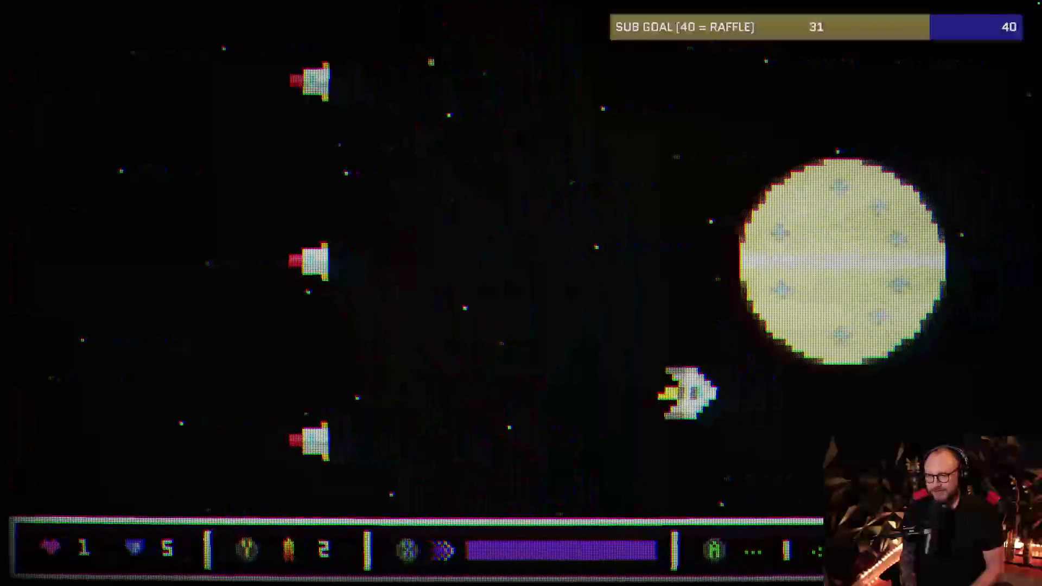
{"action": "key", "text": "Up"}
{"action": "key", "text": "Left"}
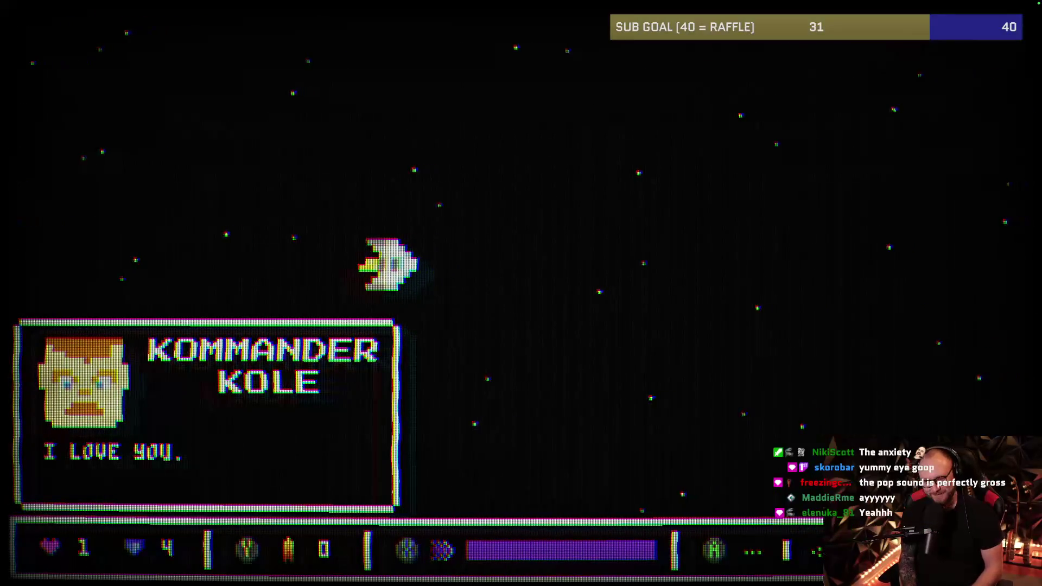
- Dismiss Kommander Kole's message, climb away from the enemy formation, then head down toward the balloons
{"action": "key", "text": "Left"}
{"action": "key", "text": "Down"}
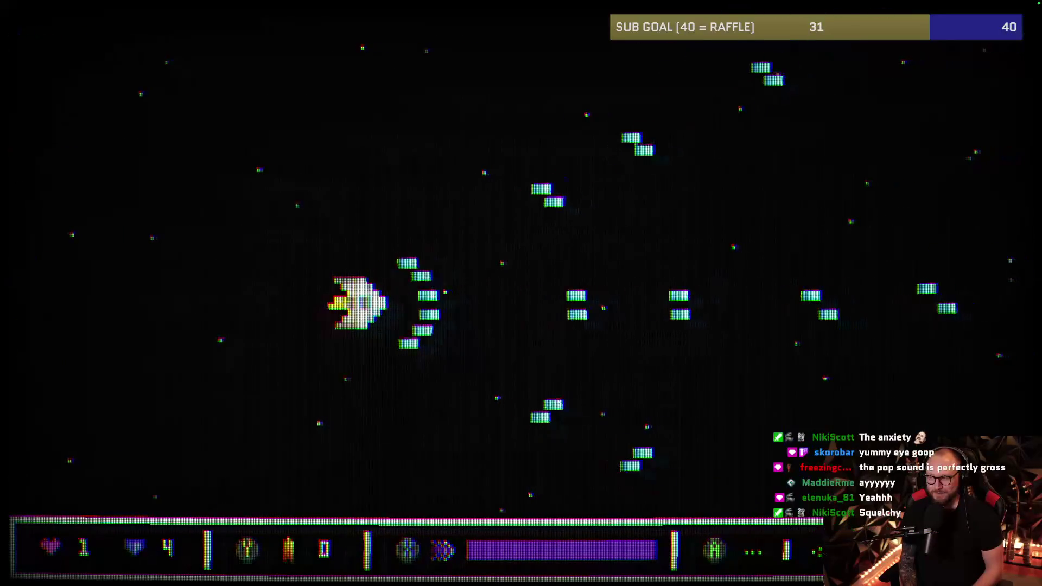
{"action": "key", "text": "Up"}
{"action": "key", "text": "Left"}
{"action": "key", "text": "Down"}
{"action": "key", "text": "Right"}
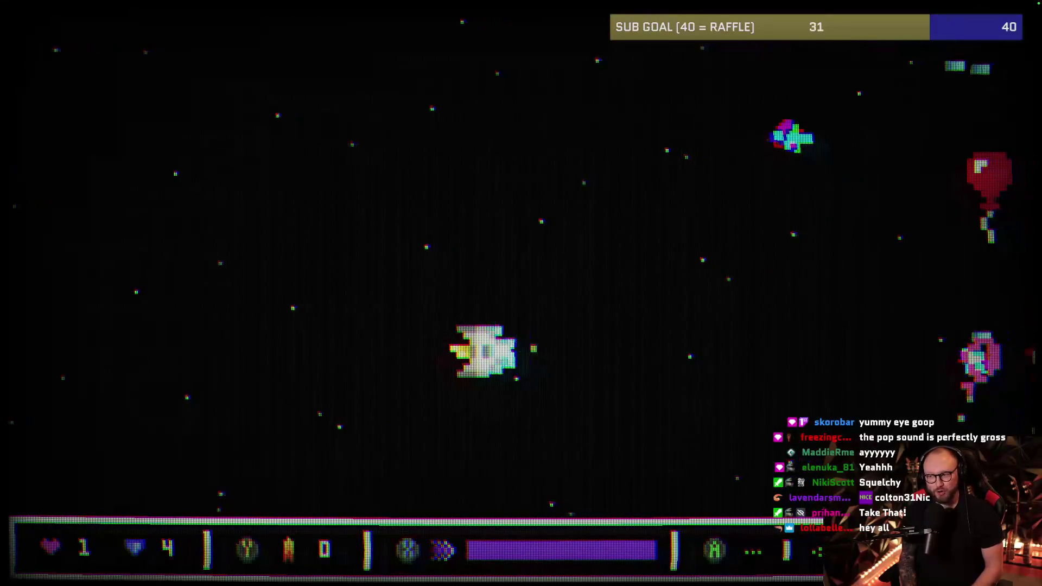
- Line up and pop the red balloon, then drop lower to dodge enemies
{"action": "key", "text": "Left"}
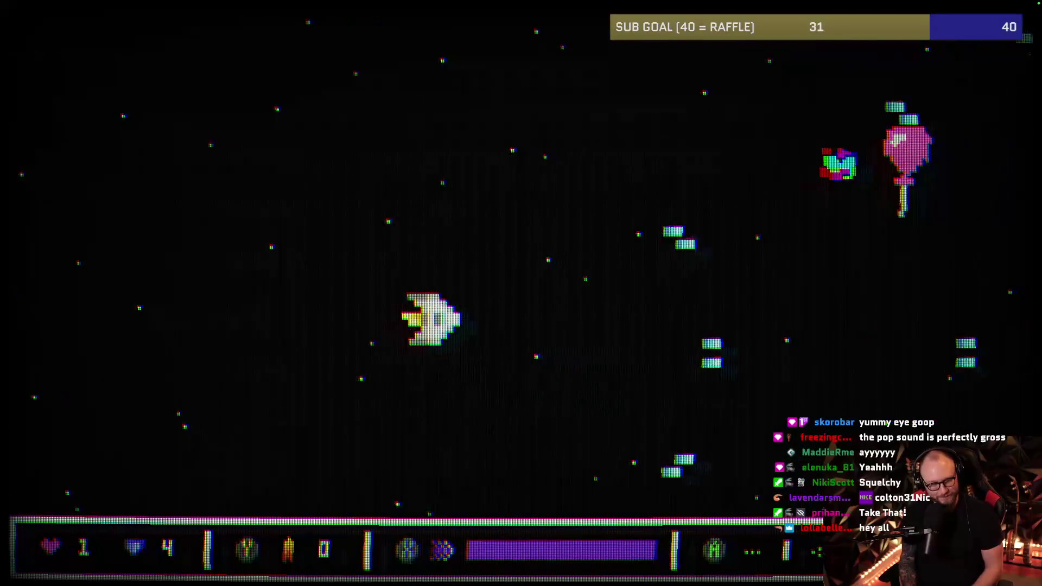
{"action": "key", "text": "Up"}
{"action": "key", "text": "Down"}
{"action": "key", "text": "Right"}
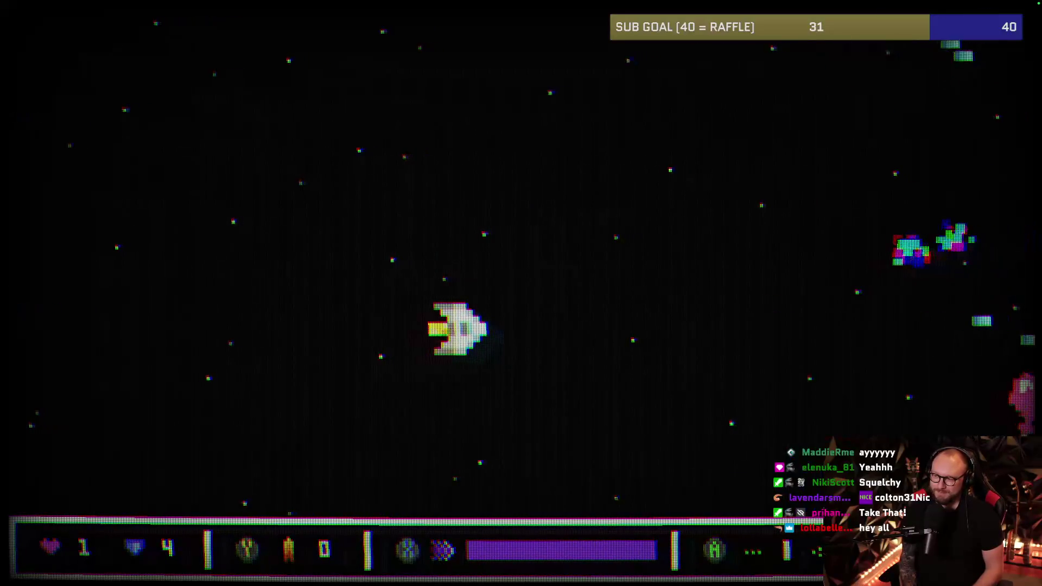
{"action": "key", "text": "Down"}
{"action": "key", "text": "Left"}
{"action": "key", "text": "Down"}
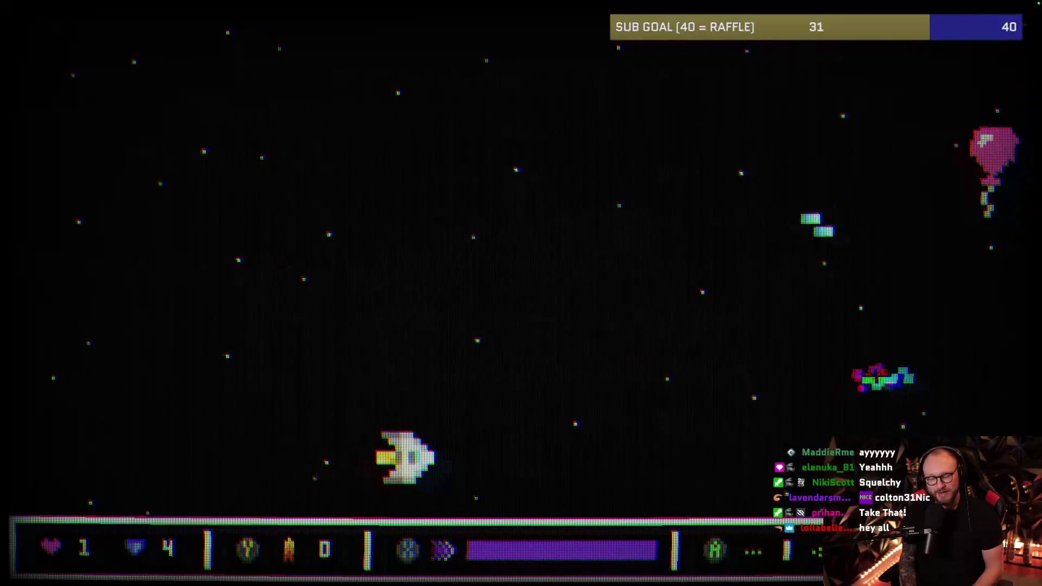
- Bring the ship back up and forward, dodging past the balloons
{"action": "key", "text": "Up"}
{"action": "key", "text": "Left"}
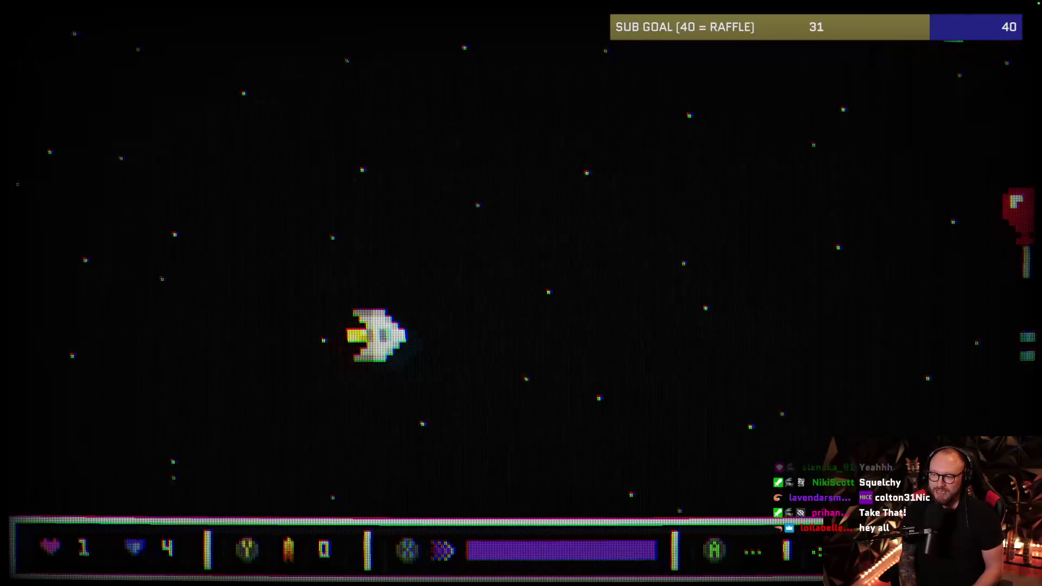
{"action": "key", "text": "Up"}
{"action": "key", "text": "Right"}
{"action": "key", "text": "Up"}
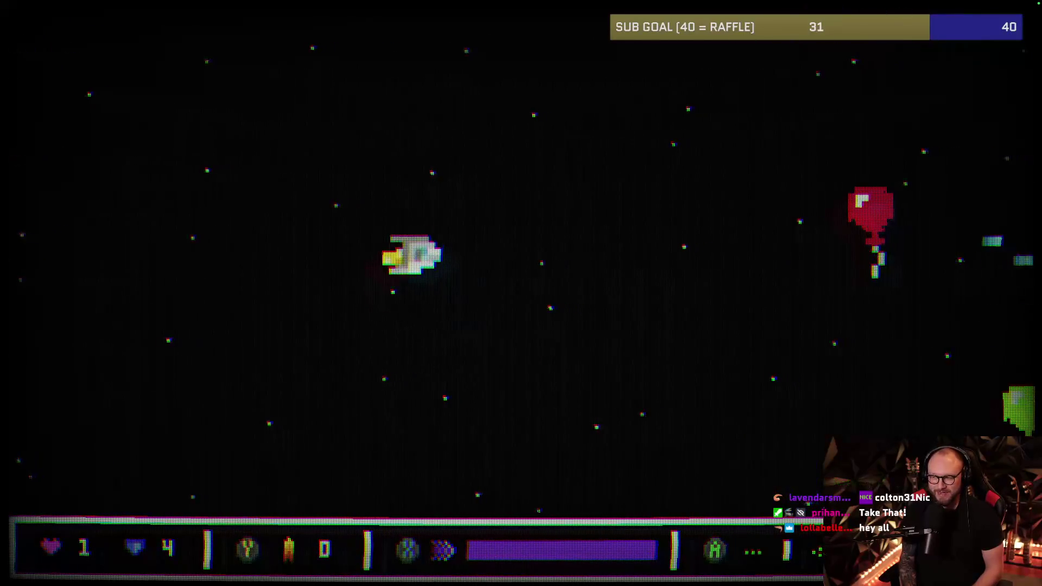
{"action": "key", "text": "Down"}
- Weave up and down to stay clear of the enemies and their shots
{"action": "key", "text": "Down"}
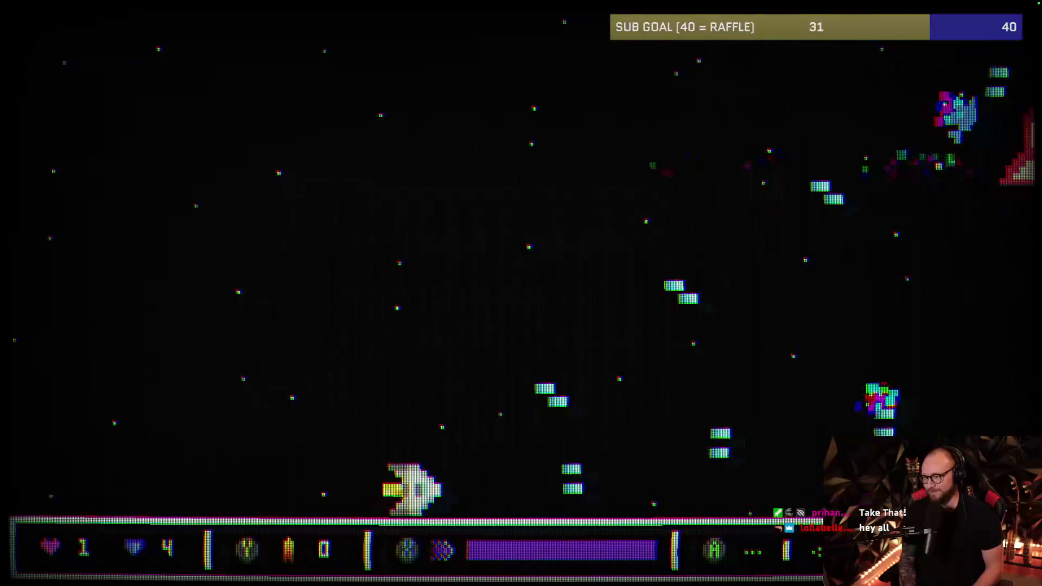
{"action": "key", "text": "Up"}
{"action": "key", "text": "Left"}
{"action": "key", "text": "Down"}
{"action": "key", "text": "Right"}
{"action": "key", "text": "Down"}
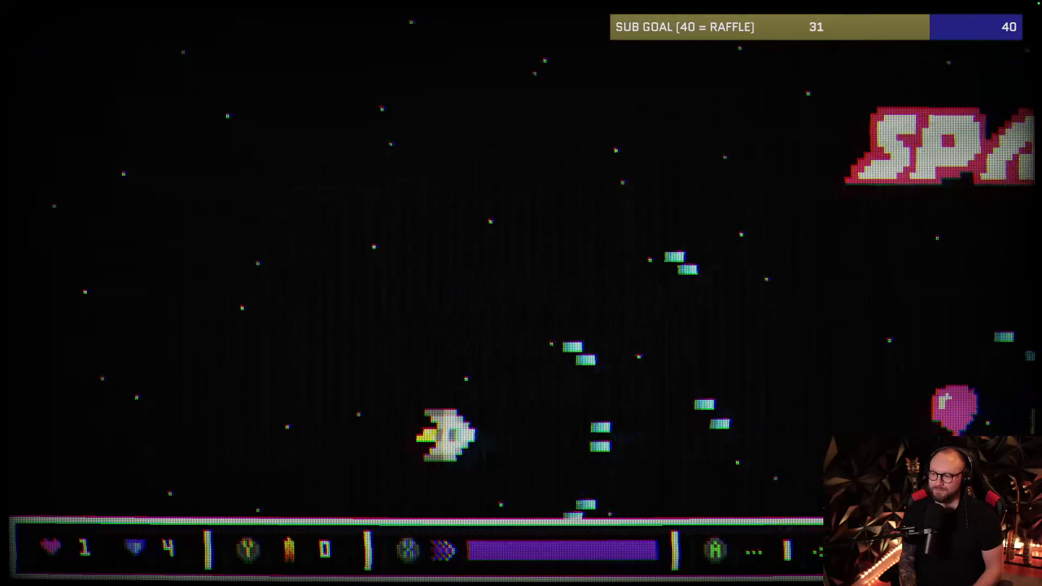
{"action": "key", "text": "Up"}
{"action": "key", "text": "Left"}
{"action": "key", "text": "Up"}
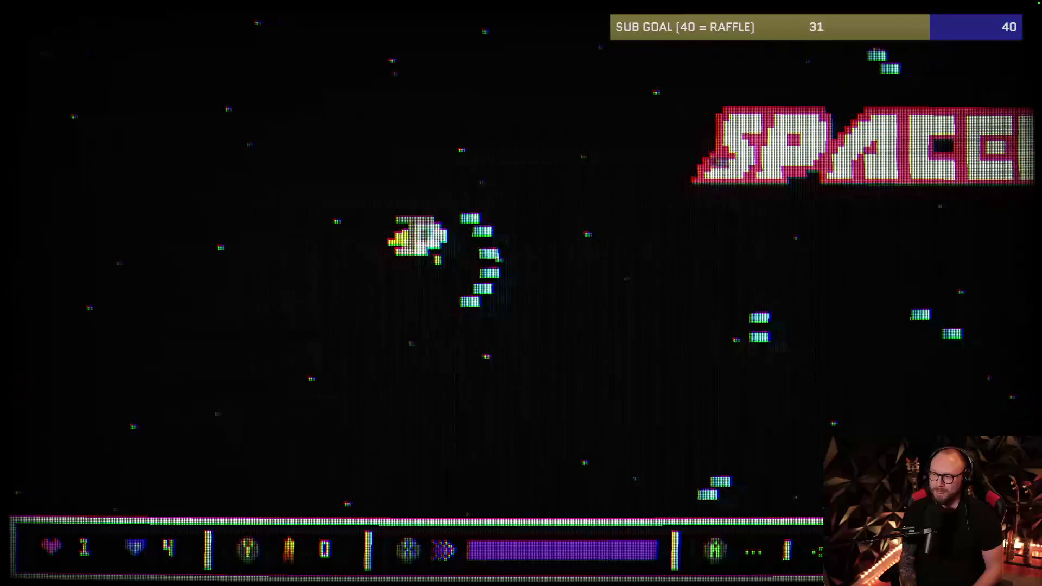
{"action": "key", "text": "Down"}
{"action": "key", "text": "Left"}
{"action": "key", "text": "Left"}
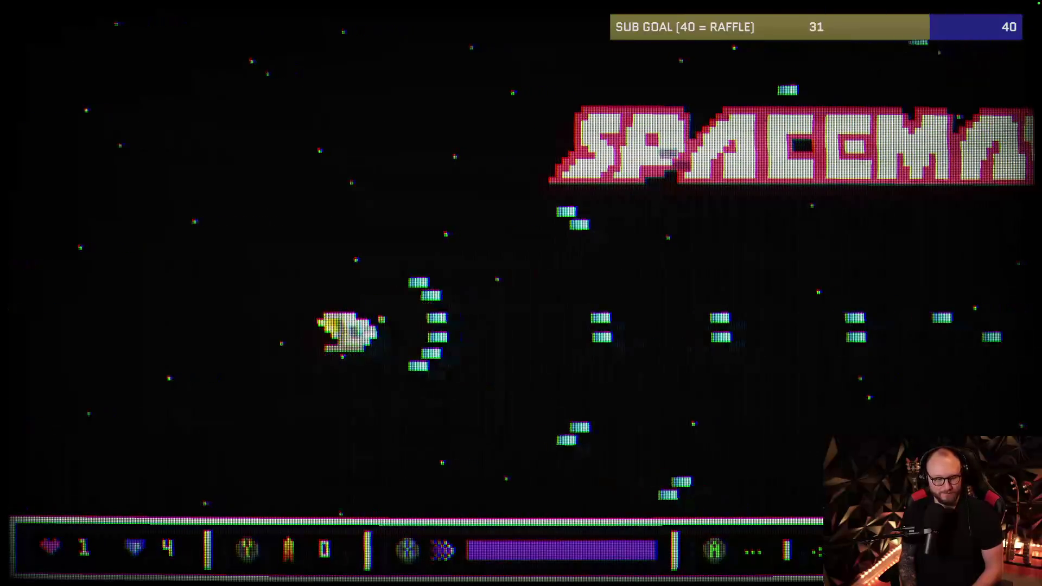
- Fly on as the SPACEMAN banner arrives, lining up with and climbing past the new formation
{"action": "key", "text": "Down"}
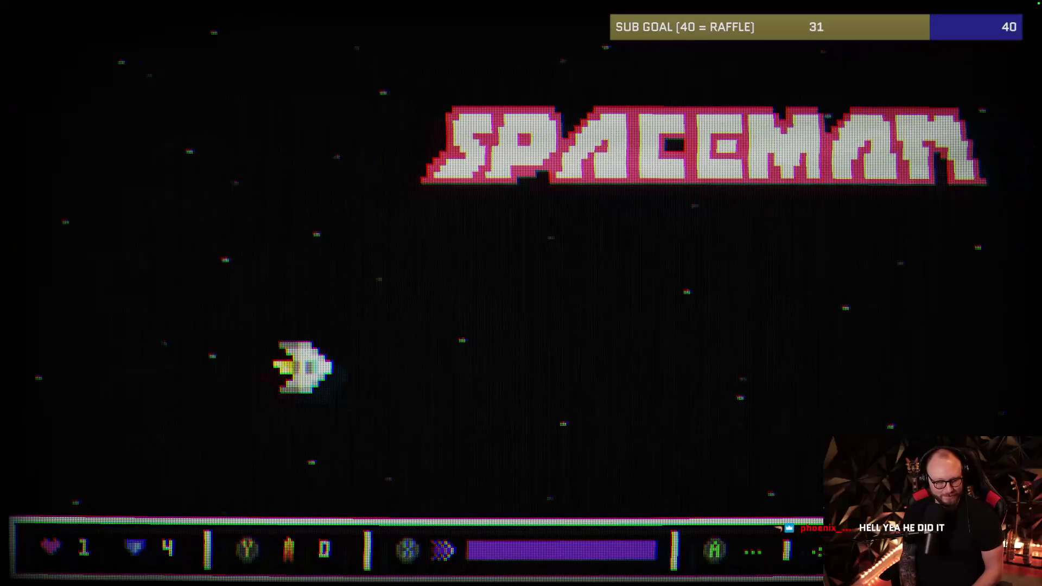
{"action": "key", "text": "Right"}
{"action": "key", "text": "Left"}
{"action": "key", "text": "Right"}
{"action": "key", "text": "Up"}
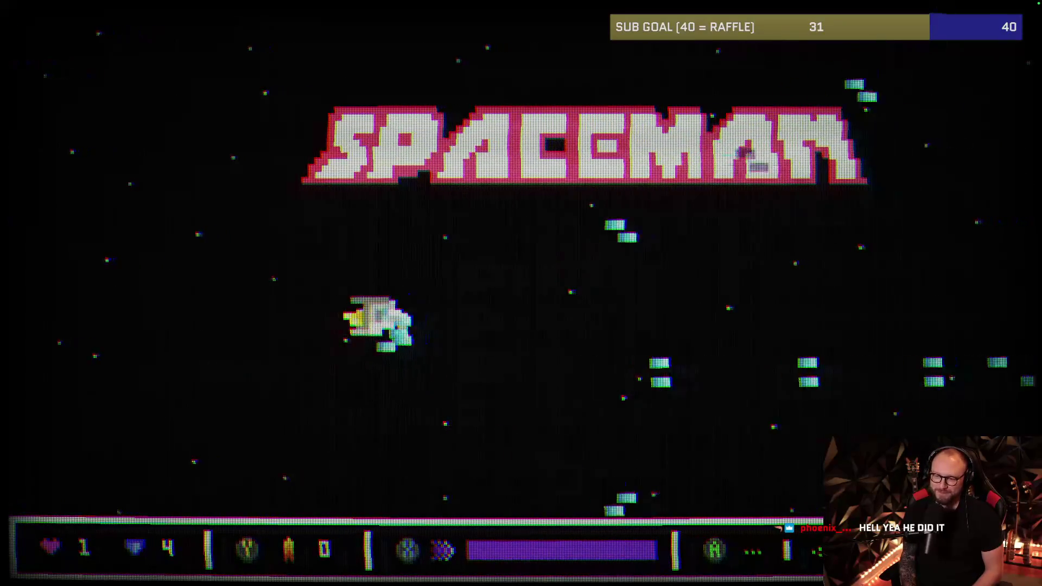
{"action": "key", "text": "Right"}
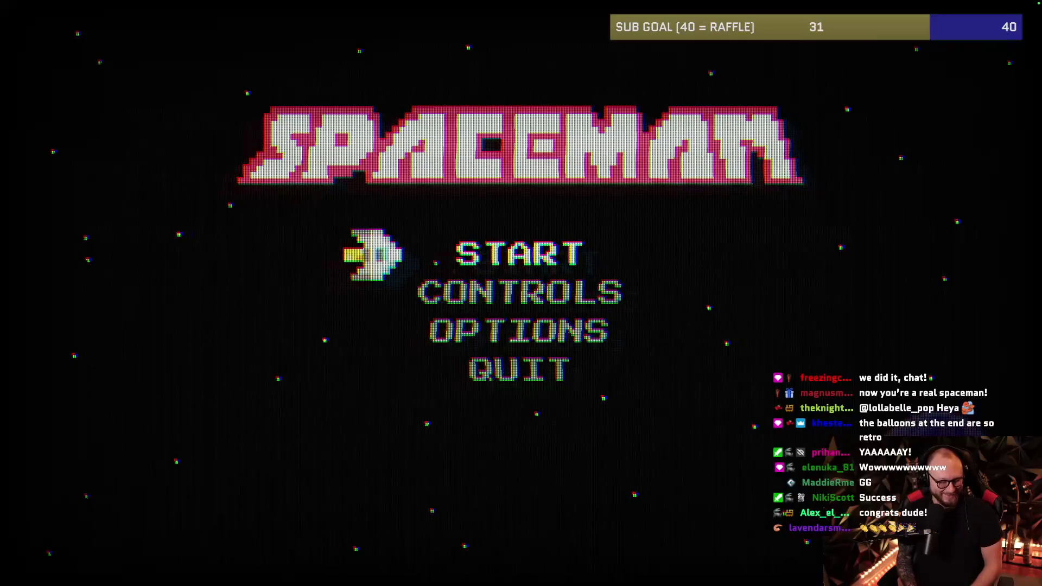
- Press Enter on START at the title menu to begin a new game
{"action": "key", "text": "Return"}
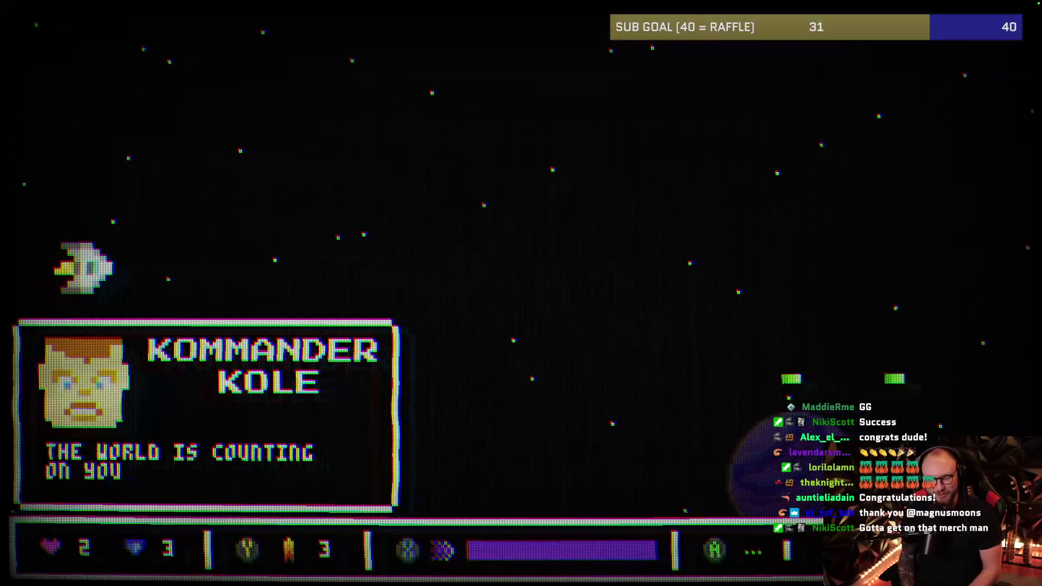
- Dismiss Kommander Kole's message, fire at the enemy row and grab the shield pickup
{"action": "key", "text": "space"}
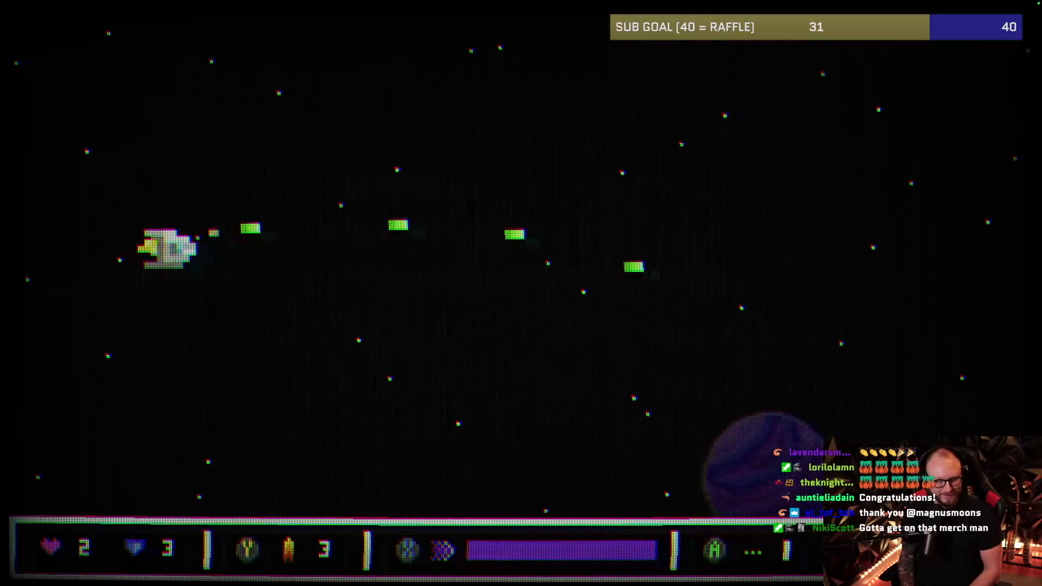
{"action": "key", "text": "Right"}
{"action": "key", "text": "space"}
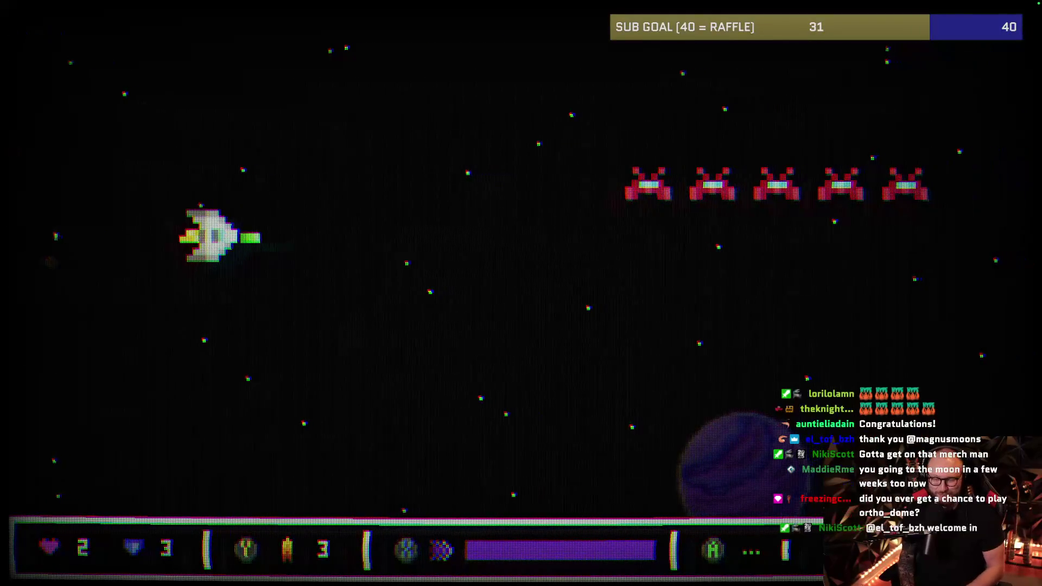
{"action": "key", "text": "Up"}
{"action": "key", "text": "Down"}
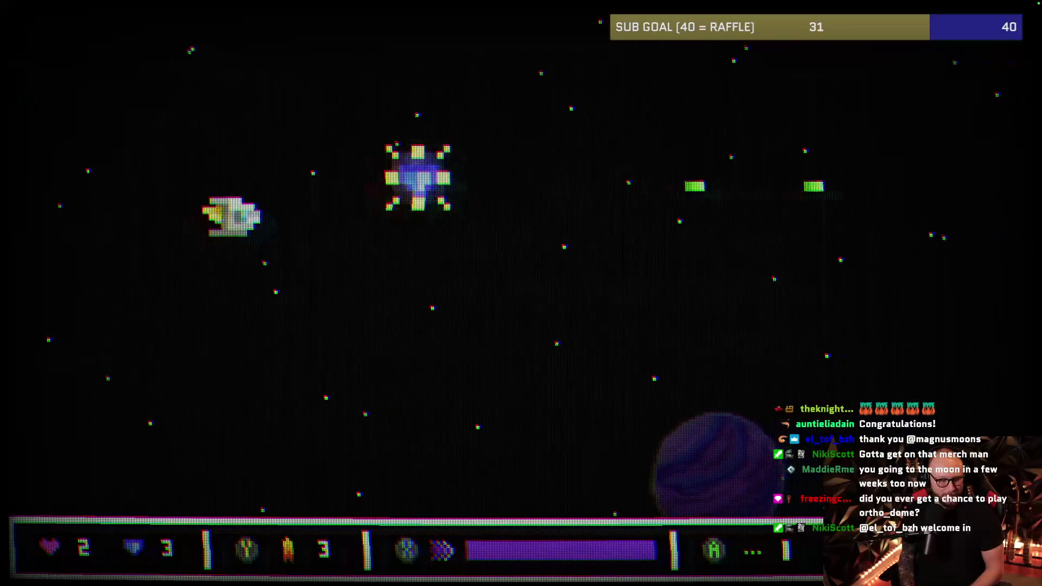
{"action": "key", "text": "Left"}
{"action": "key", "text": "space"}
{"action": "key", "text": "Up"}
{"action": "key", "text": "space"}
{"action": "key", "text": "Right"}
{"action": "key", "text": "Down"}
{"action": "key", "text": "Up"}
- Fly toward the enemies, blasting them, then dodge the incoming attackers
{"action": "key", "text": "Right"}
{"action": "key", "text": "space"}
{"action": "key", "text": "Up"}
{"action": "key", "text": "Right"}
{"action": "key", "text": "Down"}
{"action": "key", "text": "Down"}
{"action": "key", "text": "Right"}
{"action": "key", "text": "Up"}
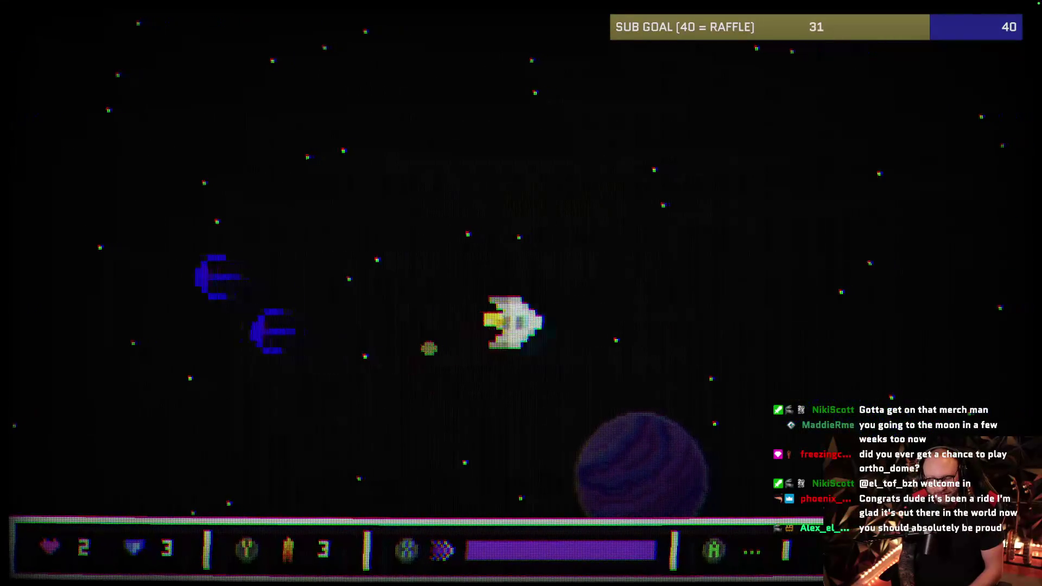
{"action": "key", "text": "Left"}
{"action": "key", "text": "Up"}
{"action": "key", "text": "Right"}
- Evade the formation arriving from the right and slip past the regrouping enemies
{"action": "key", "text": "Down"}
{"action": "key", "text": "Left"}
{"action": "key", "text": "Left"}
{"action": "key", "text": "Up"}
{"action": "key", "text": "Right"}
{"action": "key", "text": "Up"}
{"action": "key", "text": "Down"}
{"action": "key", "text": "Left"}
{"action": "key", "text": "Down"}
- Dodge the new wave and shoot spiky mines until the last shield runs out
{"action": "key", "text": "Left"}
{"action": "key", "text": "Right"}
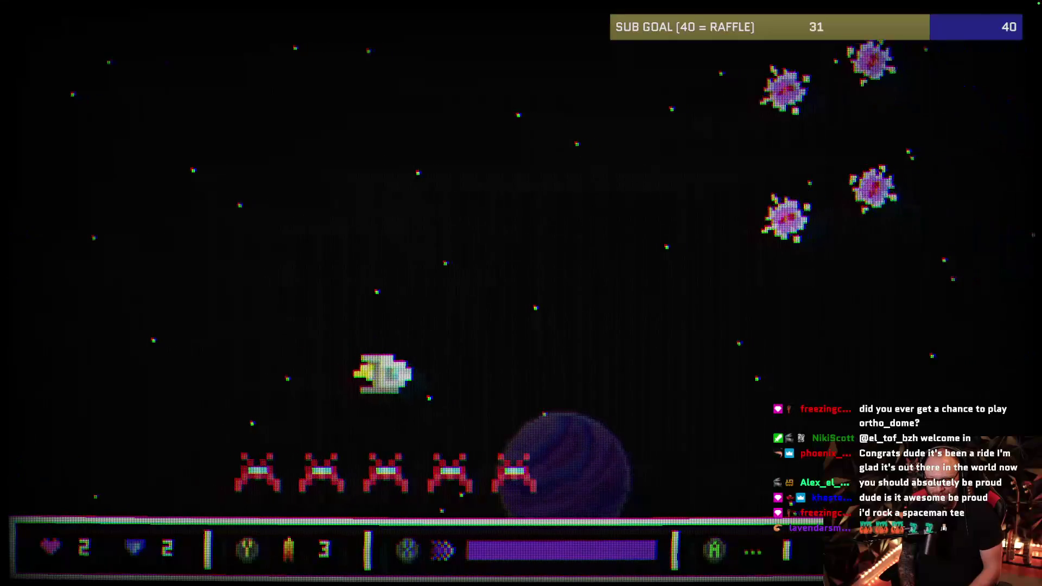
{"action": "key", "text": "Up"}
{"action": "key", "text": "Left"}
{"action": "key", "text": "Right"}
{"action": "key", "text": "Up"}
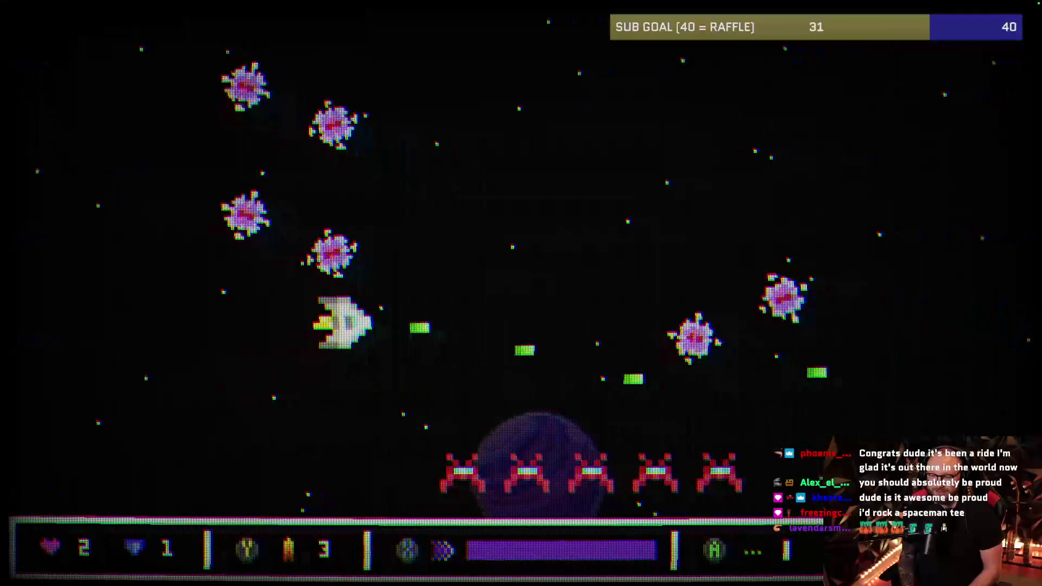
{"action": "key", "text": "Right"}
{"action": "key", "text": "Down"}
{"action": "key", "text": "Right"}
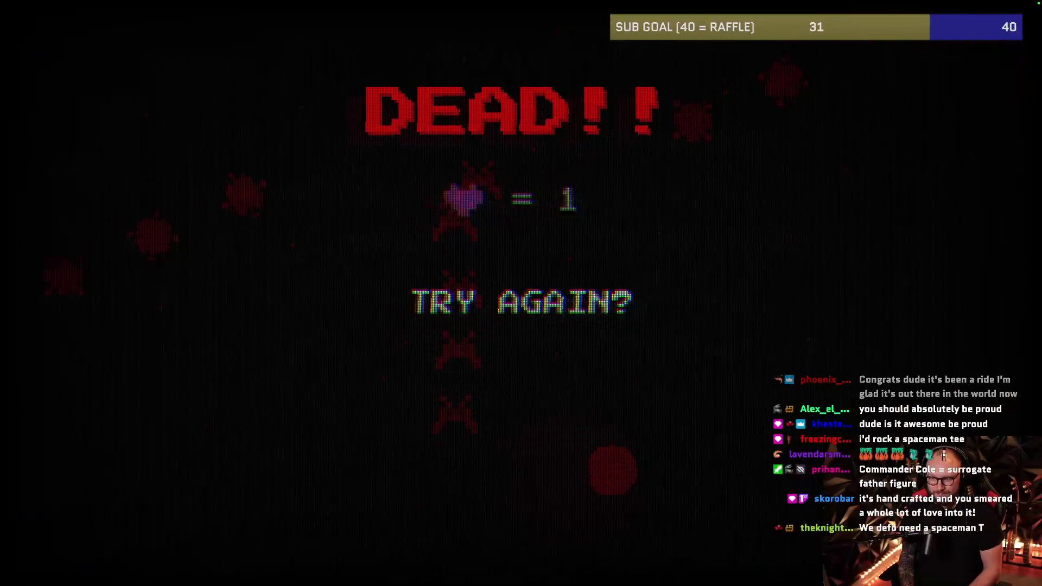
- Start the next life, climbing and dropping to shoot the incoming red invaders
{"action": "key", "text": "Right"}
{"action": "key", "text": "Up"}
{"action": "key", "text": "Down"}
{"action": "key", "text": "Up"}
{"action": "key", "text": "Down"}
{"action": "key", "text": "Right"}
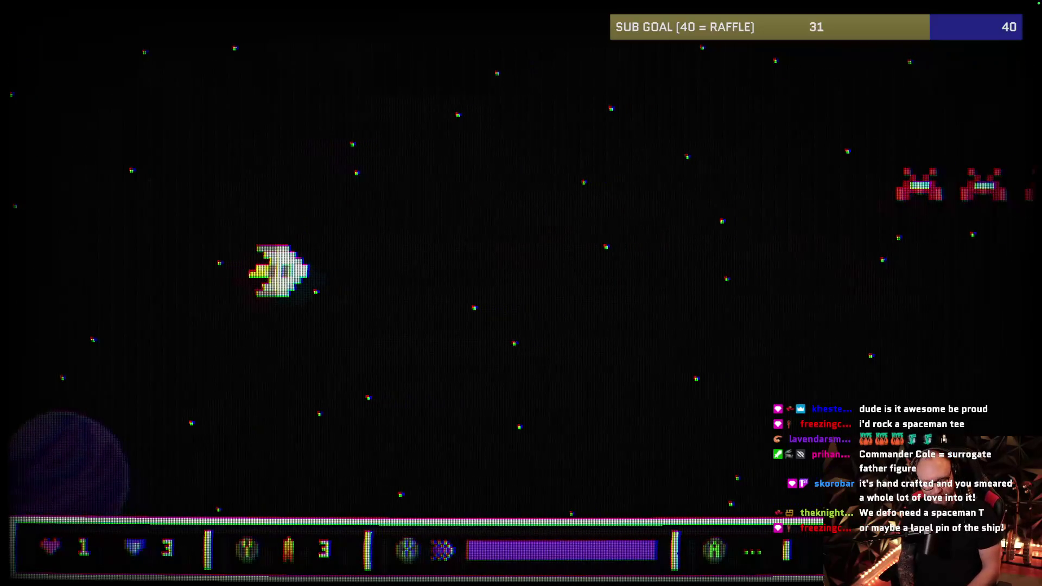
{"action": "key", "text": "Up"}
{"action": "key", "text": "Up"}
{"action": "key", "text": "Right"}
{"action": "key", "text": "Down"}
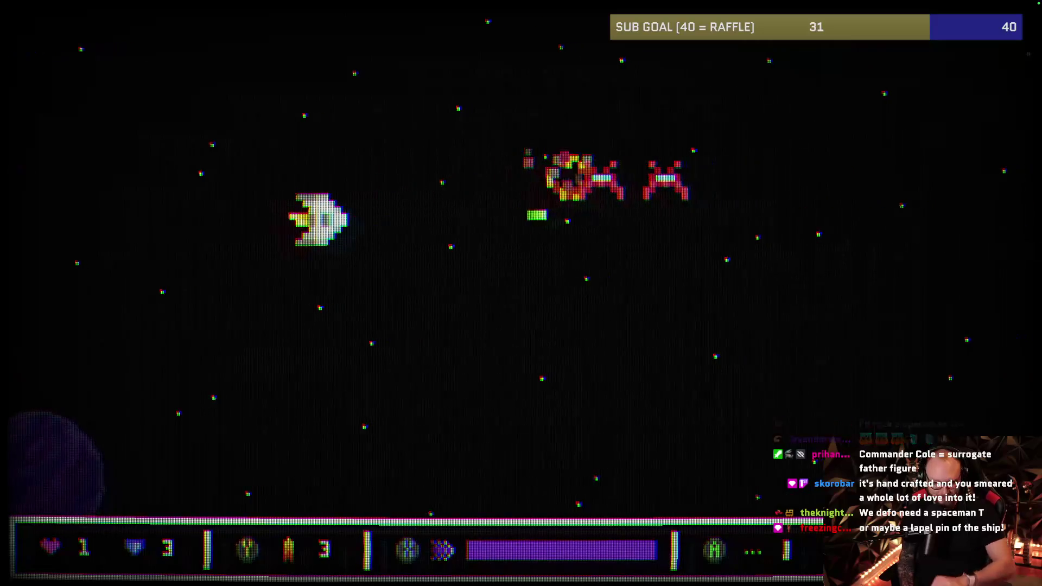
{"action": "key", "text": "Down"}
{"action": "key", "text": "Up"}
- Swerve around the new invaders, dive low, then advance to destroy them
{"action": "key", "text": "Right"}
{"action": "key", "text": "Down"}
{"action": "key", "text": "Down"}
{"action": "key", "text": "Left"}
{"action": "key", "text": "Down"}
{"action": "key", "text": "Left"}
{"action": "key", "text": "Down"}
{"action": "key", "text": "Right"}
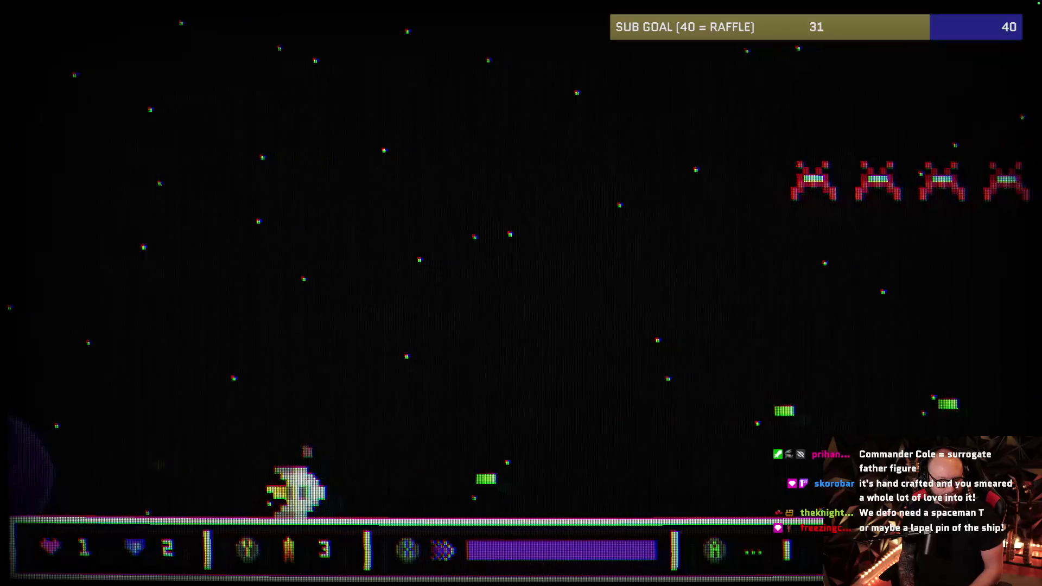
{"action": "key", "text": "Up"}
{"action": "key", "text": "Right"}
{"action": "key", "text": "Down"}
{"action": "key", "text": "Right"}
{"action": "key", "text": "Right"}
{"action": "key", "text": "Up"}
{"action": "key", "text": "Right"}
- Weave and maneuver around the entering invaders while firing at them
{"action": "key", "text": "Down"}
{"action": "key", "text": "Left"}
{"action": "key", "text": "Up"}
{"action": "key", "text": "Down"}
{"action": "key", "text": "Down"}
{"action": "key", "text": "Left"}
{"action": "key", "text": "Up"}
{"action": "key", "text": "Left"}
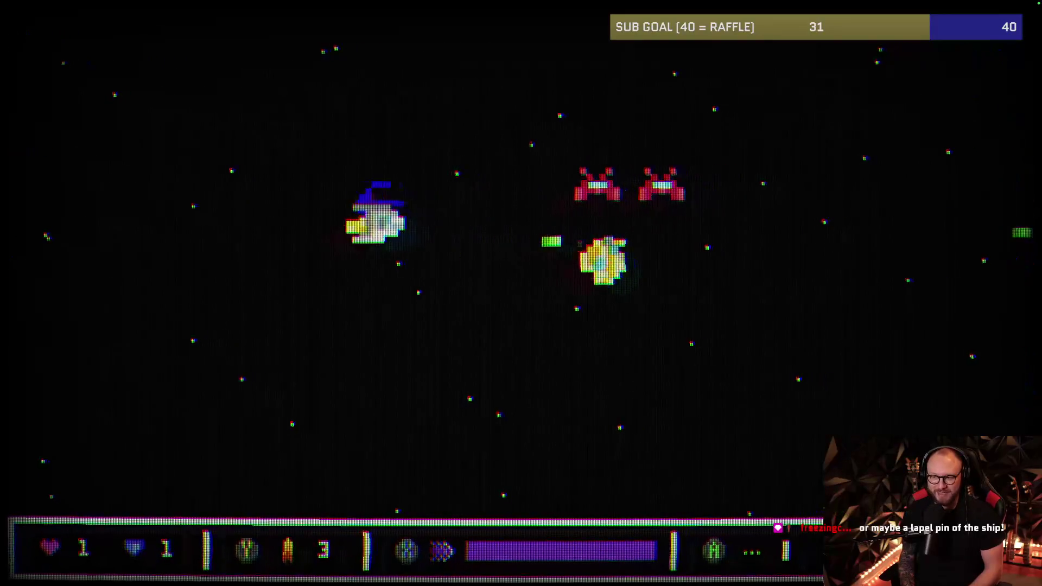
{"action": "key", "text": "Up"}
{"action": "key", "text": "Down"}
{"action": "key", "text": "Right"}
{"action": "key", "text": "Up"}
{"action": "key", "text": "Right"}
- Fall back, dodge passing invaders and push forward firing until the ship is destroyed
{"action": "key", "text": "Down"}
{"action": "key", "text": "Left"}
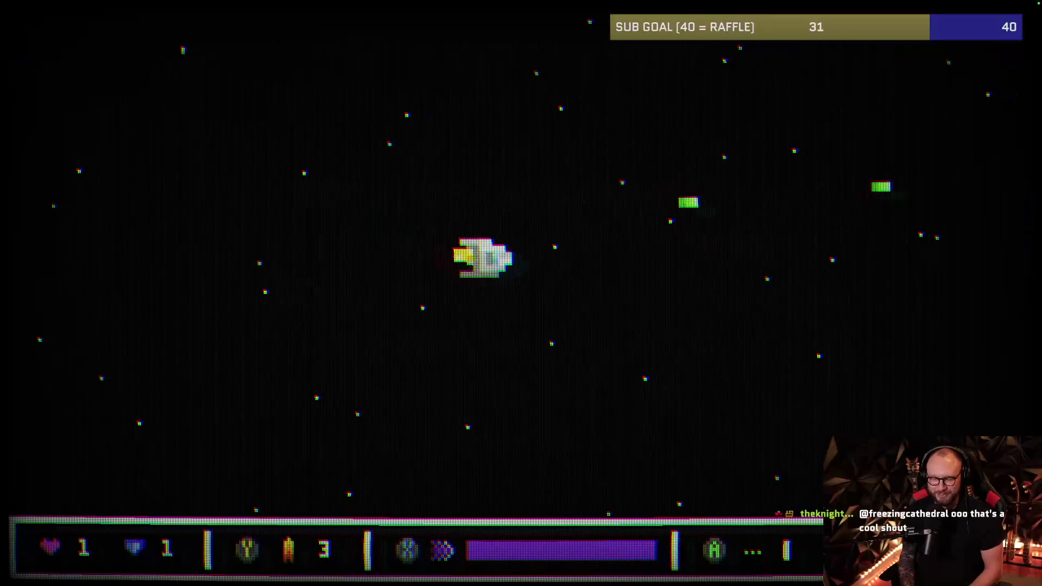
{"action": "key", "text": "Left"}
{"action": "key", "text": "Down"}
{"action": "key", "text": "Up"}
{"action": "key", "text": "Down"}
{"action": "key", "text": "Left"}
{"action": "key", "text": "Up"}
{"action": "key", "text": "Right"}
{"action": "key", "text": "Down"}
{"action": "key", "text": "Right"}
{"action": "key", "text": "Up"}
{"action": "key", "text": "Right"}
{"action": "key", "text": "Up"}
{"action": "key", "text": "Left"}
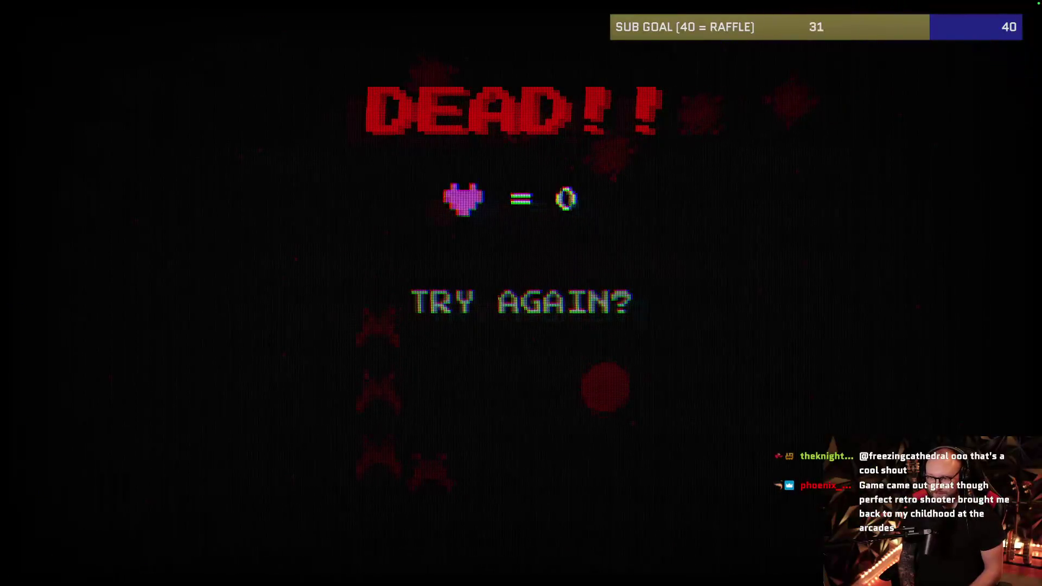
- Start the last life, dodging and repositioning to shoot the descending invaders
{"action": "key", "text": "Down"}
{"action": "key", "text": "Up"}
{"action": "key", "text": "Down"}
{"action": "key", "text": "Up"}
{"action": "key", "text": "Down"}
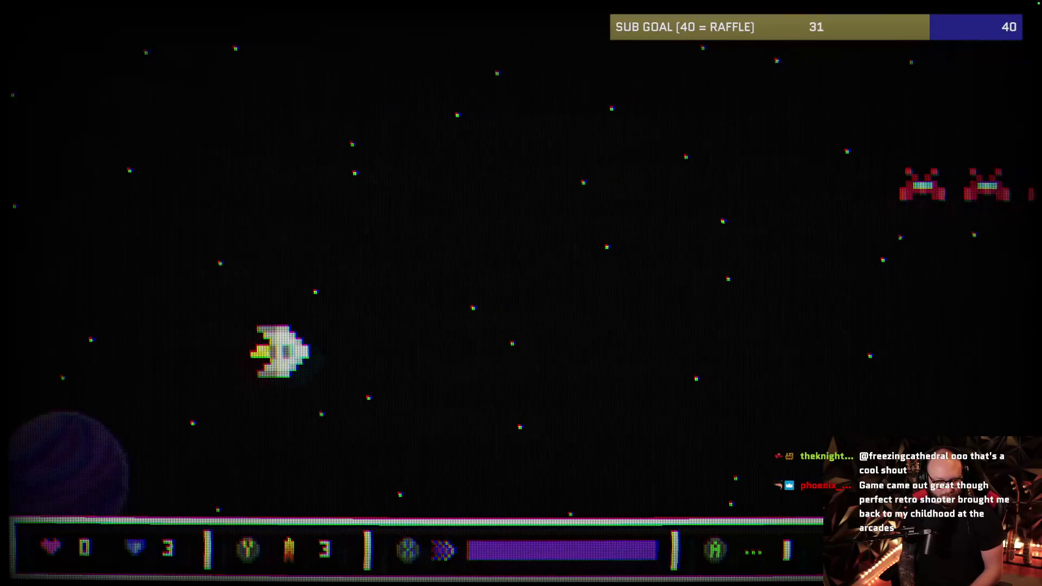
{"action": "key", "text": "Left"}
{"action": "key", "text": "Right"}
{"action": "key", "text": "Up"}
{"action": "key", "text": "Left"}
{"action": "key", "text": "Up"}
{"action": "key", "text": "Right"}
- Evade the advancing invaders and blue enemies until GAME OVER shows 56 miles, killed by a Parania
{"action": "key", "text": "Down"}
{"action": "key", "text": "Up"}
{"action": "key", "text": "Down"}
{"action": "key", "text": "Left"}
{"action": "key", "text": "Down"}
{"action": "key", "text": "Left"}
{"action": "key", "text": "Up"}
{"action": "key", "text": "Right"}
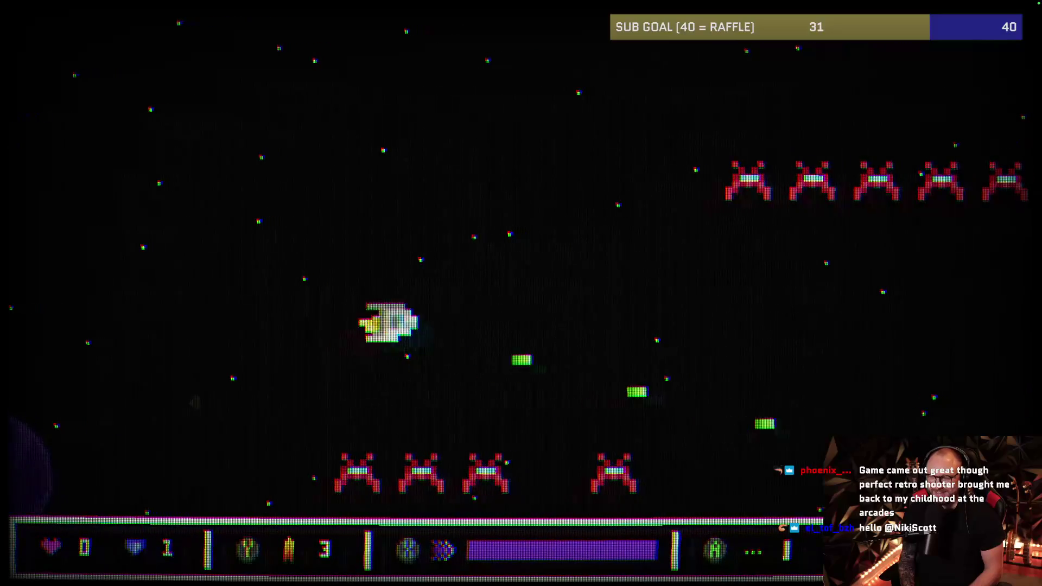
{"action": "key", "text": "Right"}
{"action": "key", "text": "Up"}
{"action": "key", "text": "Down"}
{"action": "key", "text": "Left"}
{"action": "key", "text": "Left"}
{"action": "key", "text": "Down"}
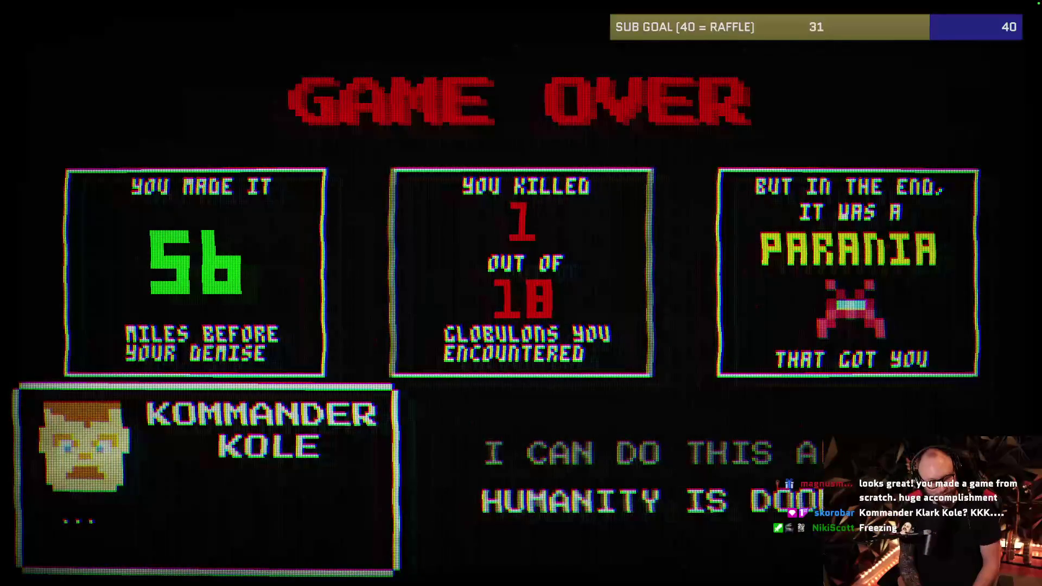
- Quit SPACEMAN from the GAME OVER screen with Cmd+Q
{"action": "key", "text": "super+q"}
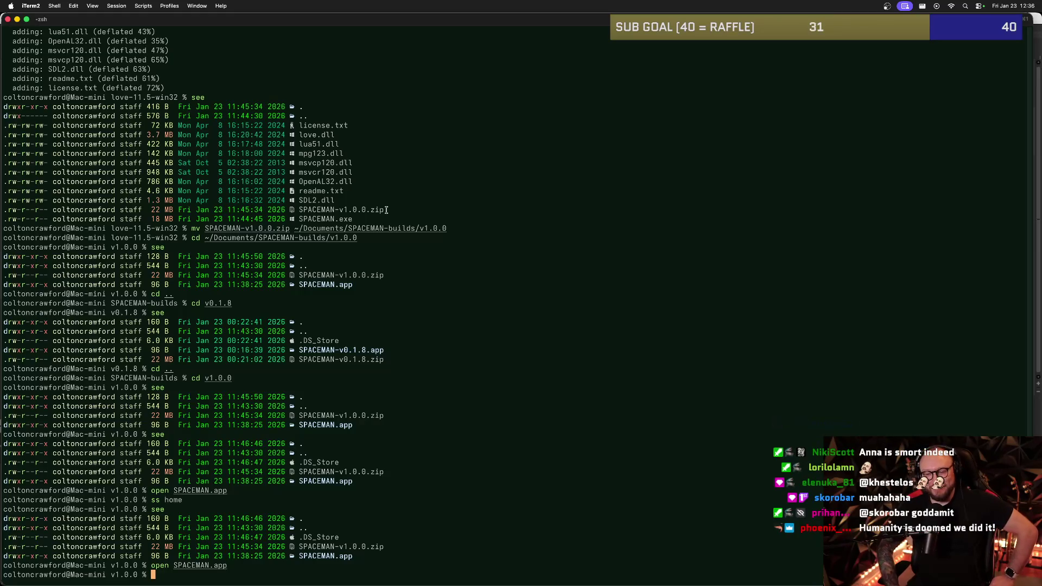
{"action": "key", "text": "super+Tab"}
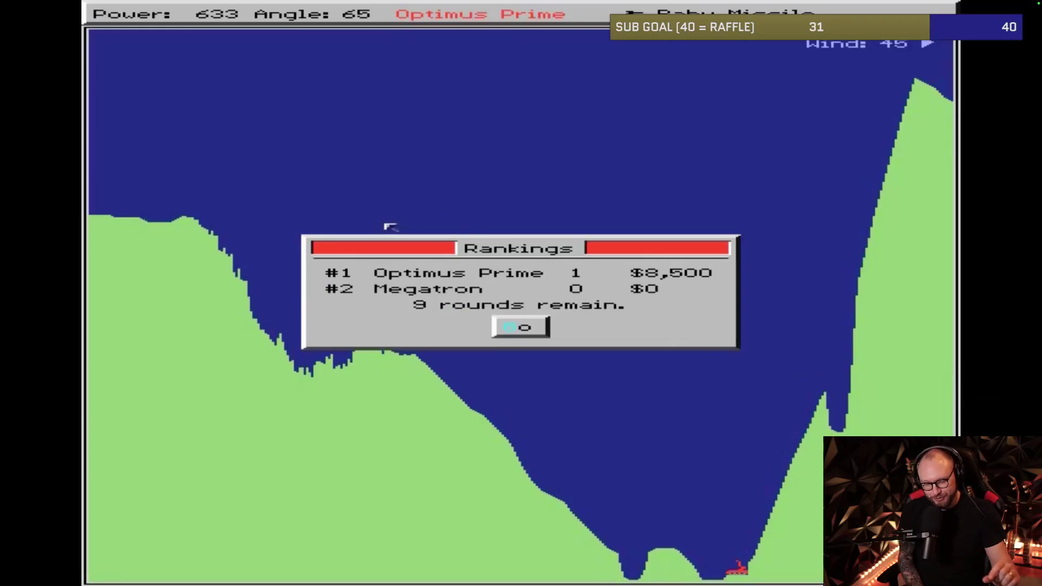
- Close the Rankings dialog to reach Optimus Prime's weapons shop with $8,500 cash
{"action": "left_click", "coordinate": [510, 326]}
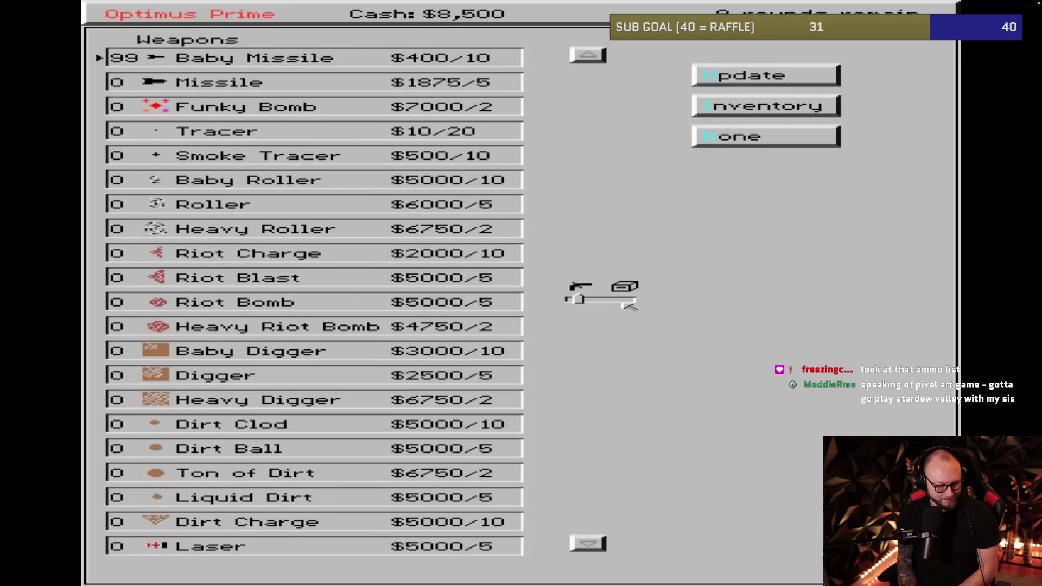
- Browse the shop's Miscellaneous items, return to Weapons, then quit Scorched Earth
{"action": "left_click", "coordinate": [629, 303]}
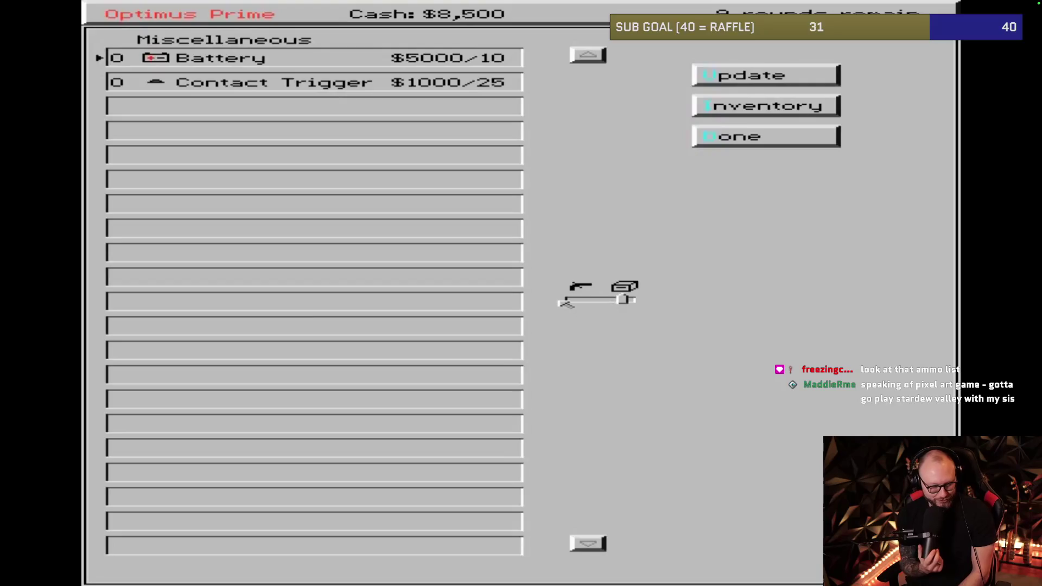
{"action": "left_click", "coordinate": [575, 302]}
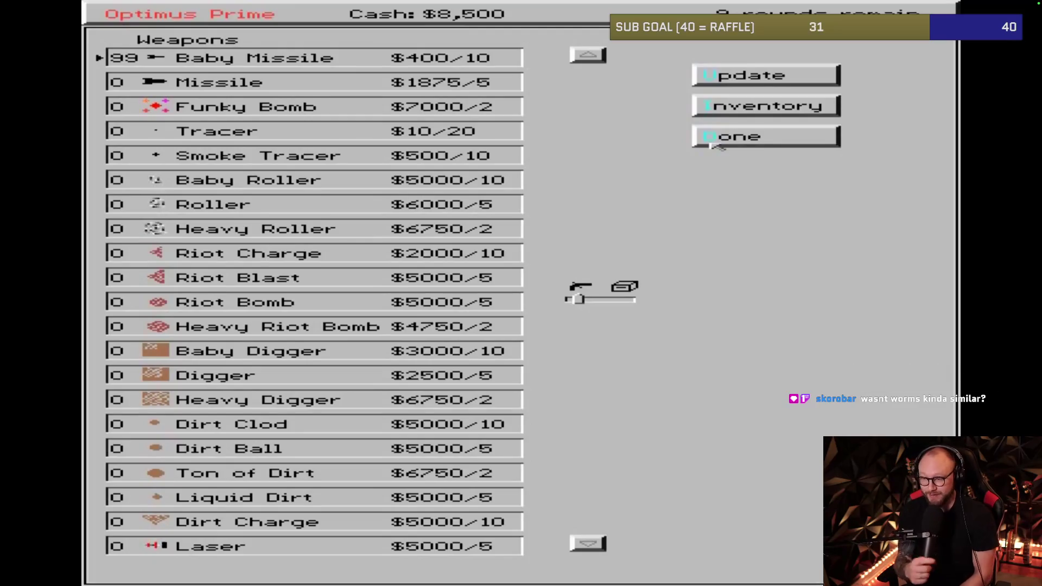
{"action": "key", "text": "super+q"}
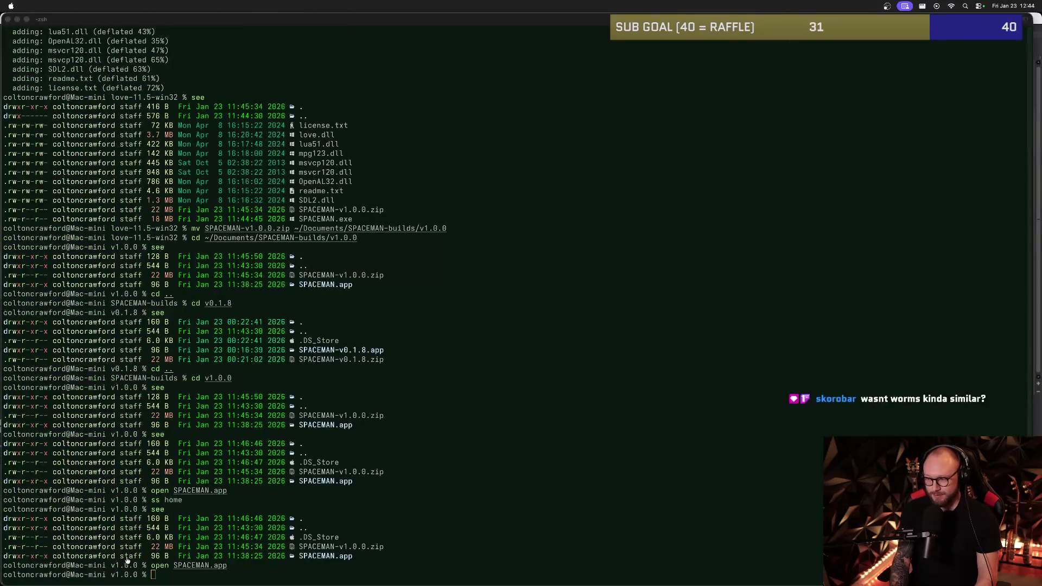
- Cycle from Discord's DM with the YouTube link, past OBS, to the Notes window
{"action": "key", "text": "super+Tab"}
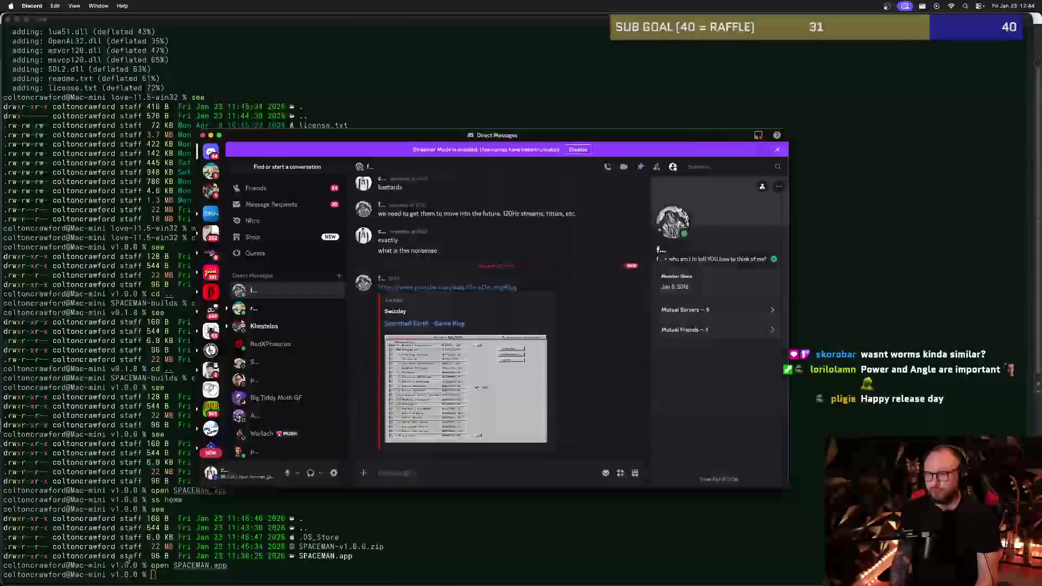
{"action": "key", "text": "super+Tab"}
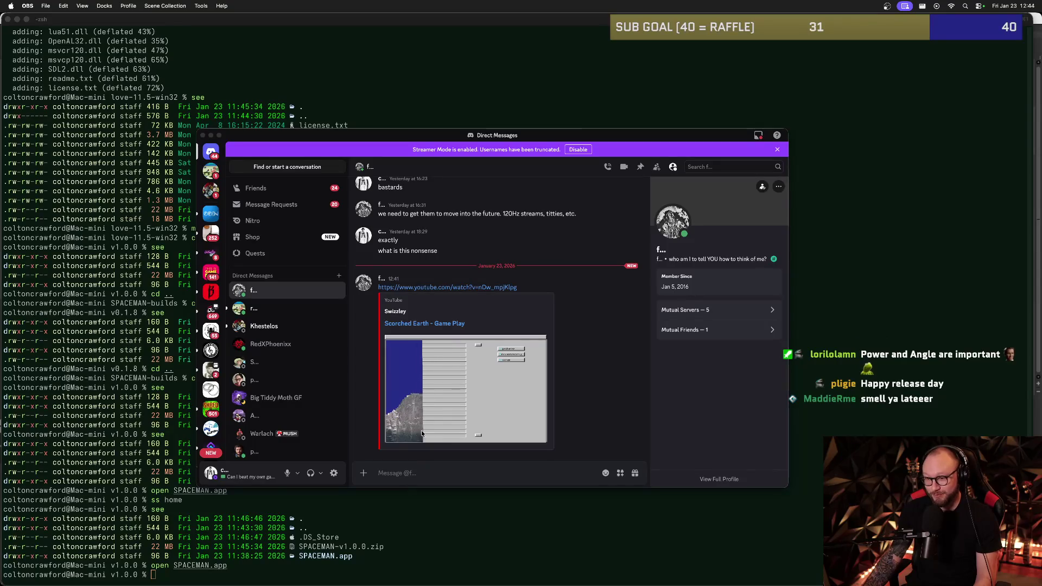
{"action": "key", "text": "super+Tab"}
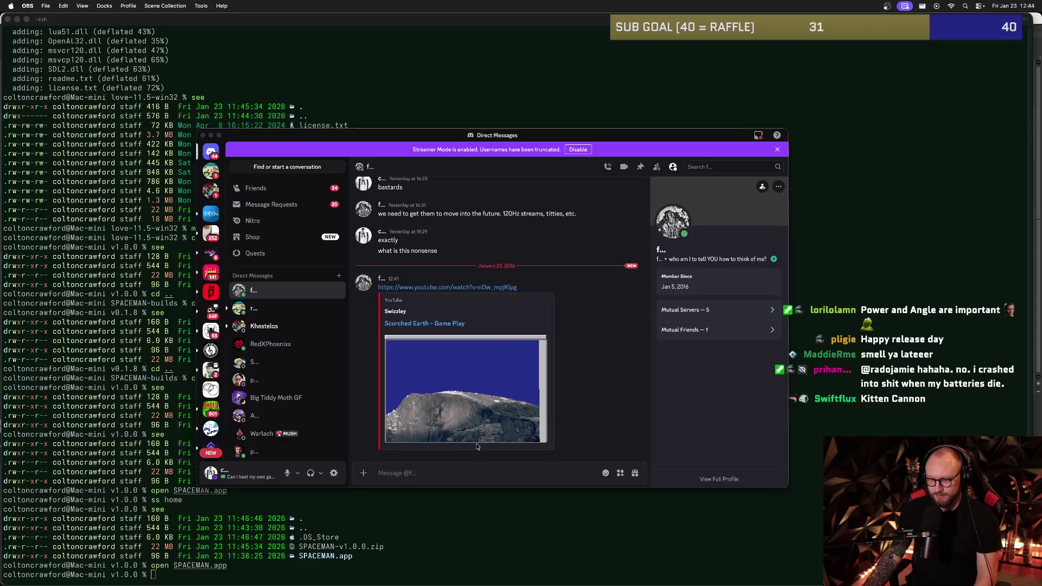
{"action": "key", "text": "super+Tab"}
{"action": "key", "text": "super+Tab"}
{"action": "key", "text": "super+Tab"}
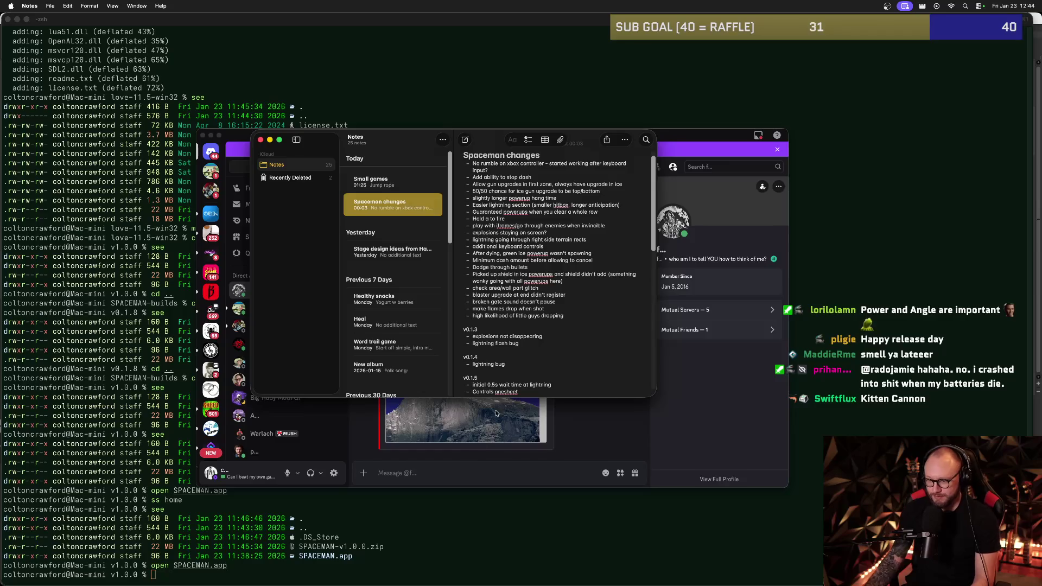
- Add a new entry 'game pause if control' after the last v0.1.8 line in Spaceman changes
{"action": "scroll", "coordinate": [527, 352], "scroll_direction": "down", "scroll_amount": 5}
{"action": "scroll", "coordinate": [527, 352], "scroll_direction": "down", "scroll_amount": 4}
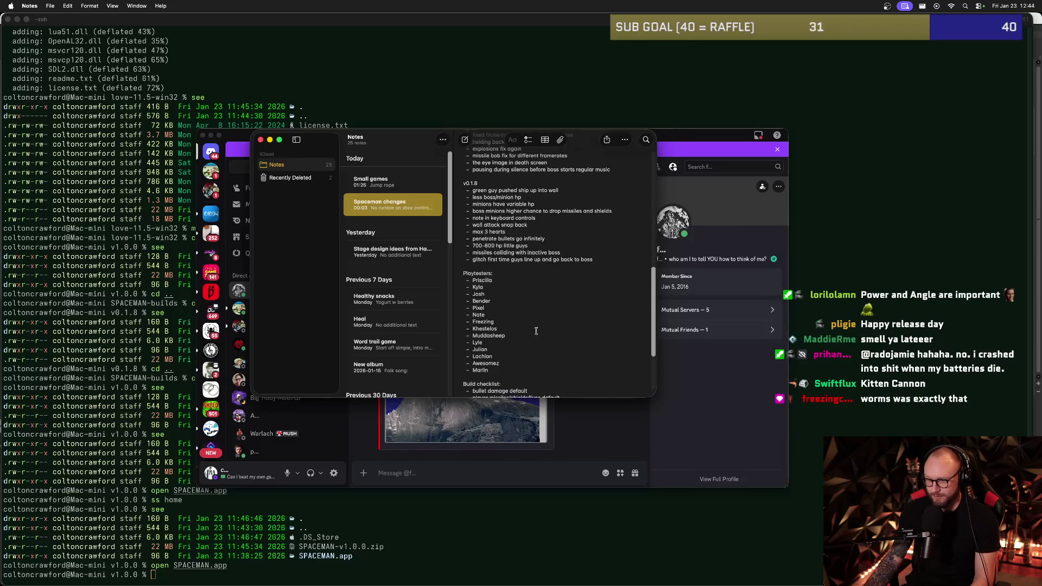
{"action": "left_click", "coordinate": [626, 280]}
{"action": "key", "text": "Return"}
{"action": "key", "text": "Return"}
{"action": "key", "text": "Return"}
{"action": "type", "text": "v1.0.1"}
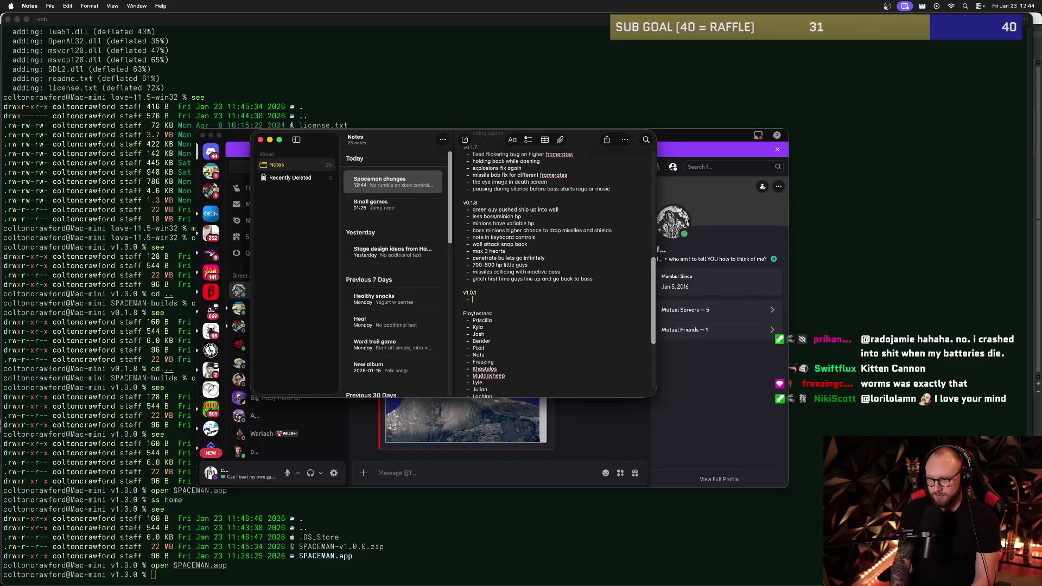
{"action": "type", "text": "game pause if"}
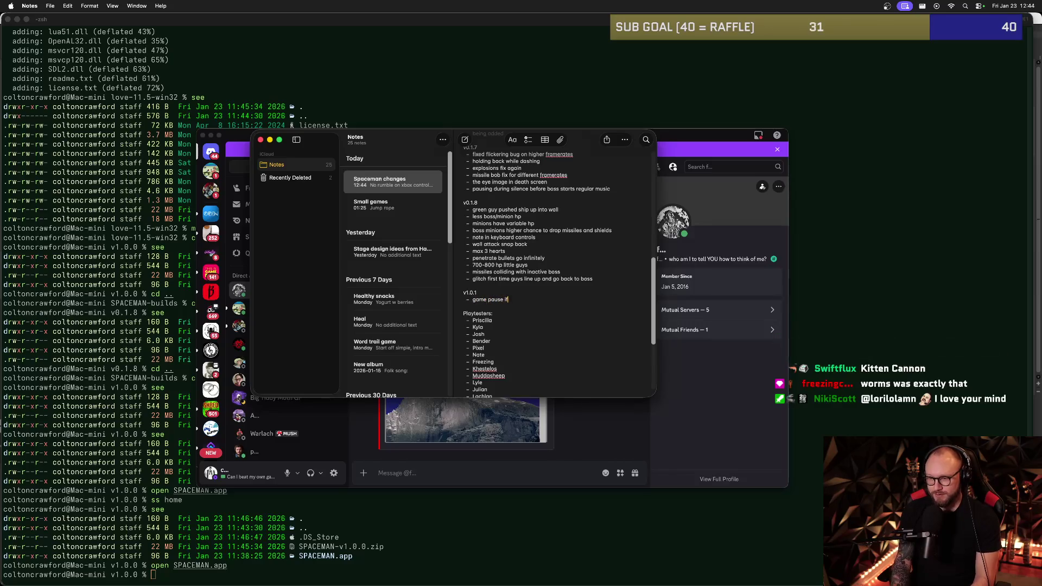
{"action": "type", "text": " controller disconnects"}
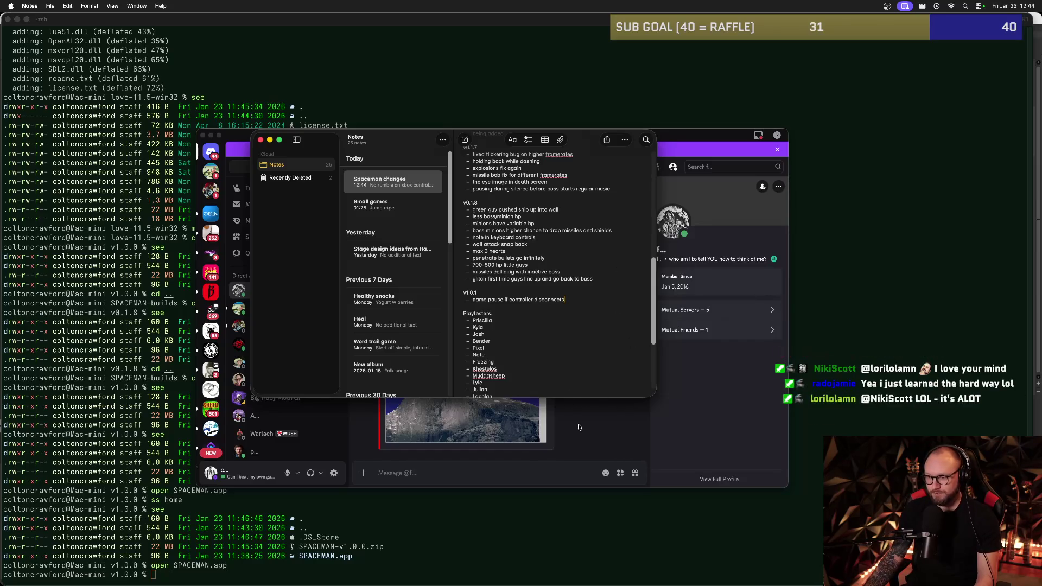
{"action": "left_click", "coordinate": [597, 428]}
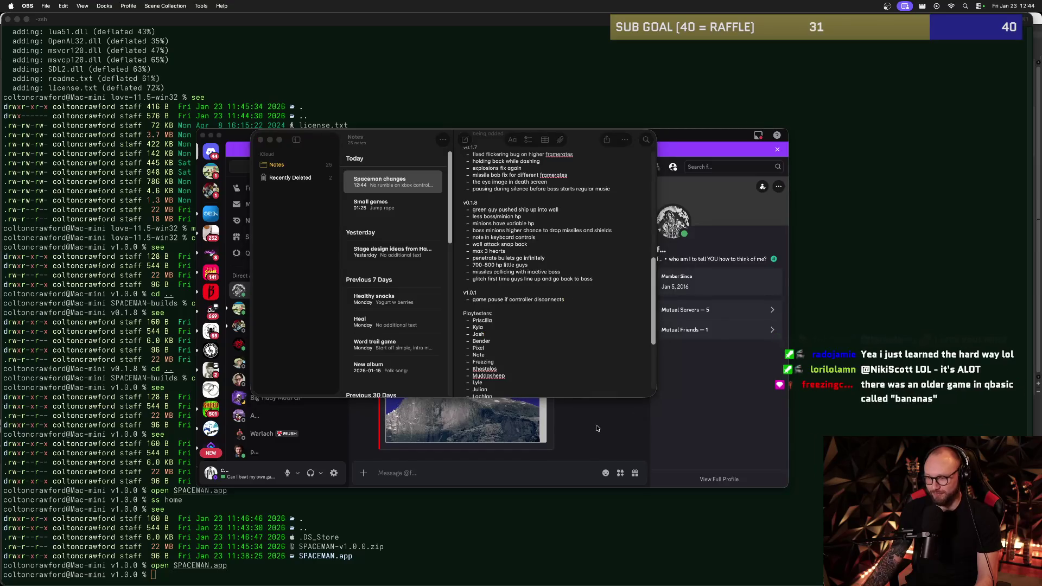
{"action": "key", "text": "super+Tab"}
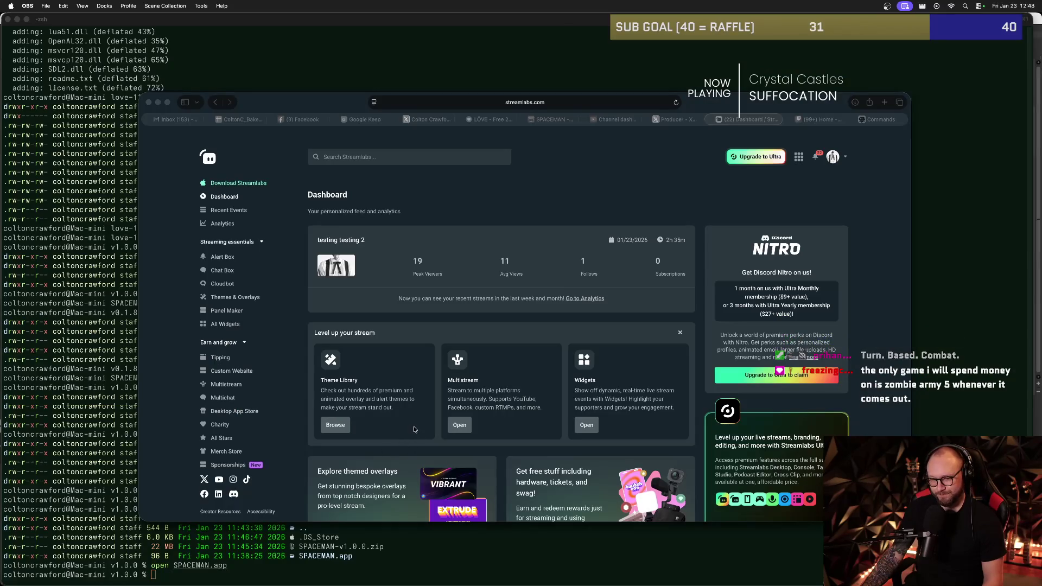
- Go to the Streamlabs Merch Store page listing Metal Patches ($16.00) and Metal logo stickers ($7.00)
{"action": "left_click", "coordinate": [398, 385]}
{"action": "scroll", "coordinate": [391, 391], "scroll_direction": "down", "scroll_amount": 1}
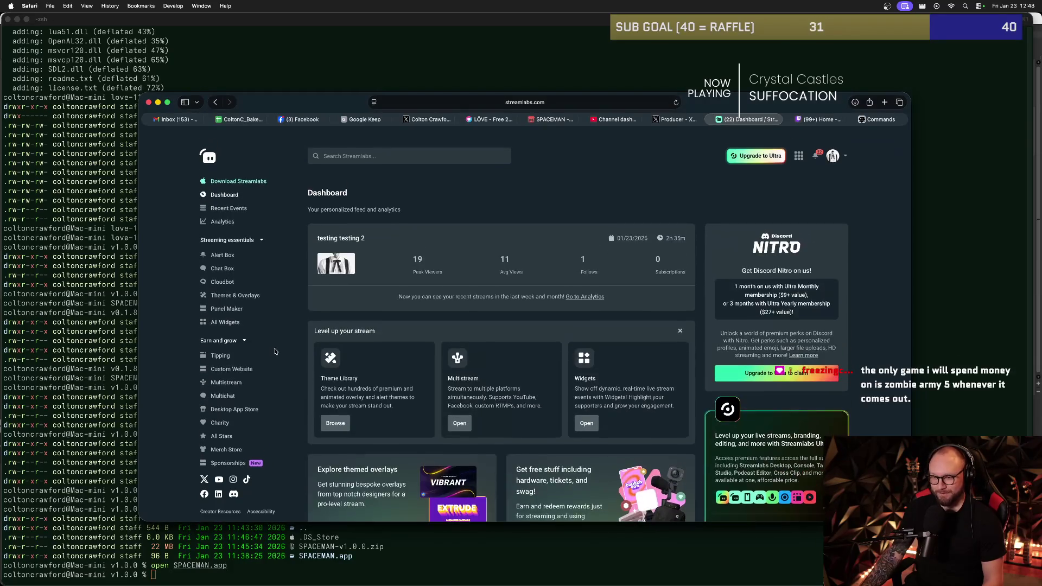
{"action": "scroll", "coordinate": [403, 332], "scroll_direction": "down", "scroll_amount": 4}
{"action": "scroll", "coordinate": [415, 331], "scroll_direction": "up", "scroll_amount": 4}
{"action": "scroll", "coordinate": [415, 331], "scroll_direction": "up", "scroll_amount": 1}
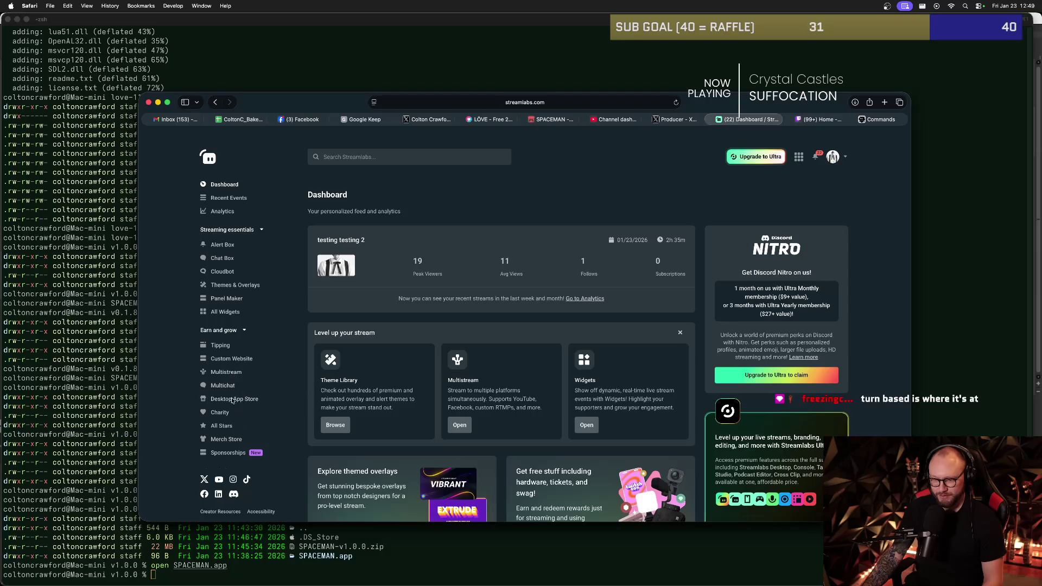
{"action": "left_click", "coordinate": [232, 442]}
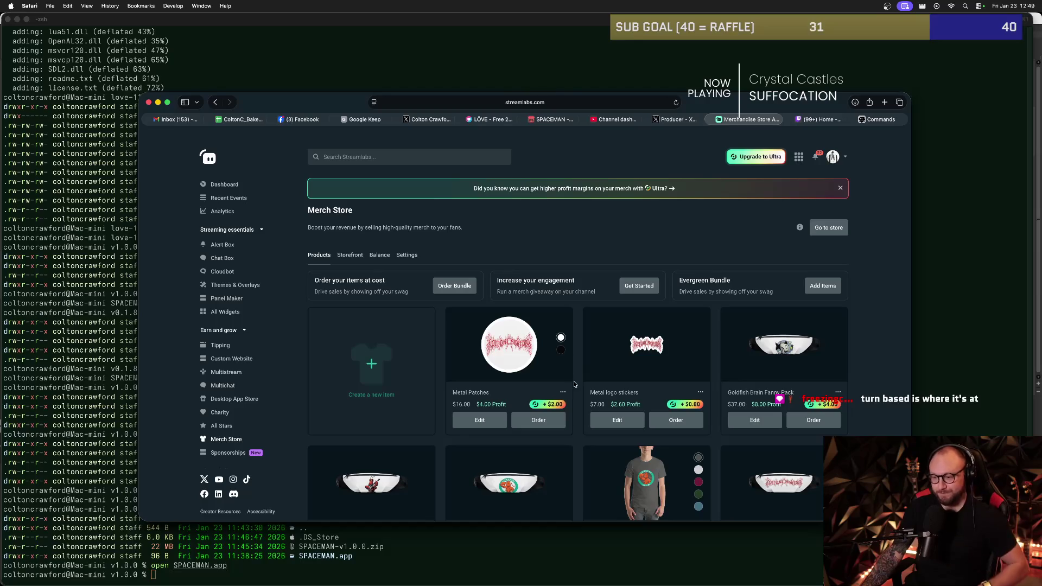
- Browse the Merch Store page and glance at the storefront editor and its preview
{"action": "scroll", "coordinate": [592, 315], "scroll_direction": "down", "scroll_amount": 3}
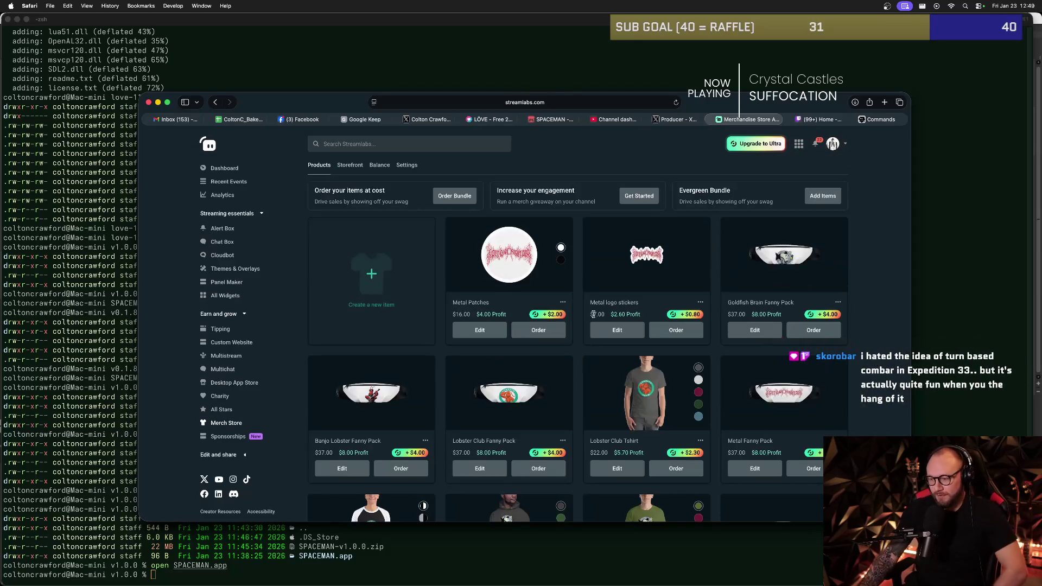
{"action": "scroll", "coordinate": [592, 315], "scroll_direction": "down", "scroll_amount": 5}
{"action": "scroll", "coordinate": [590, 320], "scroll_direction": "up", "scroll_amount": 10}
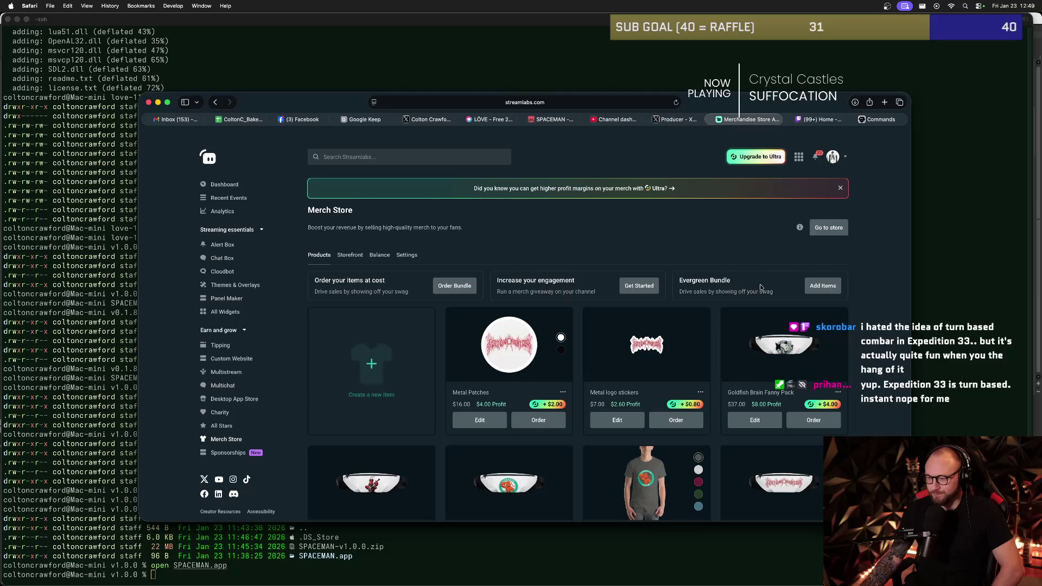
{"action": "left_click", "coordinate": [350, 256]}
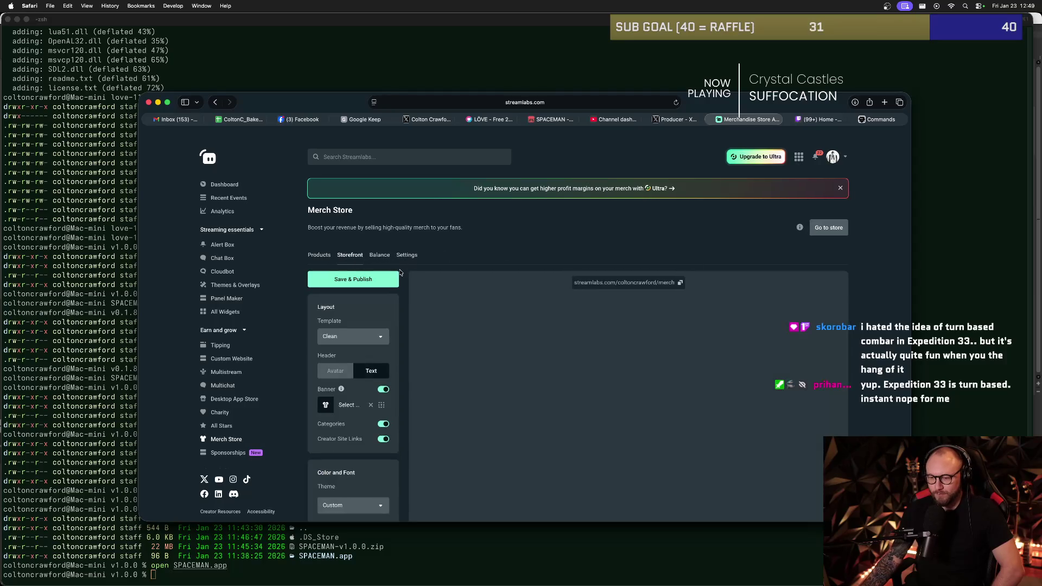
{"action": "scroll", "coordinate": [461, 260], "scroll_direction": "down", "scroll_amount": 3}
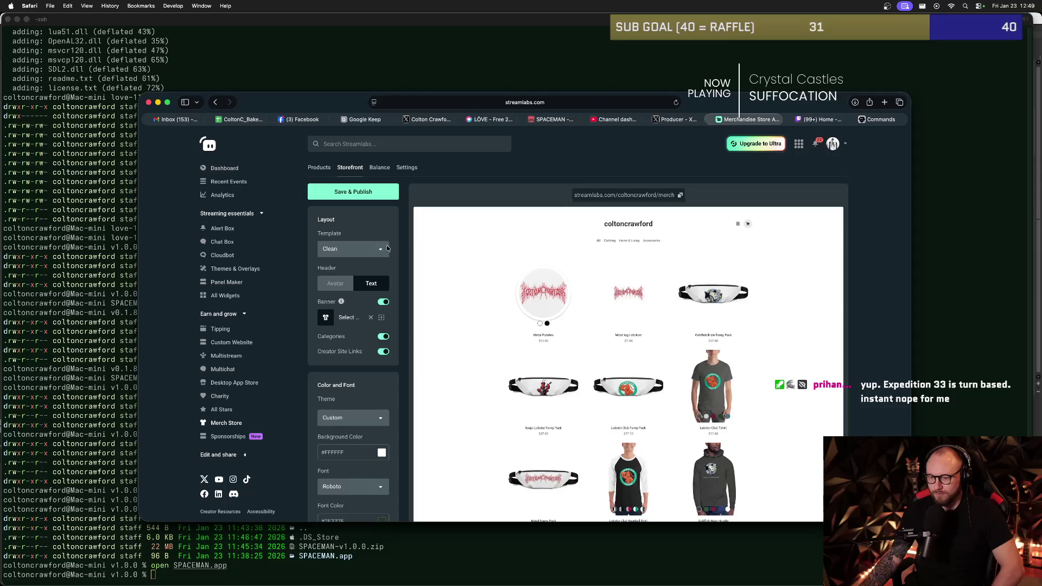
{"action": "scroll", "coordinate": [419, 221], "scroll_direction": "up", "scroll_amount": 3}
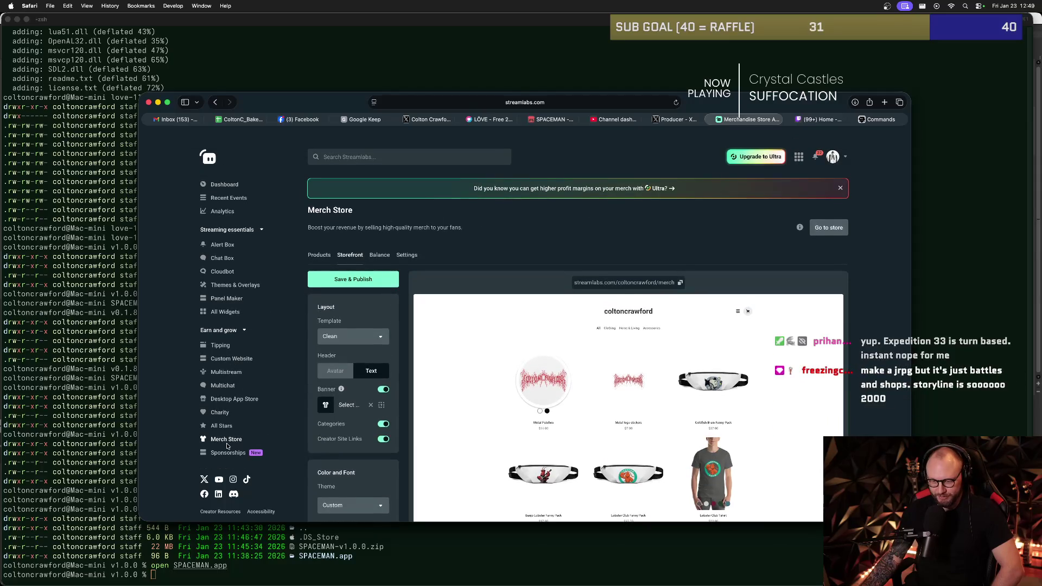
- Return to the merch product grid listing Metal Patches, Metal logo stickers and the Fanny Pack
{"action": "left_click", "coordinate": [294, 440]}
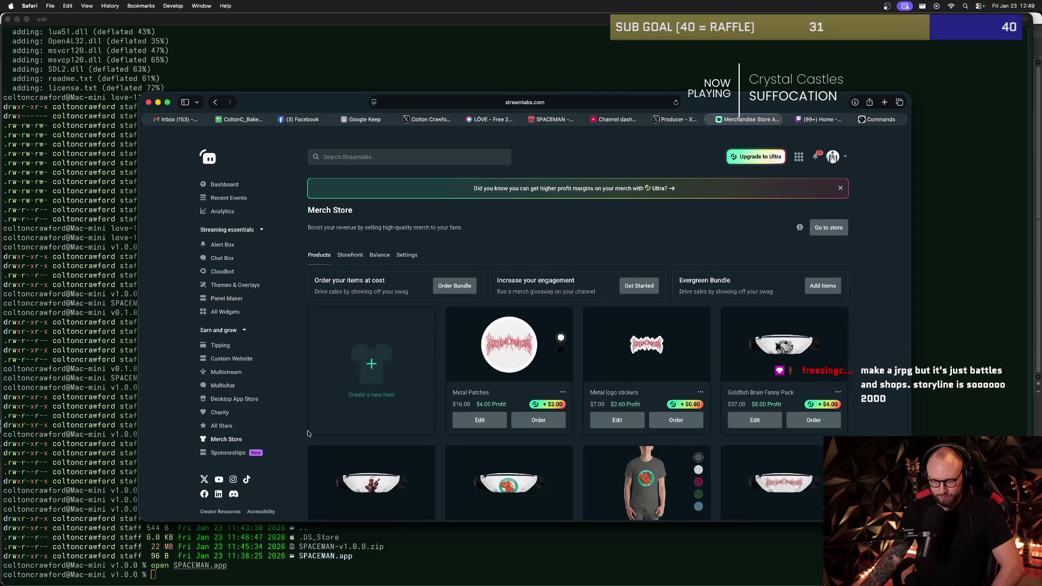
{"action": "scroll", "coordinate": [541, 341], "scroll_direction": "down", "scroll_amount": 2}
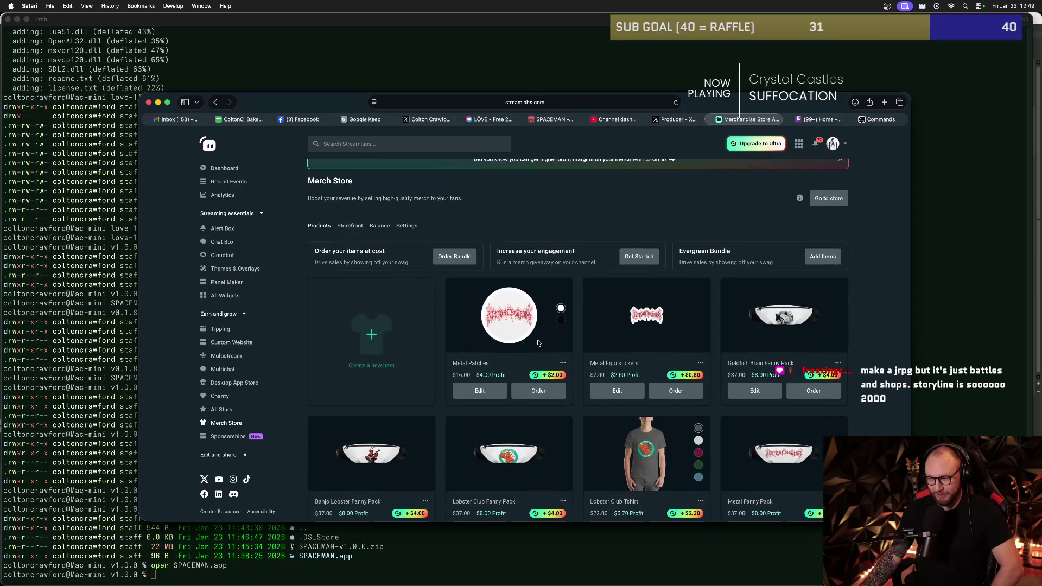
{"action": "scroll", "coordinate": [518, 346], "scroll_direction": "down", "scroll_amount": 1}
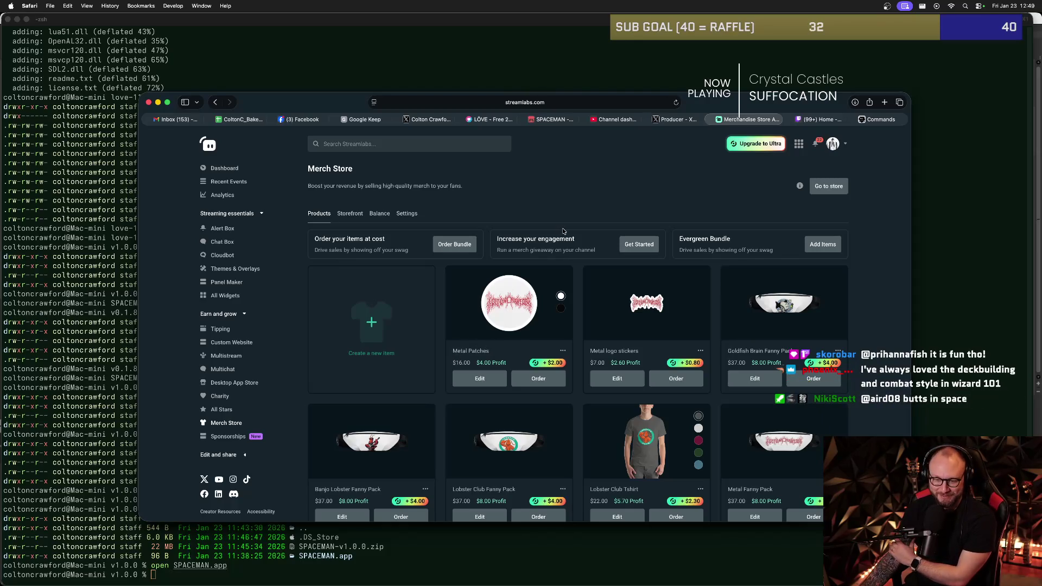
{"action": "scroll", "coordinate": [561, 231], "scroll_direction": "down", "scroll_amount": 5}
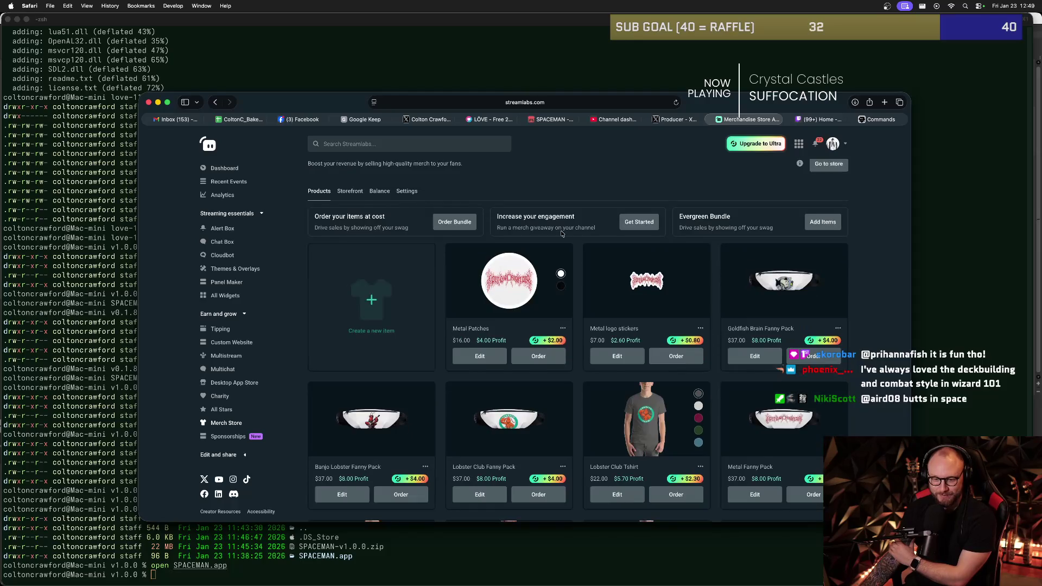
{"action": "scroll", "coordinate": [559, 239], "scroll_direction": "down", "scroll_amount": 3}
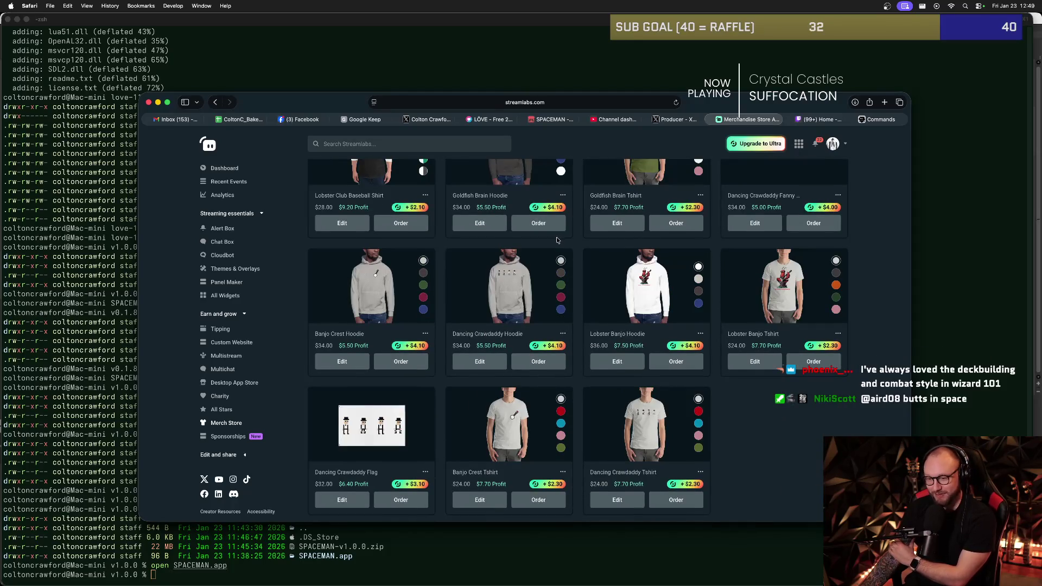
{"action": "scroll", "coordinate": [556, 241], "scroll_direction": "up", "scroll_amount": 8}
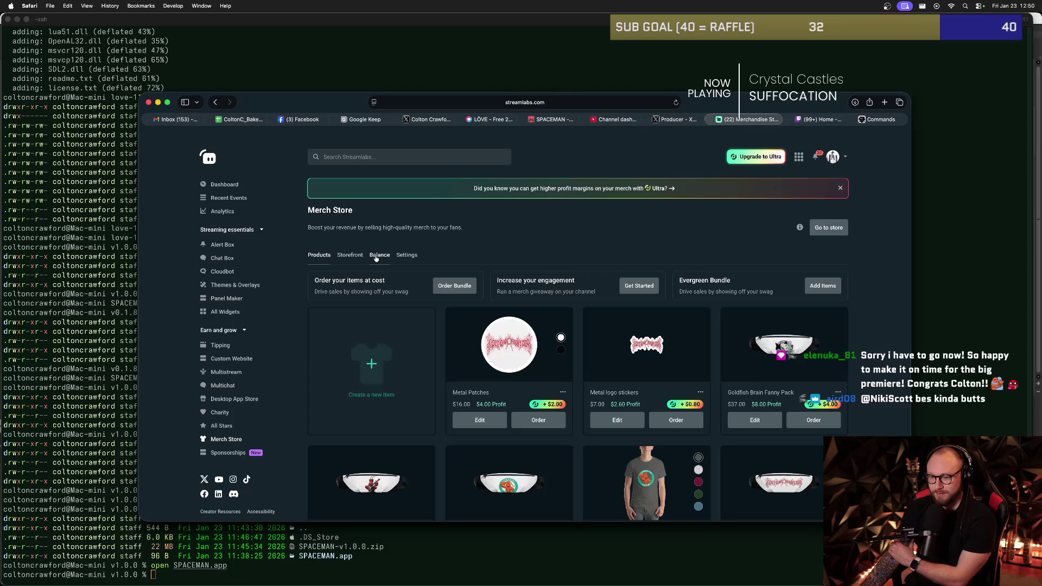
- Check the Storefront, go back to Products, and start a new item in the Clothing catalogue
{"action": "left_click", "coordinate": [350, 256]}
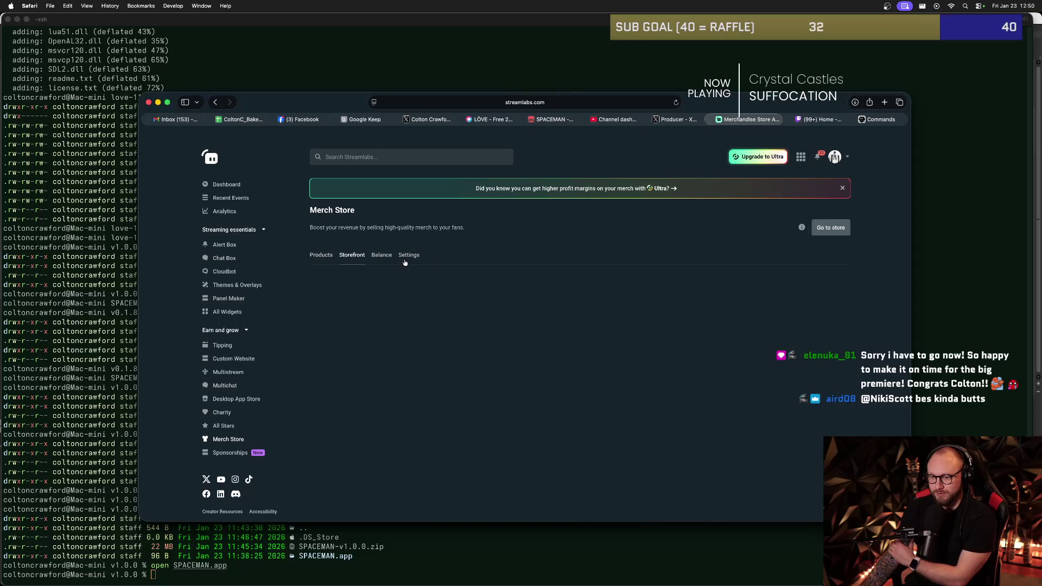
{"action": "left_click", "coordinate": [319, 256]}
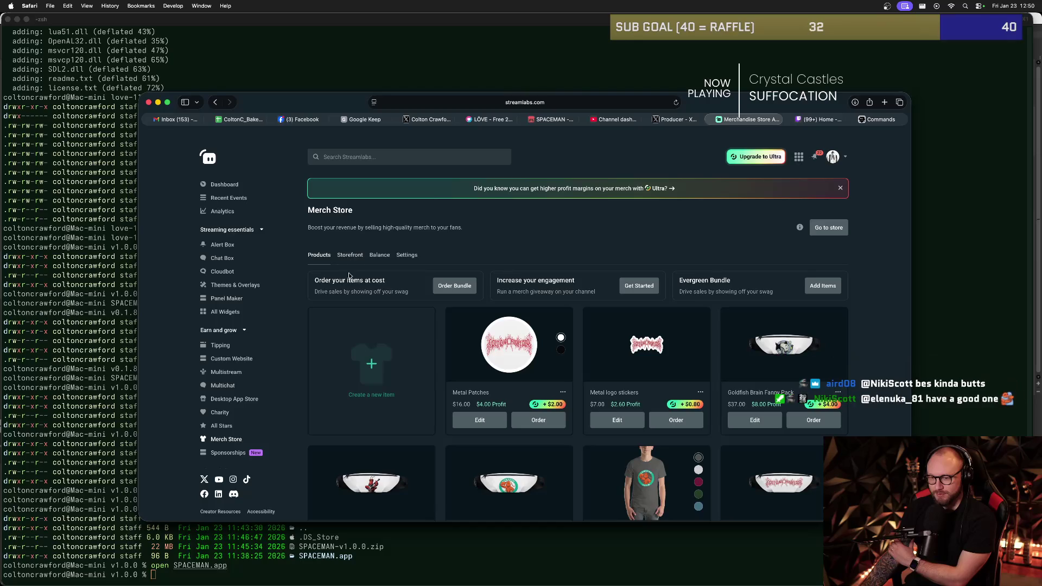
{"action": "left_click", "coordinate": [351, 367]}
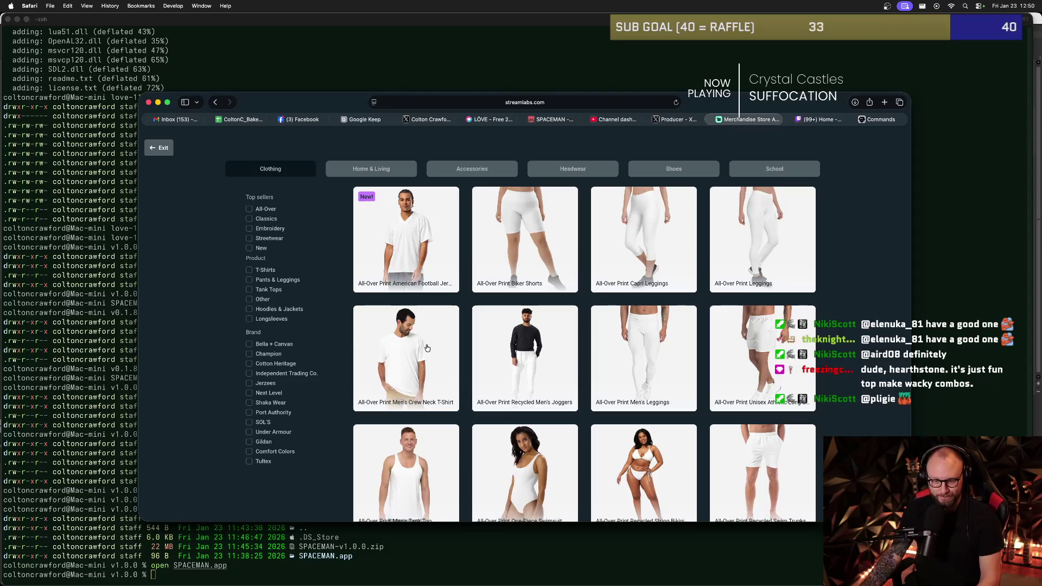
- Search DuckDuckGo for 'hearthstone' in a new browser tab
{"action": "key", "text": "super+t"}
{"action": "type", "text": "hearthstone"}
{"action": "key", "text": "Return"}
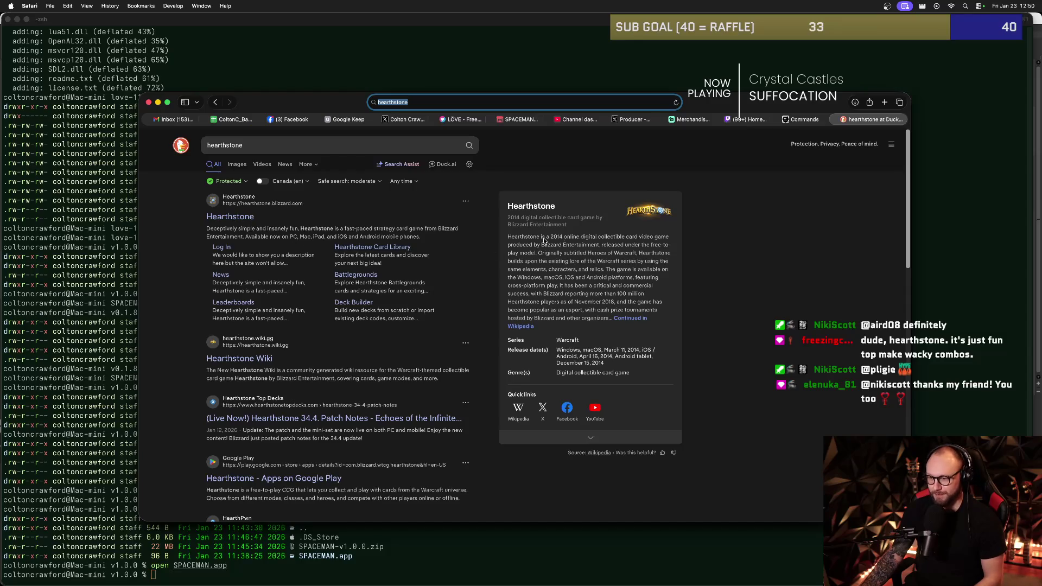
- Read through the Hearthstone Wikipedia summary panel, highlighting lines along the way
{"action": "mouse_move", "coordinate": [559, 235]}
{"action": "left_mouse_down"}
{"action": "mouse_move", "coordinate": [670, 249]}
{"action": "mouse_move", "coordinate": [622, 260]}
{"action": "left_mouse_up"}
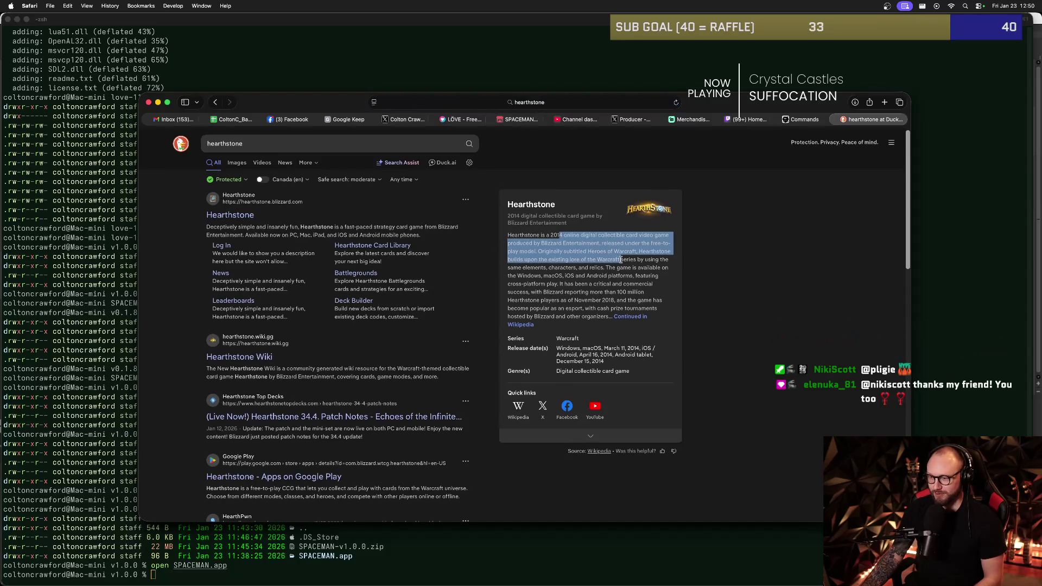
{"action": "left_click", "coordinate": [602, 273]}
{"action": "mouse_move", "coordinate": [557, 240]}
{"action": "left_mouse_down"}
{"action": "mouse_move", "coordinate": [597, 251]}
{"action": "mouse_move", "coordinate": [605, 267]}
{"action": "mouse_move", "coordinate": [630, 252]}
{"action": "mouse_move", "coordinate": [646, 280]}
{"action": "mouse_move", "coordinate": [613, 296]}
{"action": "mouse_move", "coordinate": [640, 303]}
{"action": "left_mouse_up"}
{"action": "left_click", "coordinate": [604, 265]}
{"action": "left_click", "coordinate": [638, 296]}
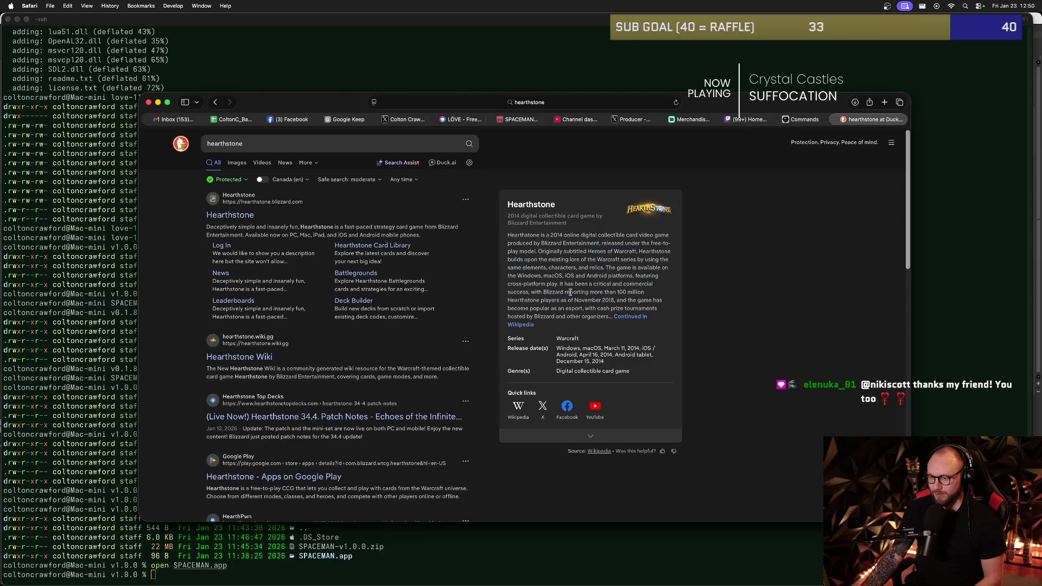
{"action": "scroll", "coordinate": [570, 276], "scroll_direction": "up", "scroll_amount": 1}
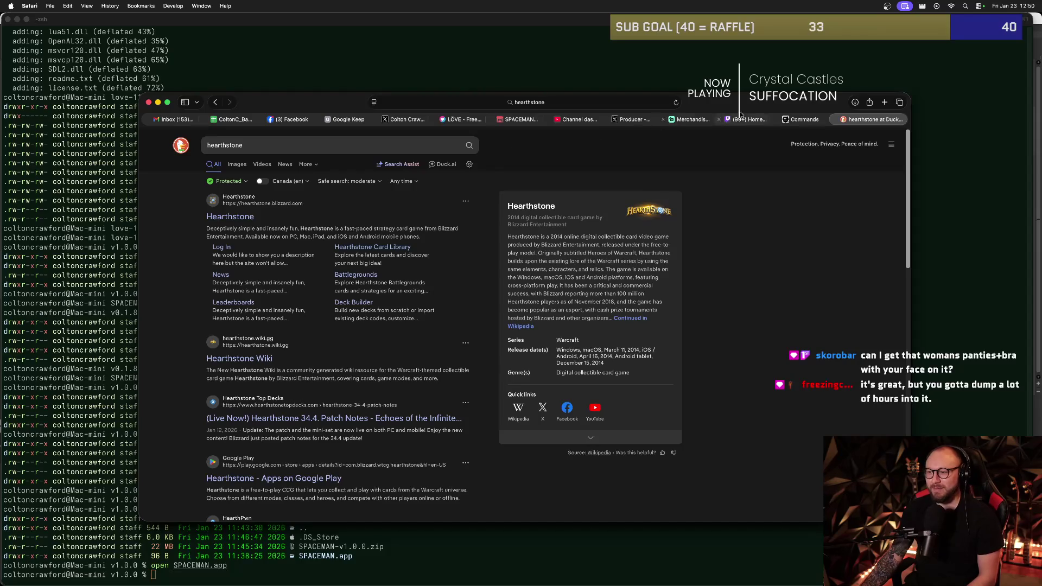
- Return to the Merchandise Store tab and scroll the Clothing grid down to the Unisex Classic Tee
{"action": "left_click", "coordinate": [690, 119]}
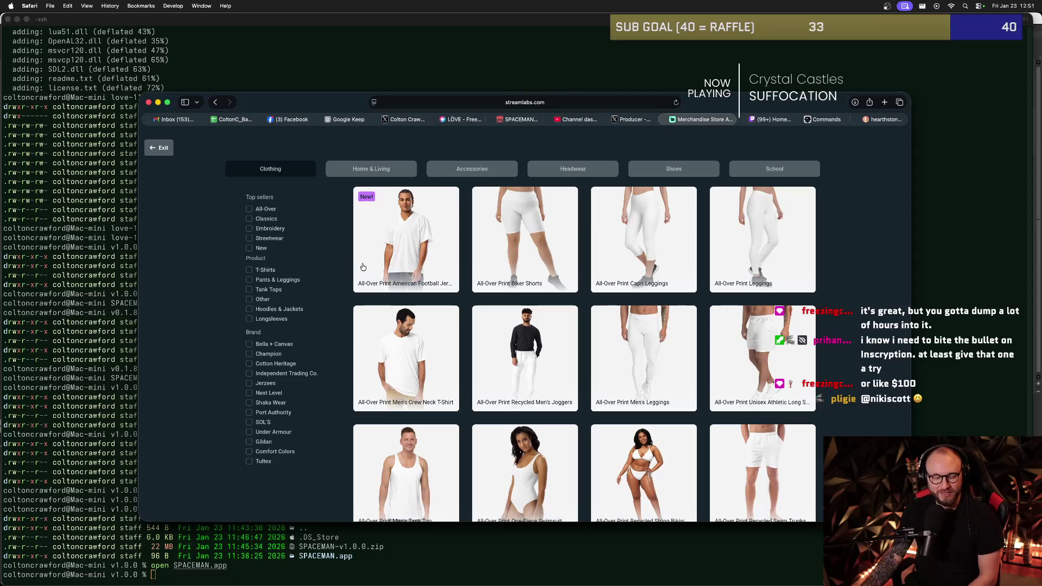
{"action": "scroll", "coordinate": [682, 239], "scroll_direction": "down", "scroll_amount": 5}
{"action": "scroll", "coordinate": [682, 239], "scroll_direction": "up", "scroll_amount": 5}
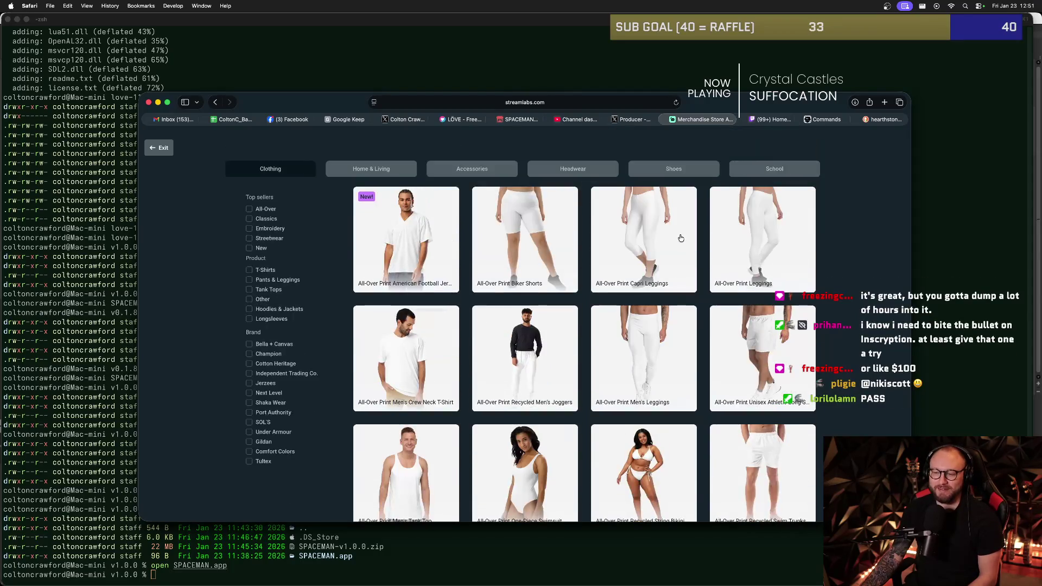
{"action": "scroll", "coordinate": [675, 240], "scroll_direction": "down", "scroll_amount": 10}
{"action": "scroll", "coordinate": [666, 246], "scroll_direction": "up", "scroll_amount": 2}
{"action": "scroll", "coordinate": [662, 245], "scroll_direction": "up", "scroll_amount": 10}
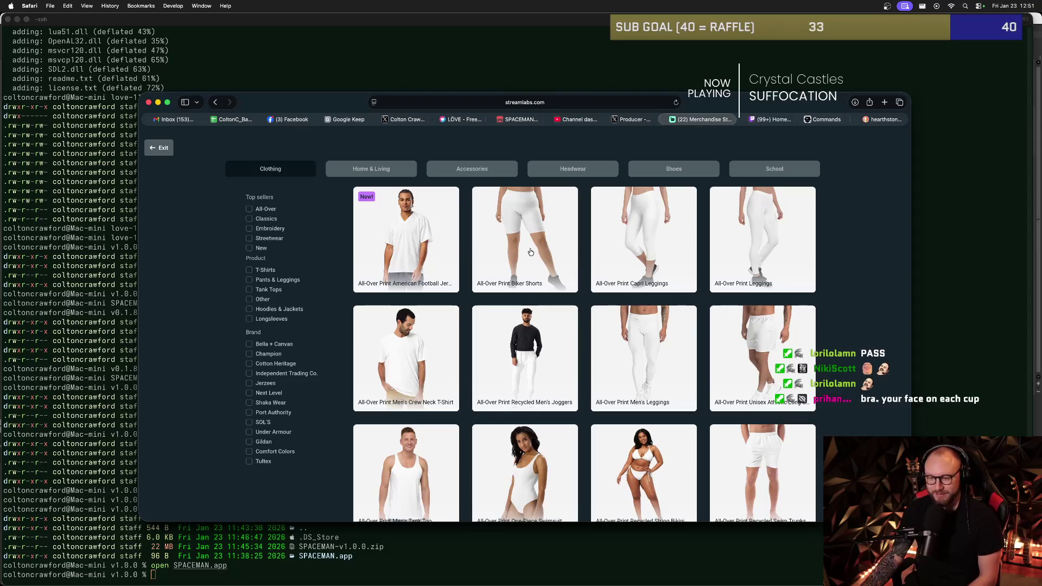
{"action": "scroll", "coordinate": [521, 266], "scroll_direction": "down", "scroll_amount": 10}
{"action": "scroll", "coordinate": [513, 279], "scroll_direction": "up", "scroll_amount": 10}
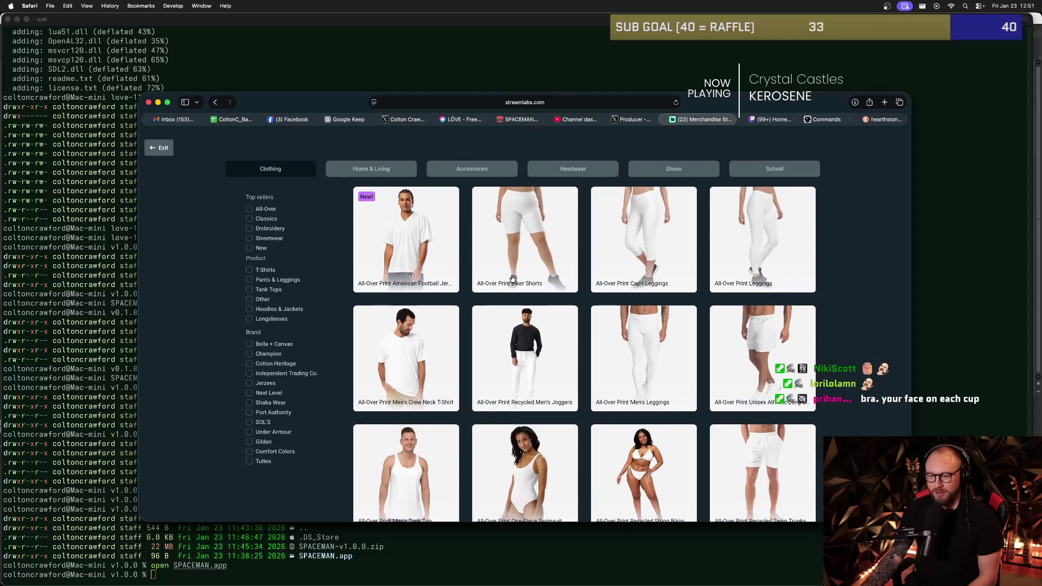
{"action": "scroll", "coordinate": [589, 259], "scroll_direction": "down", "scroll_amount": 10}
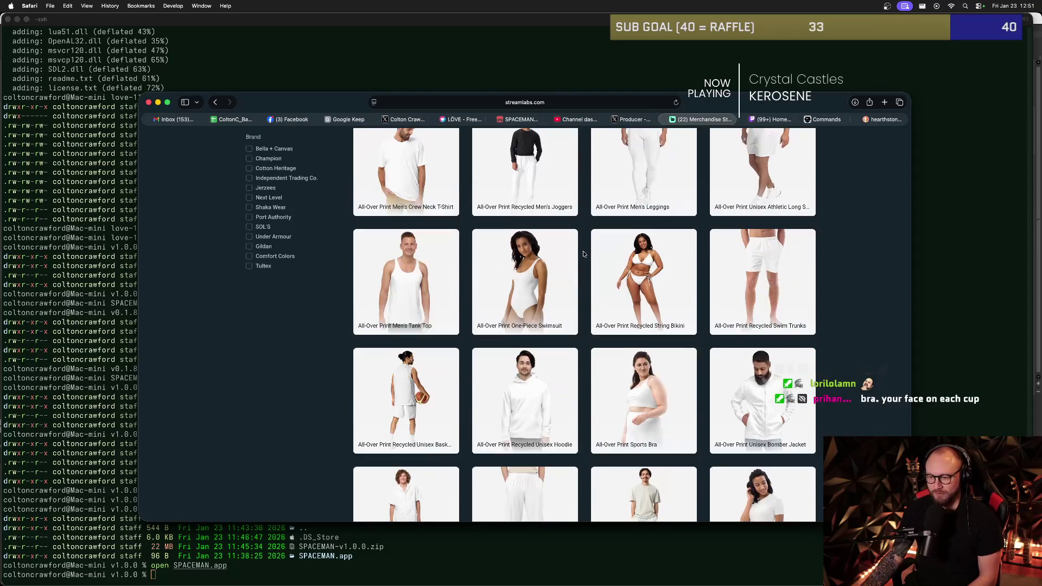
{"action": "scroll", "coordinate": [583, 256], "scroll_direction": "down", "scroll_amount": 10}
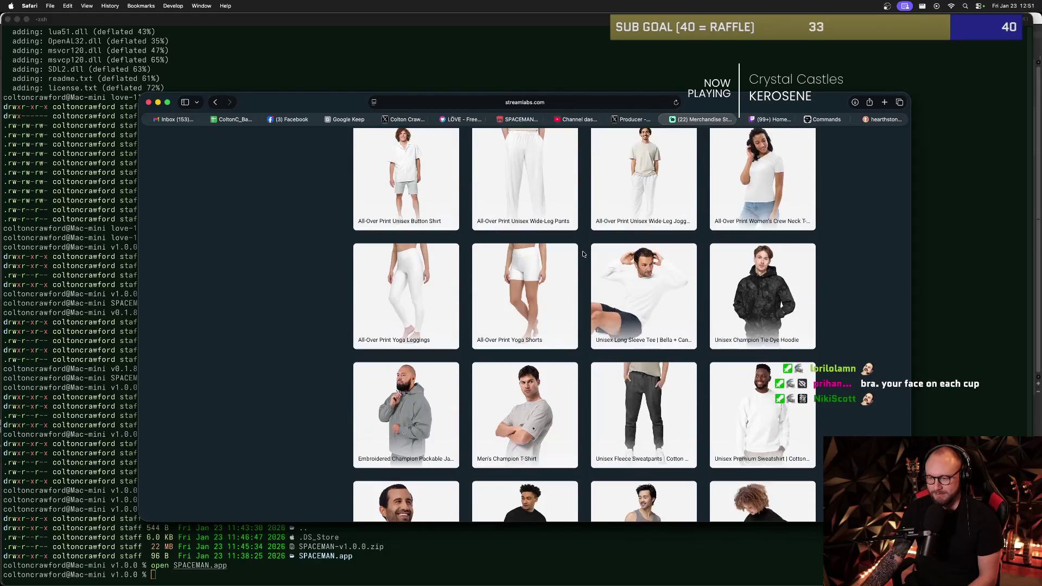
{"action": "scroll", "coordinate": [583, 255], "scroll_direction": "up", "scroll_amount": 15}
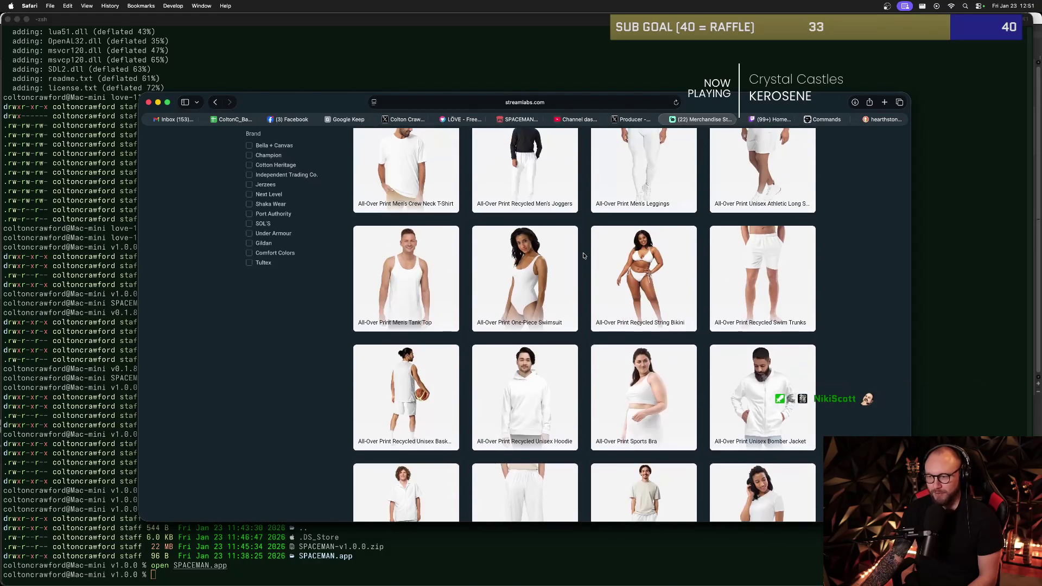
{"action": "scroll", "coordinate": [584, 255], "scroll_direction": "down", "scroll_amount": 1}
{"action": "scroll", "coordinate": [583, 255], "scroll_direction": "down", "scroll_amount": 15}
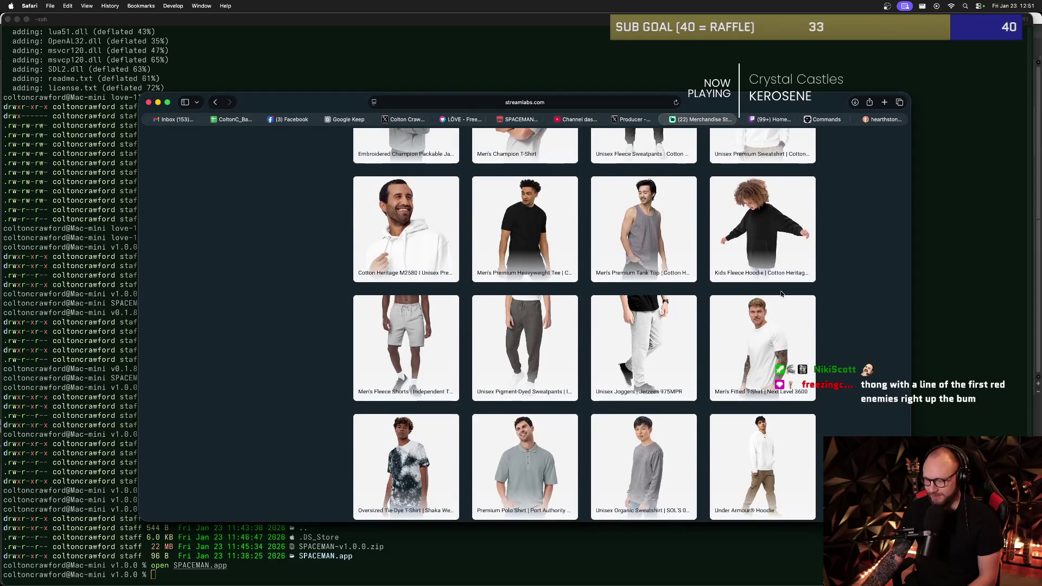
{"action": "scroll", "coordinate": [769, 286], "scroll_direction": "down", "scroll_amount": 5}
{"action": "scroll", "coordinate": [768, 287], "scroll_direction": "down", "scroll_amount": 1}
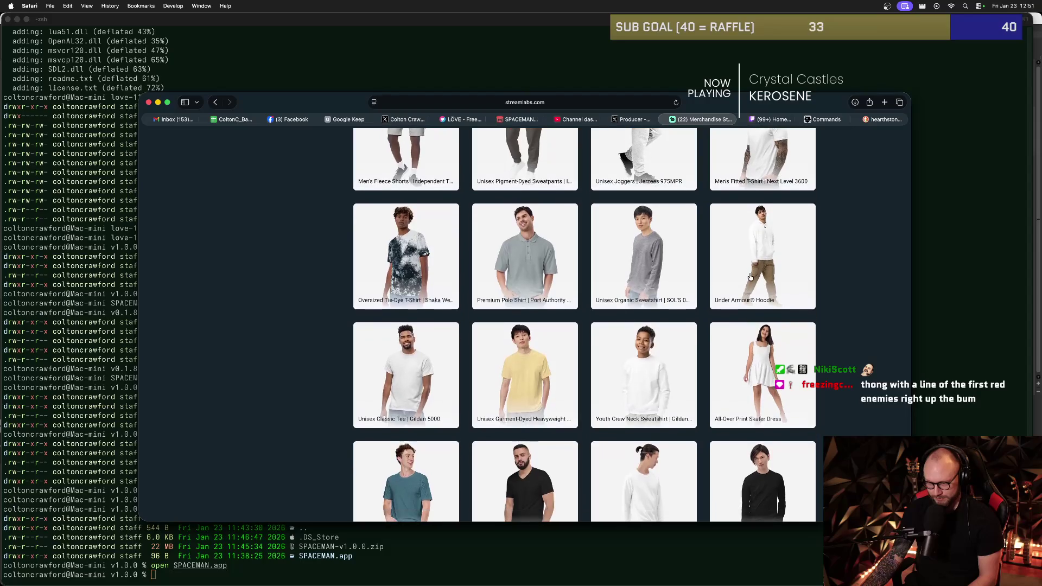
- Open the Unisex Classic Tee | Gildan 5000 in the merch editor, then switch to the terminal
{"action": "left_click", "coordinate": [415, 354]}
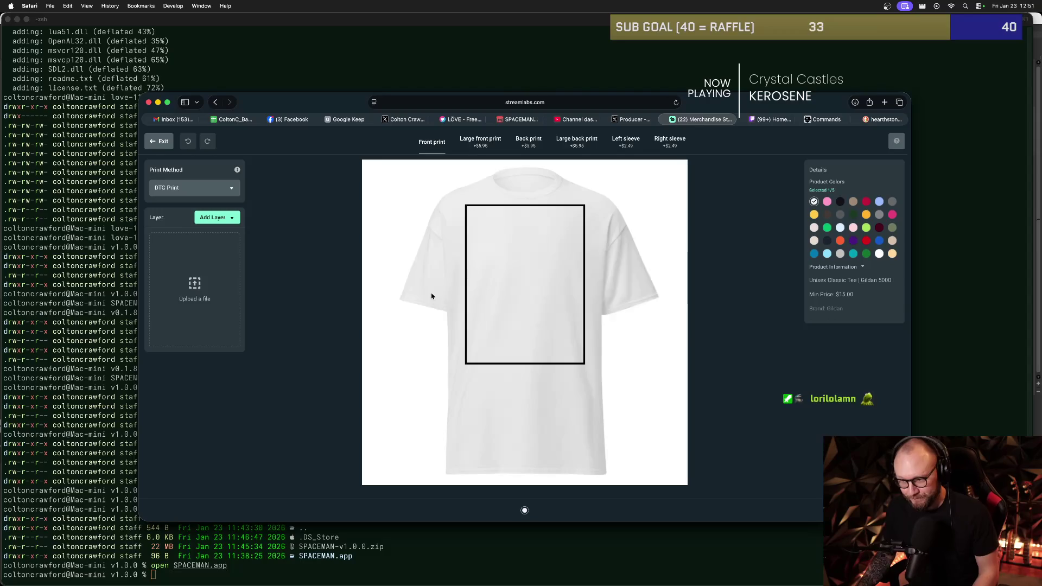
{"action": "key", "text": "super+Tab"}
{"action": "key", "text": "super+Tab"}
{"action": "key", "text": "super+Tab"}
{"action": "key", "text": "super+Tab"}
{"action": "key", "text": "super+Tab"}
{"action": "key", "text": "super+Tab"}
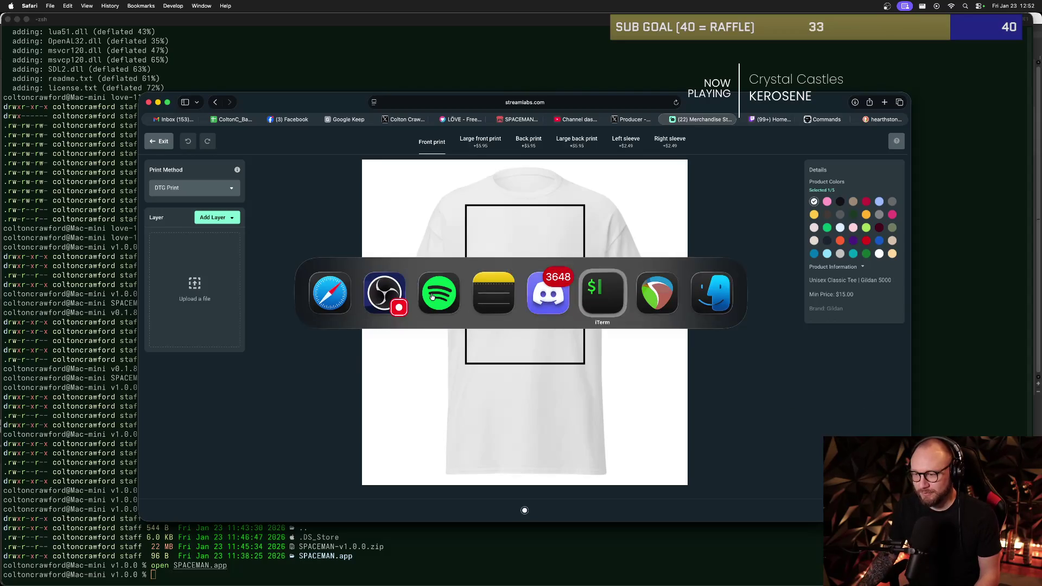
{"action": "key", "text": "super+Tab"}
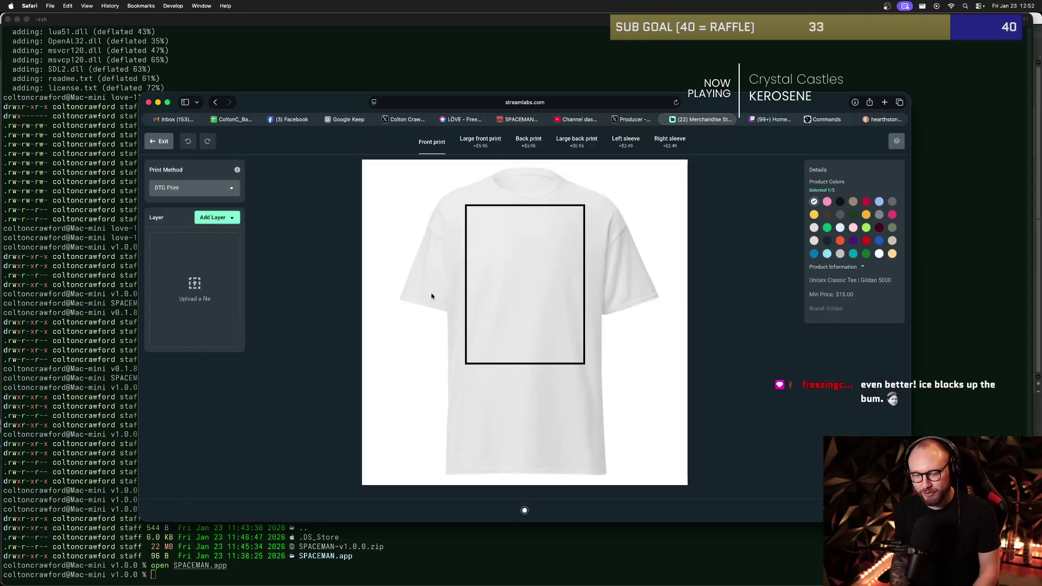
{"action": "key", "text": "super+Tab"}
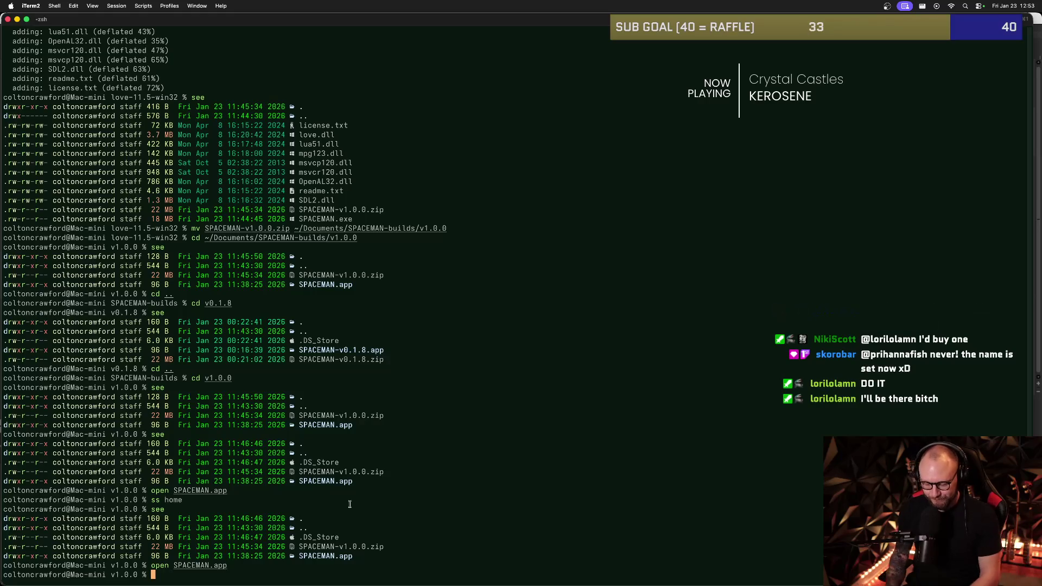
- Launch Aseprite from iTerm2 with the command 'o aseprite'
{"action": "type", "text": "o aseprite"}
{"action": "key", "text": "Return"}
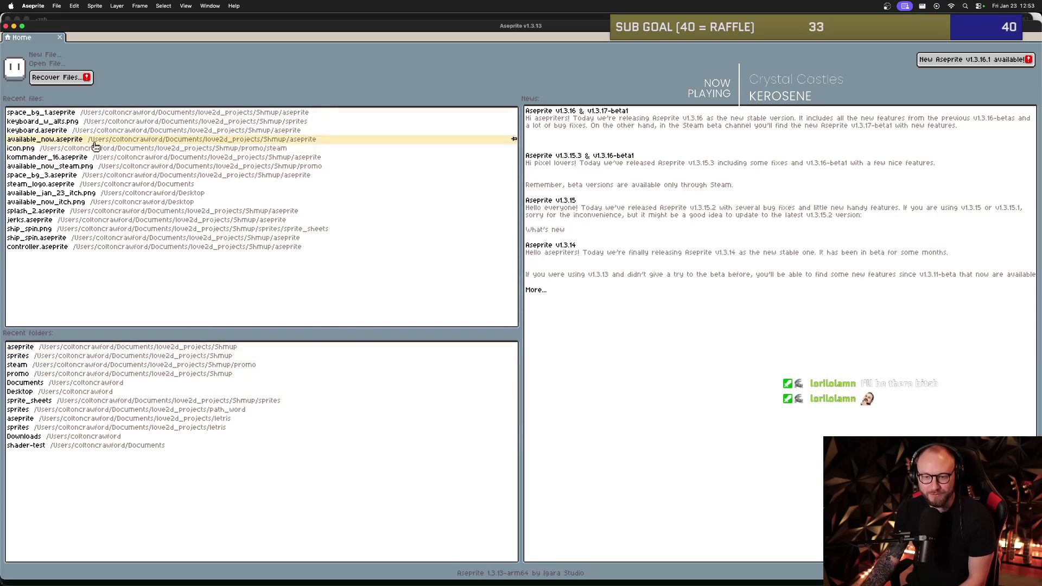
- Open eyeball_2.aseprite from Documents/love2d_projects/Shmup/aseprite
{"action": "left_click", "coordinate": [56, 65]}
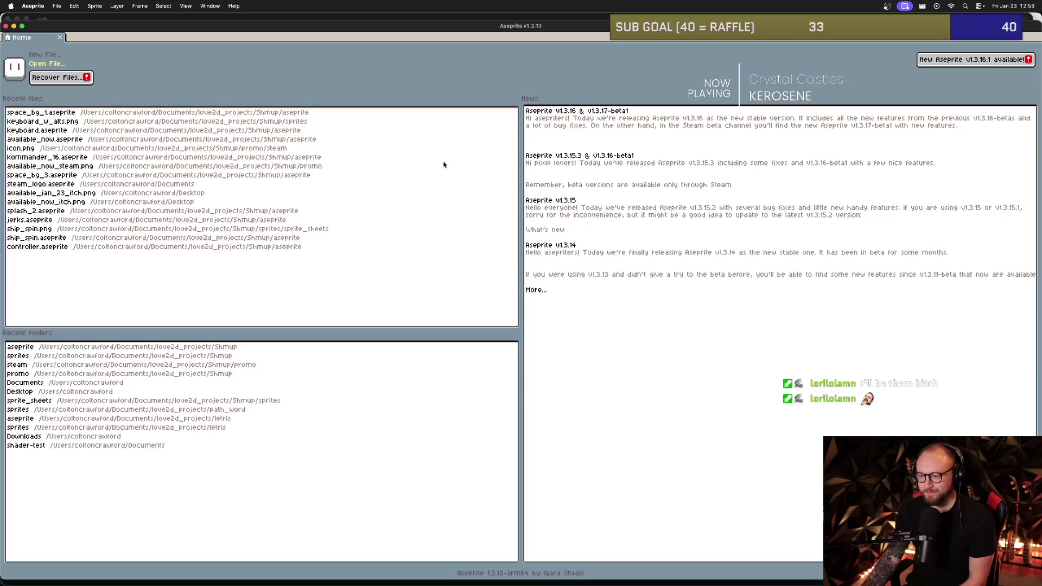
{"action": "key", "text": "Left"}
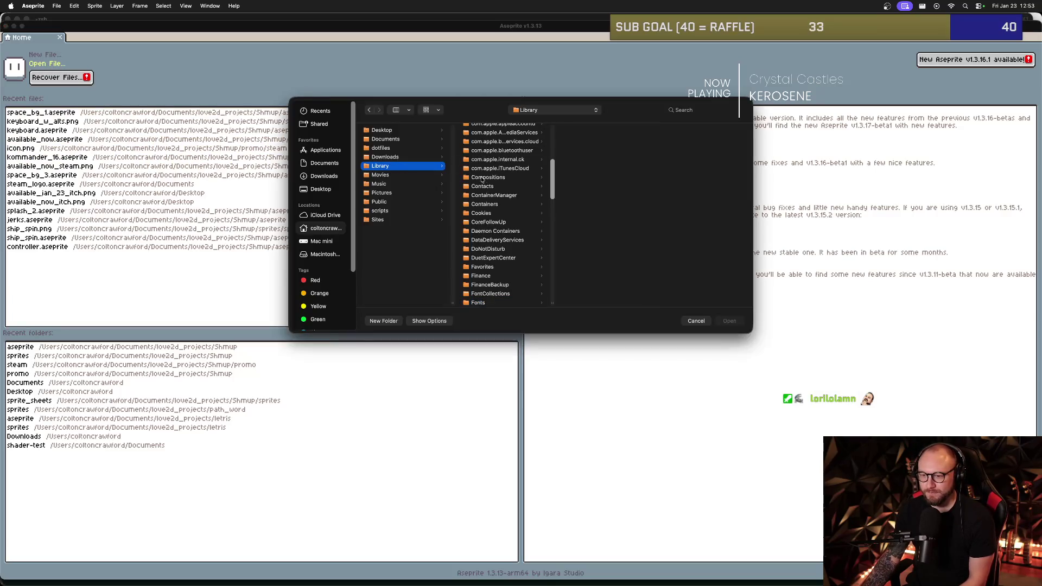
{"action": "scroll", "coordinate": [496, 161], "scroll_direction": "up", "scroll_amount": 10}
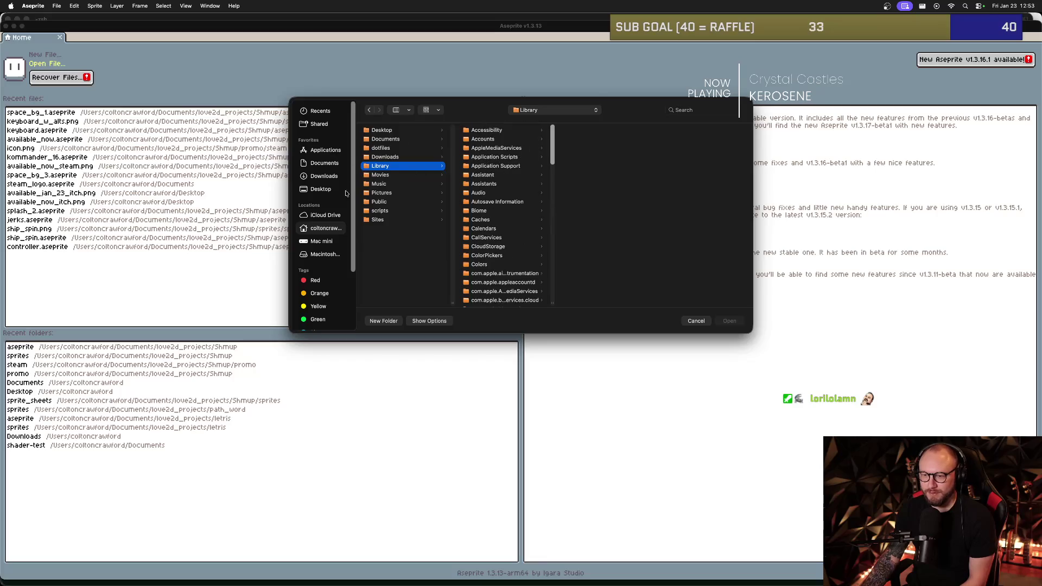
{"action": "left_click", "coordinate": [324, 164]}
{"action": "left_click", "coordinate": [399, 150]}
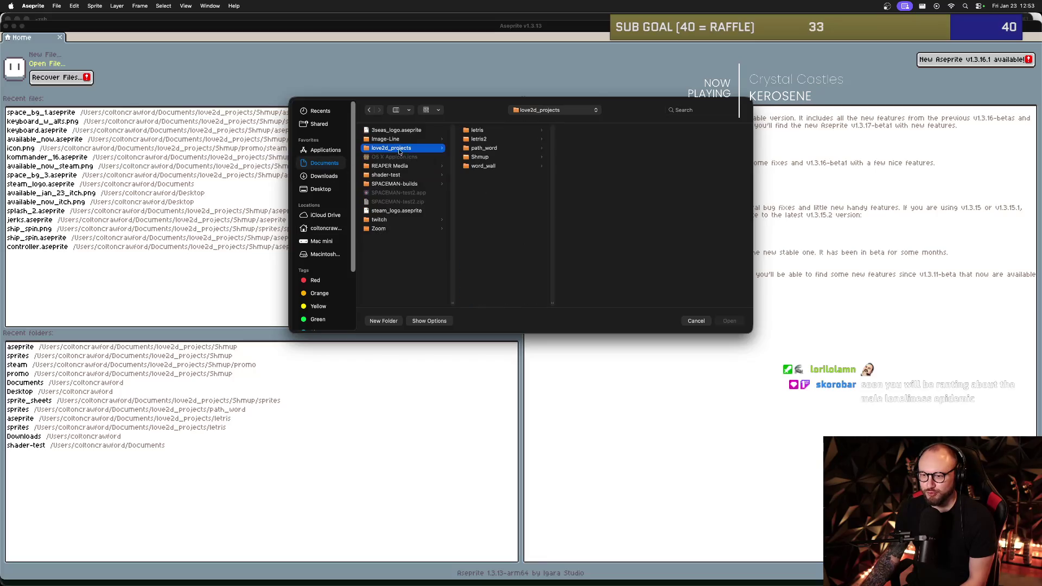
{"action": "left_click", "coordinate": [490, 158]}
{"action": "left_click", "coordinate": [584, 157]}
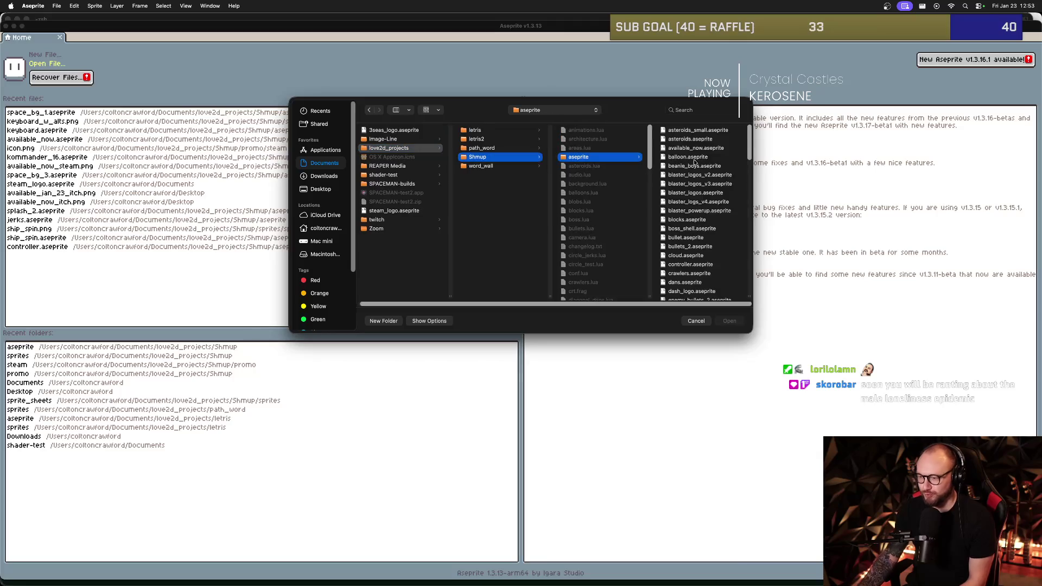
{"action": "scroll", "coordinate": [704, 185], "scroll_direction": "down", "scroll_amount": 3}
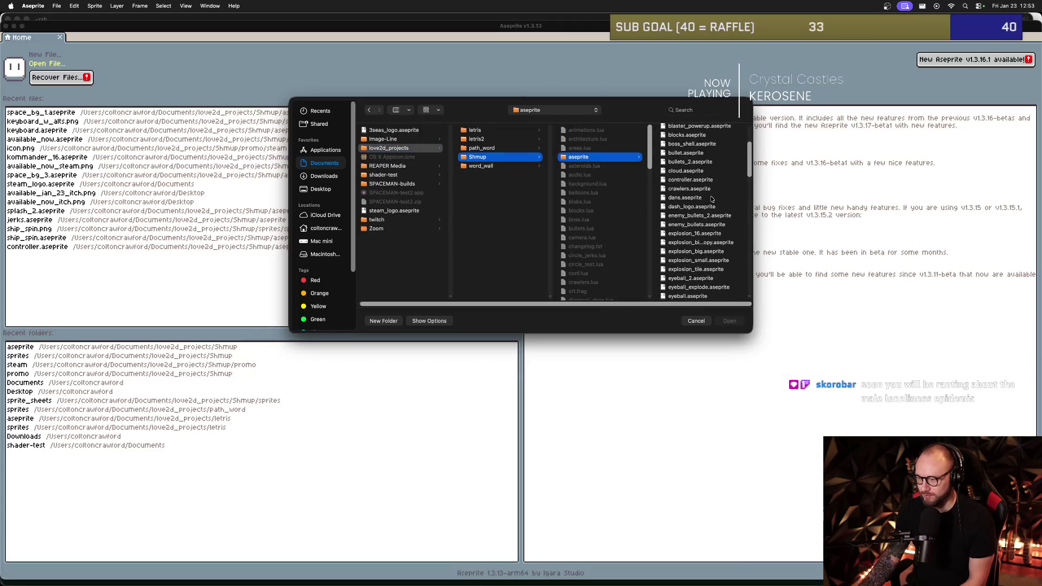
{"action": "left_click", "coordinate": [695, 238]}
{"action": "key", "text": "Return"}
- Zoom in on the 32×32 eyeball sprite and step to its next animation frame
{"action": "scroll", "coordinate": [532, 254], "scroll_direction": "up", "scroll_amount": 6}
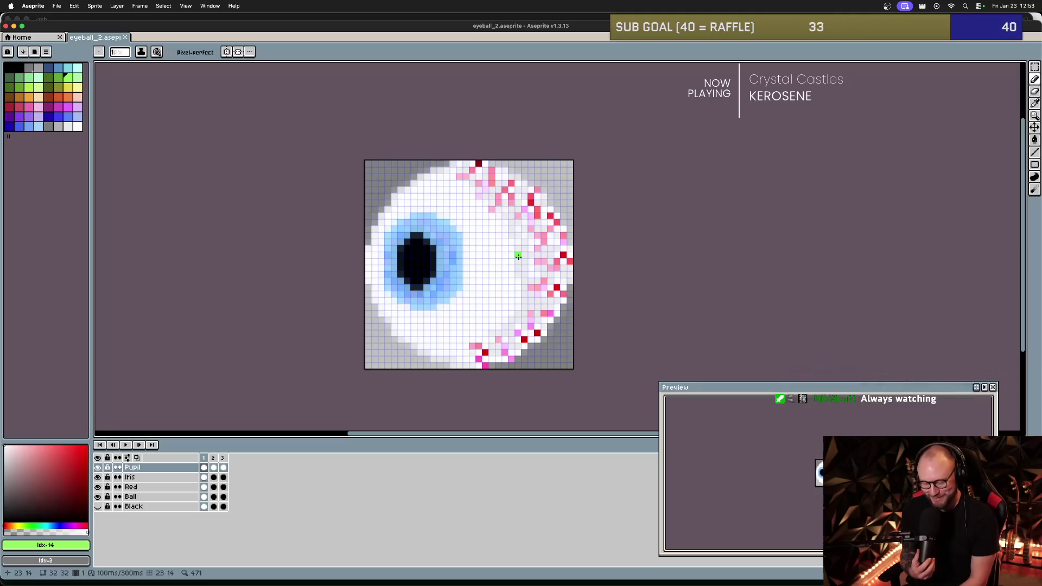
{"action": "scroll", "coordinate": [359, 249], "scroll_direction": "down", "scroll_amount": 1}
{"action": "scroll", "coordinate": [366, 244], "scroll_direction": "up", "scroll_amount": 2}
{"action": "scroll", "coordinate": [366, 244], "scroll_direction": "down", "scroll_amount": 1}
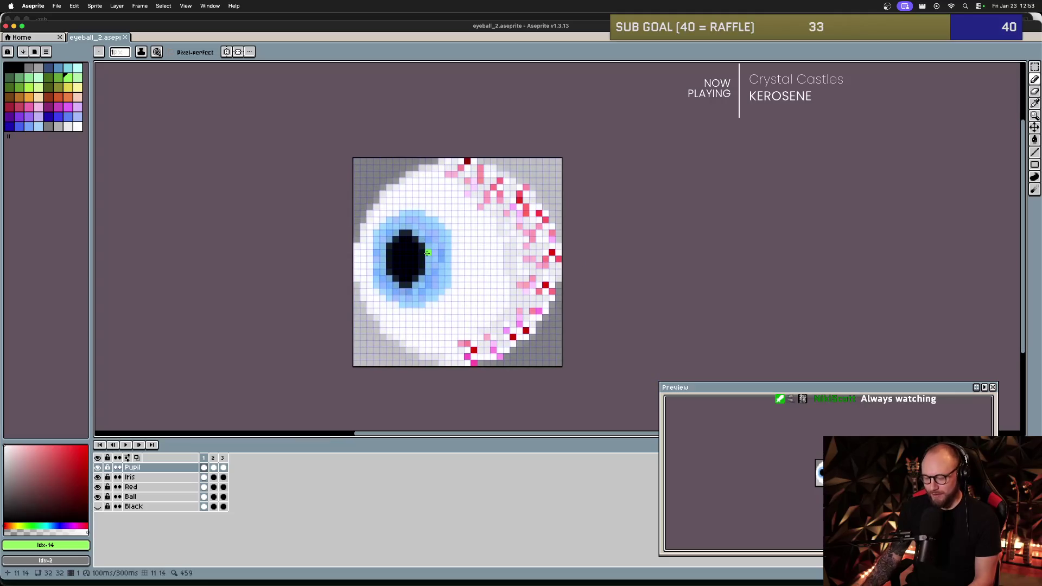
{"action": "key", "text": "."}
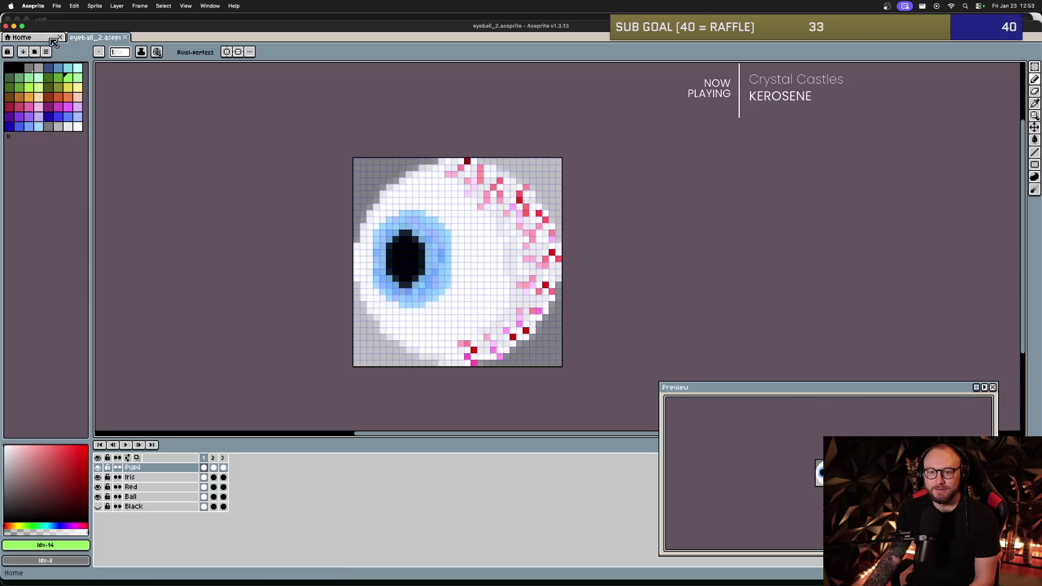
{"action": "left_click", "coordinate": [53, 6]}
- Set the export to resize 1000 and include only the selected frames
{"action": "mouse_move", "coordinate": [87, 97]}
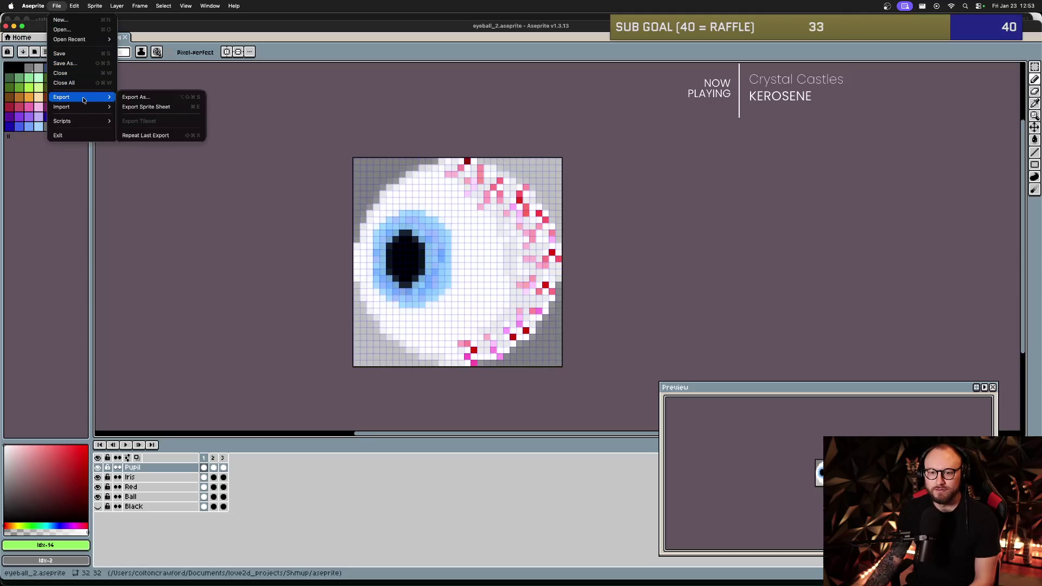
{"action": "left_click", "coordinate": [136, 97]}
{"action": "left_click", "coordinate": [107, 68]}
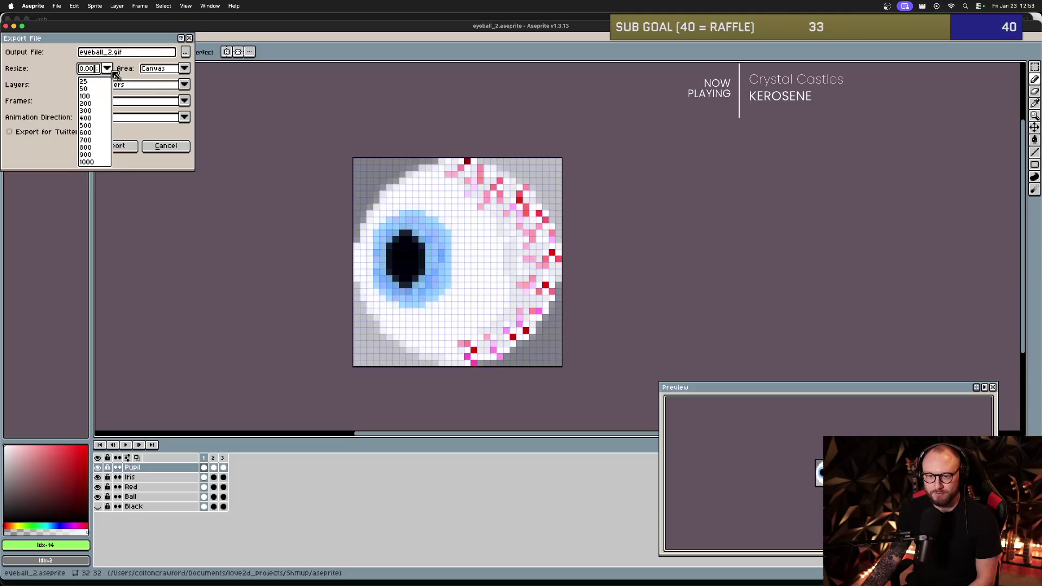
{"action": "left_click", "coordinate": [96, 161]}
{"action": "left_click", "coordinate": [184, 101]}
{"action": "left_click", "coordinate": [158, 130]}
{"action": "left_click", "coordinate": [162, 121]}
{"action": "left_click", "coordinate": [163, 116]}
{"action": "left_click", "coordinate": [166, 114]}
{"action": "left_click", "coordinate": [151, 121]}
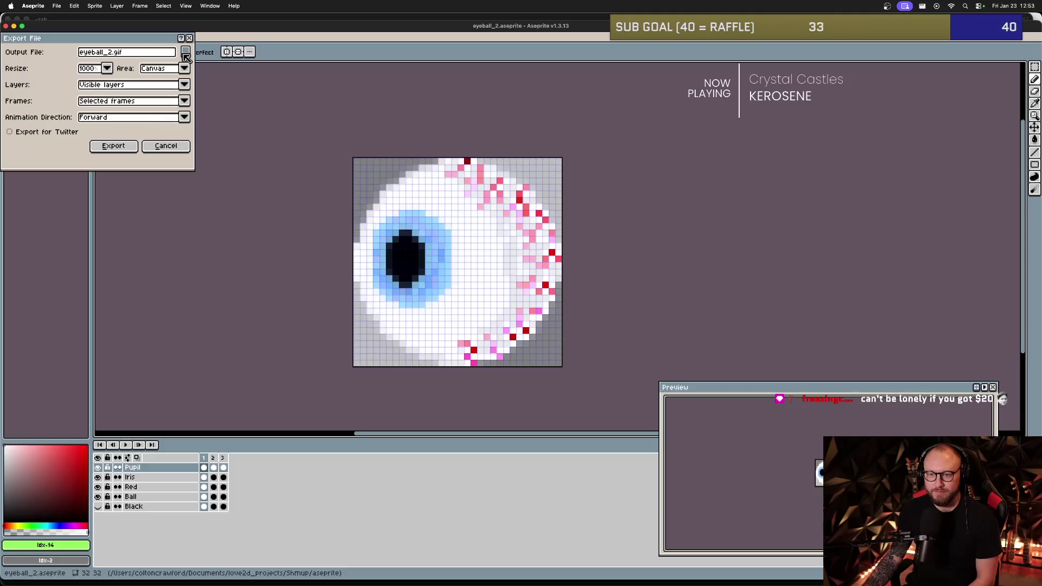
- Save the export as eyeball_merch.png in PNG format on the Desktop
{"action": "left_click", "coordinate": [185, 52]}
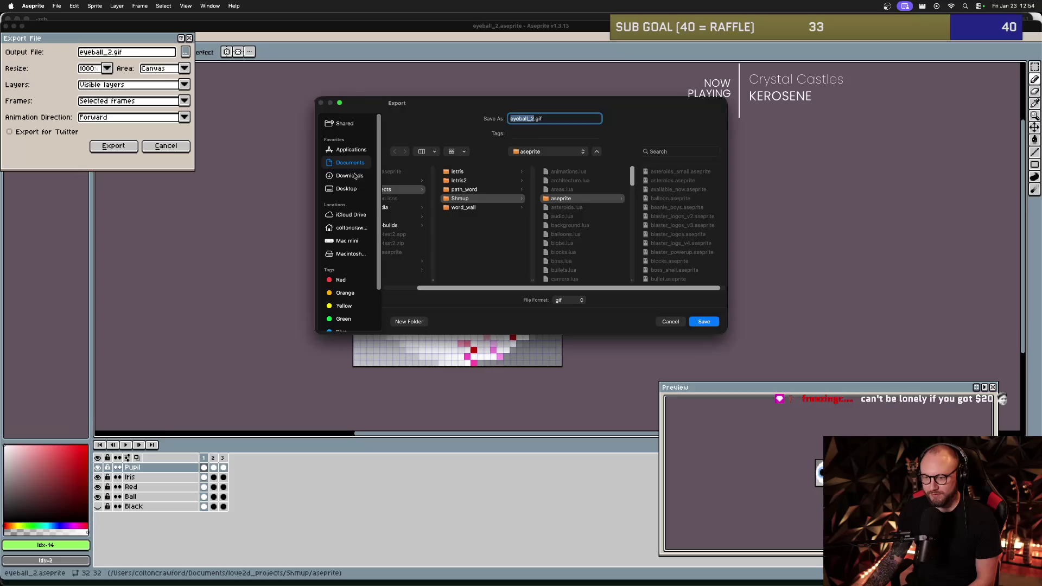
{"action": "left_click", "coordinate": [356, 188]}
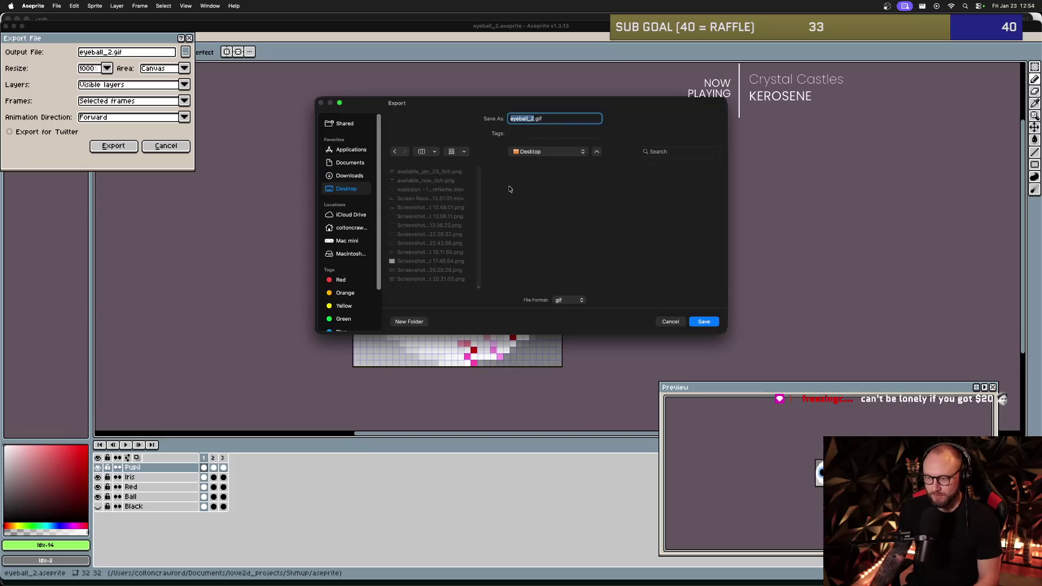
{"action": "type", "text": "eyeball_merch"}
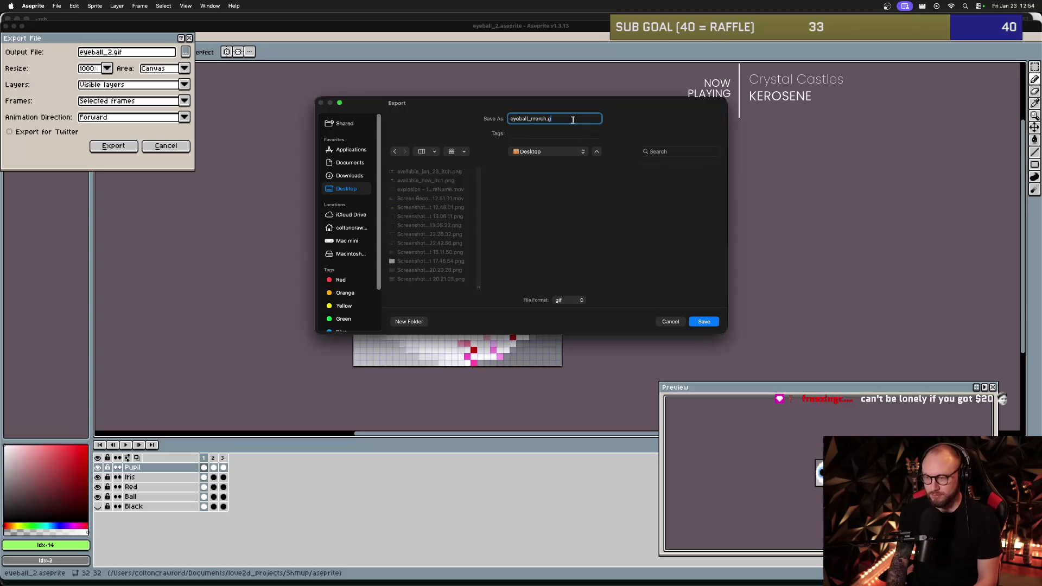
{"action": "key", "text": "BackSpace"}
{"action": "type", "text": "png"}
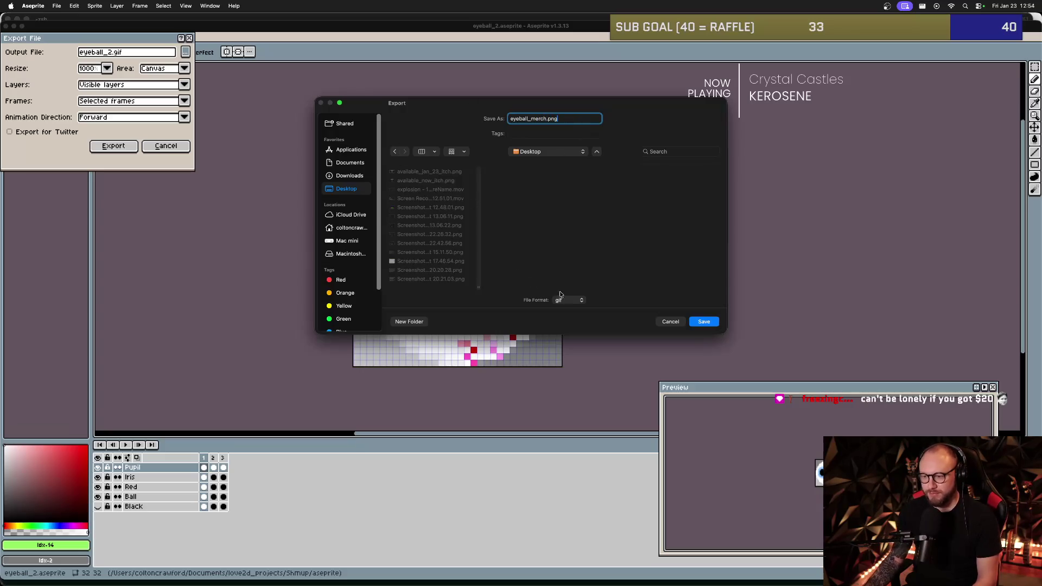
{"action": "left_click", "coordinate": [568, 300]}
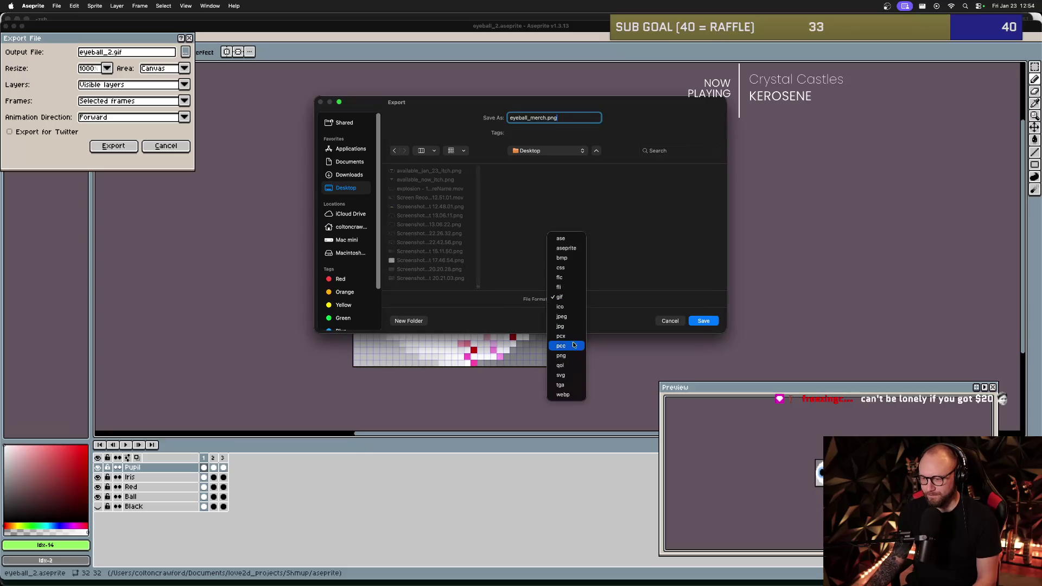
{"action": "left_click", "coordinate": [573, 366]}
{"action": "left_click", "coordinate": [573, 300]}
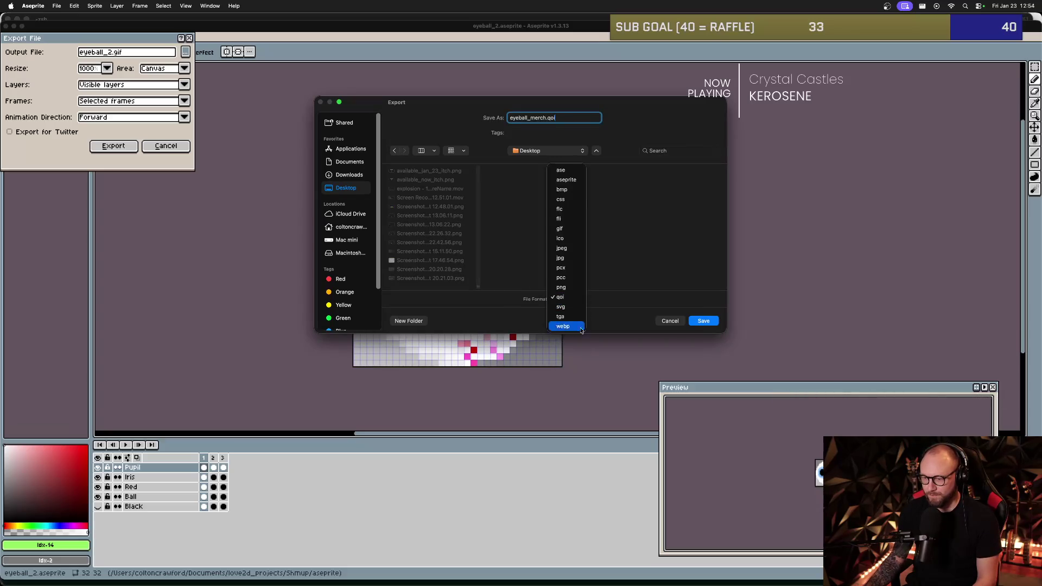
{"action": "left_click", "coordinate": [570, 289]}
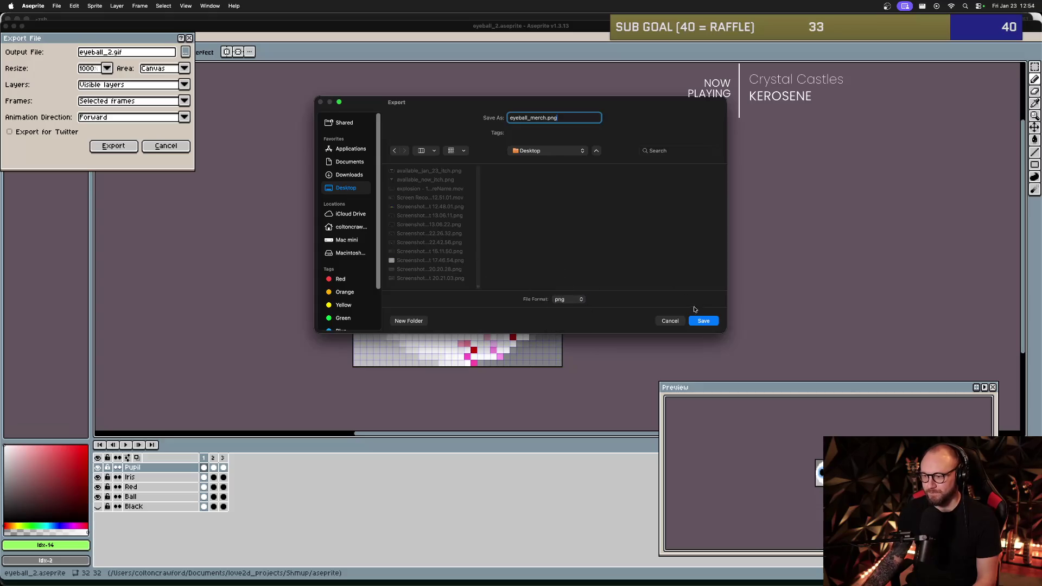
{"action": "left_click", "coordinate": [702, 320]}
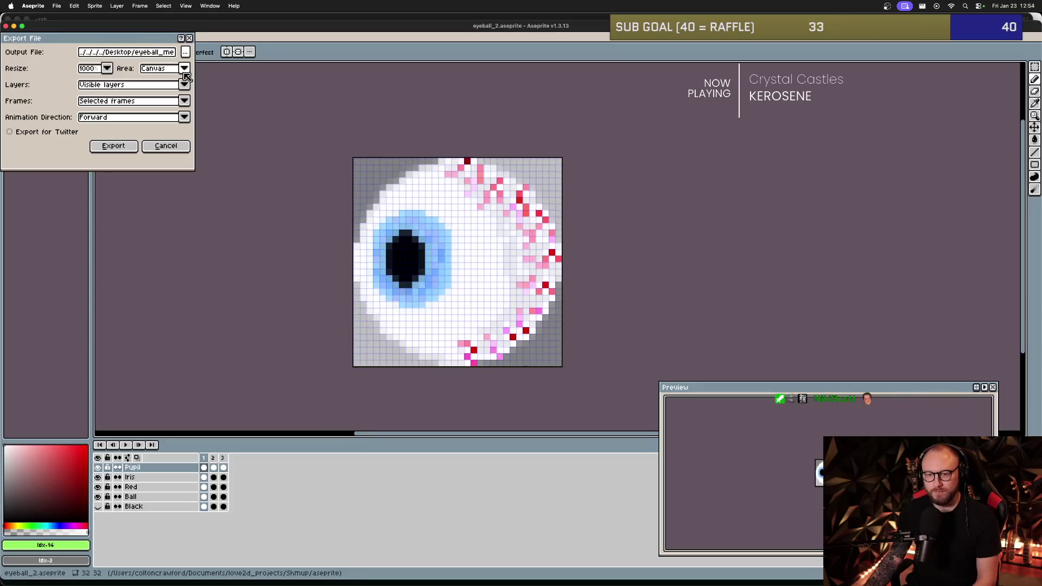
{"action": "left_click", "coordinate": [128, 148]}
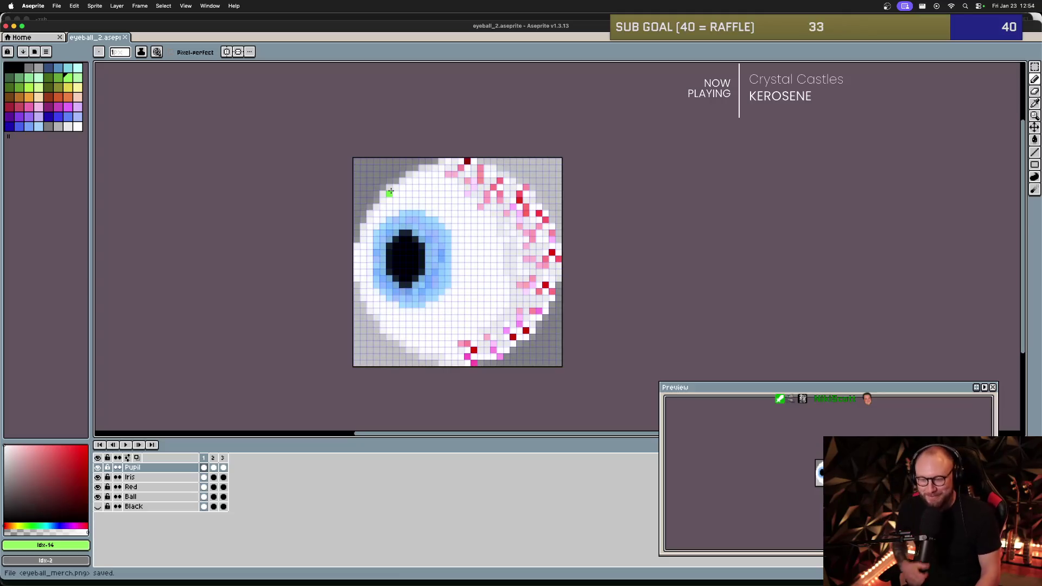
- Switch to Finder and open a new Finder window showing Recents
{"action": "key", "text": "super+Tab"}
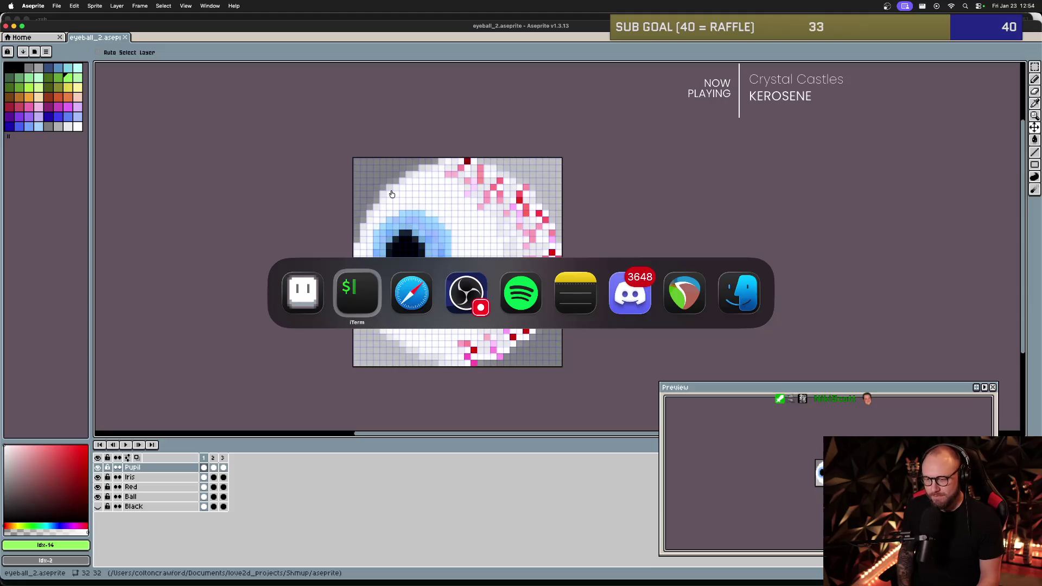
{"action": "key", "text": "super+Tab"}
{"action": "key", "text": "super+Tab"}
{"action": "key", "text": "super+Tab"}
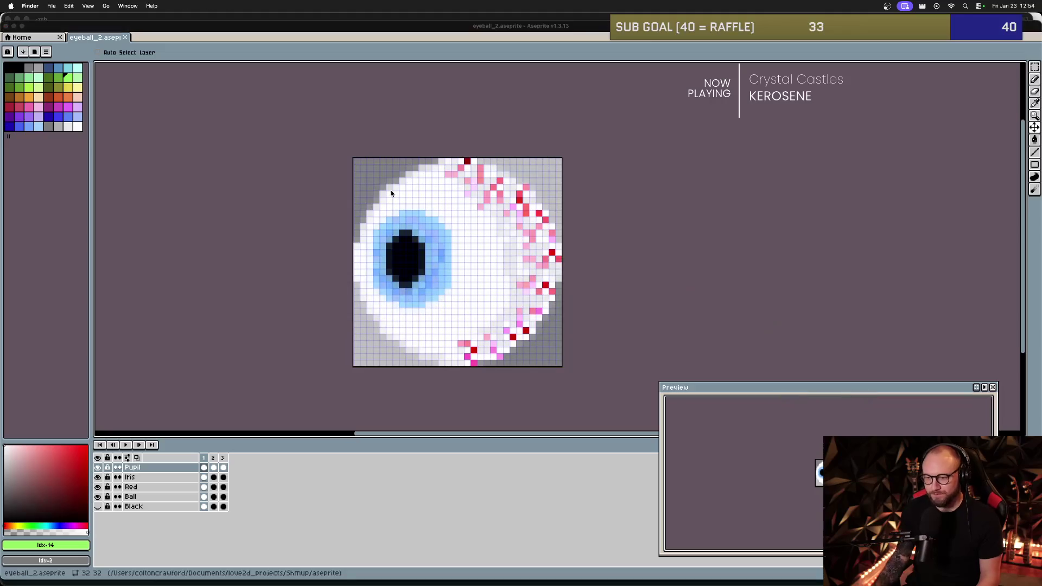
{"action": "key", "text": "super+n"}
{"action": "key", "text": "super+space"}
{"action": "key", "text": "Escape"}
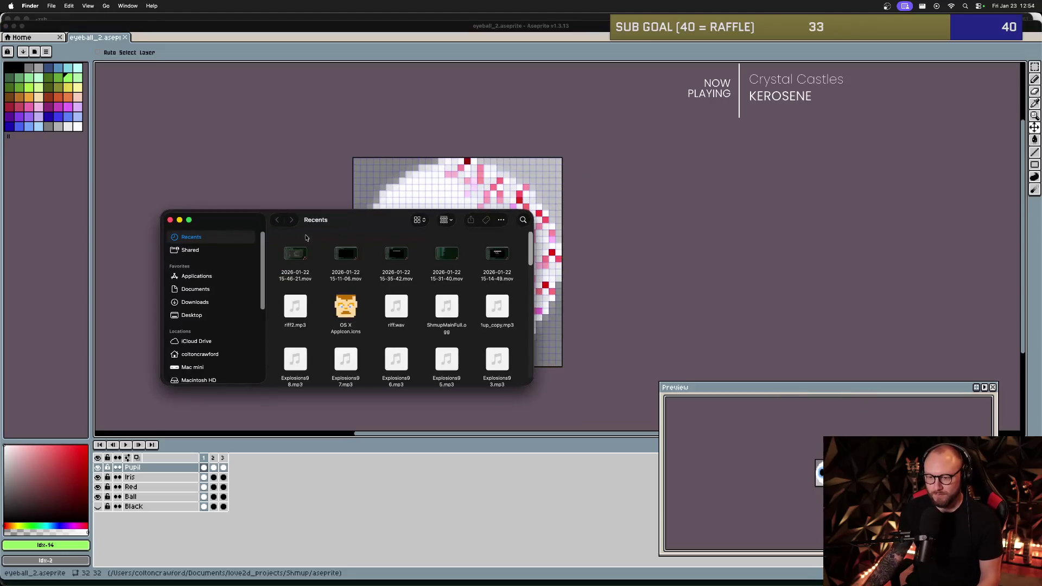
- Select eyeball_merch.png on the Desktop and check its file info
{"action": "left_click", "coordinate": [196, 316]}
{"action": "left_click", "coordinate": [297, 256]}
{"action": "right_click", "coordinate": [303, 260]}
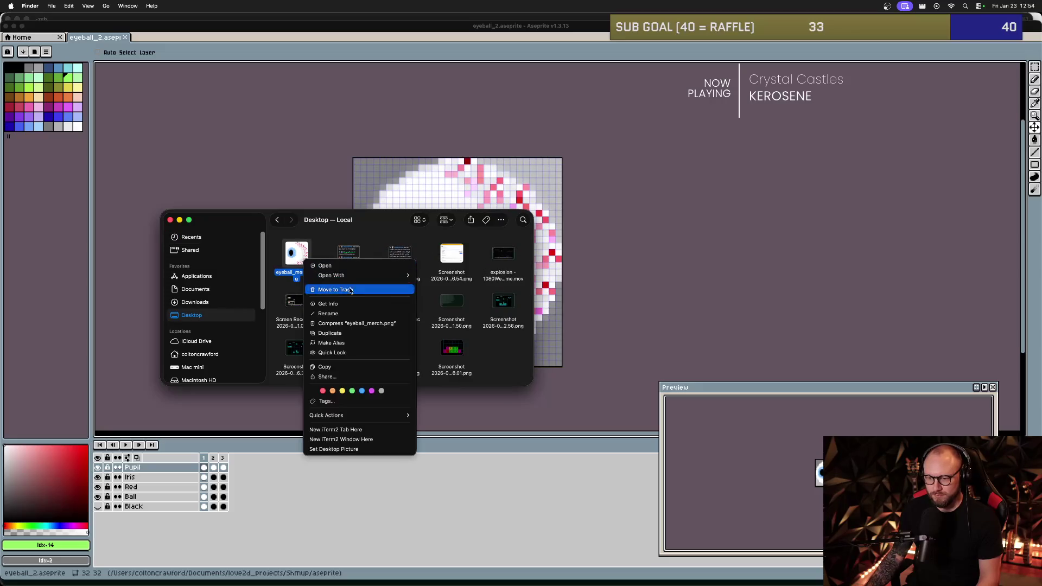
{"action": "left_click", "coordinate": [361, 238]}
{"action": "key", "text": "super+i"}
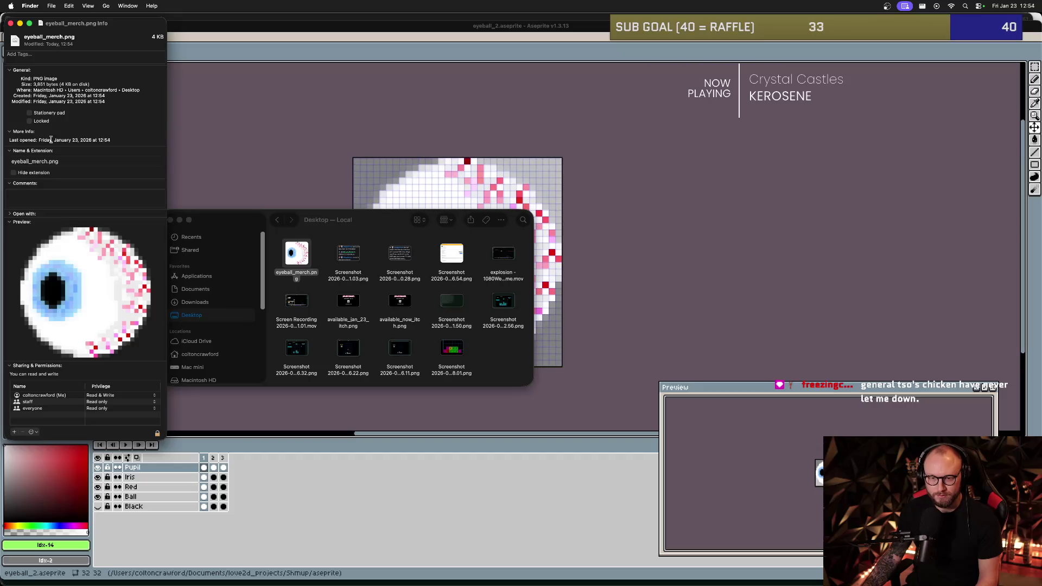
{"action": "left_click", "coordinate": [10, 26]}
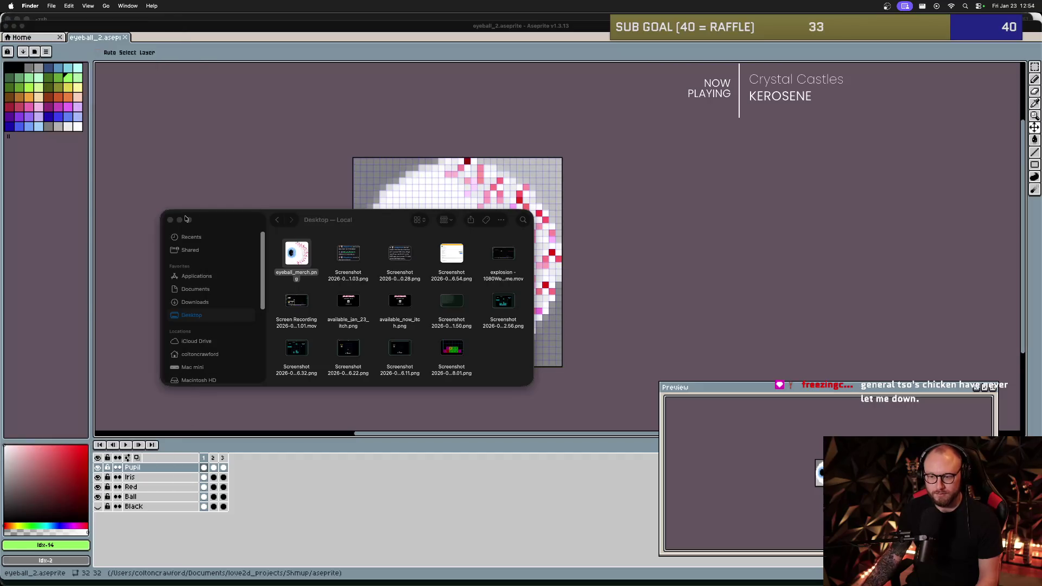
- Quick Look eyeball_merch.png, then open it in Preview
{"action": "left_click", "coordinate": [358, 224]}
{"action": "key", "text": "space"}
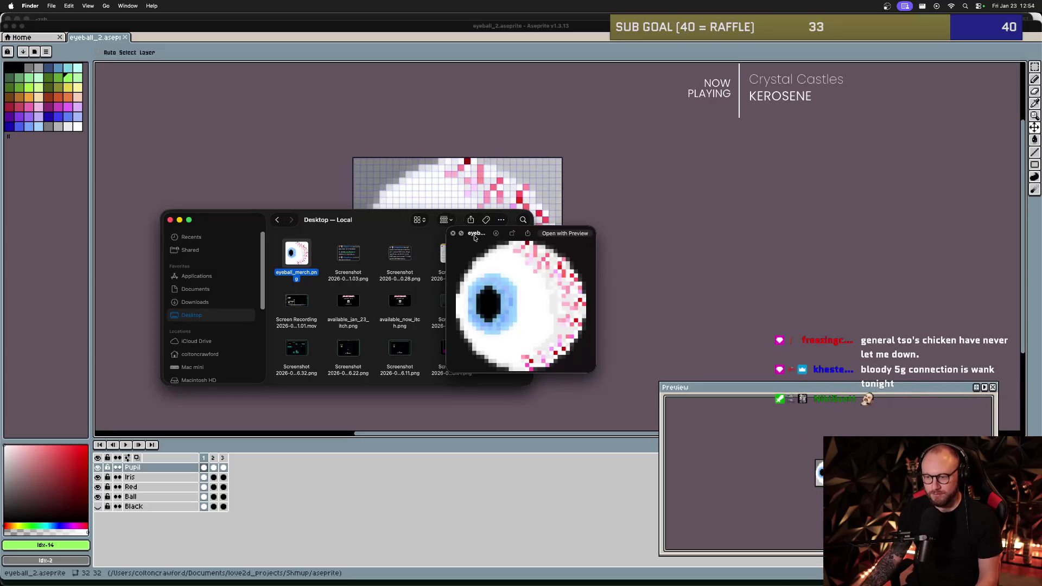
{"action": "key", "text": "space"}
{"action": "double_click", "coordinate": [306, 255]}
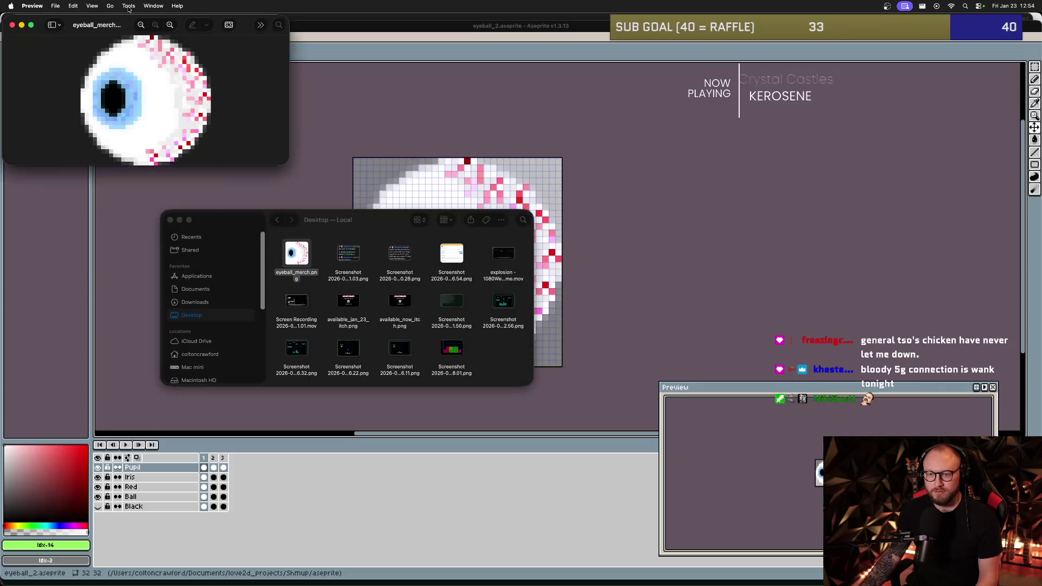
- Check eyeball_merch.png in Preview's Inspector, confirm it is 320×320 pixels, and close it
{"action": "left_click", "coordinate": [131, 7]}
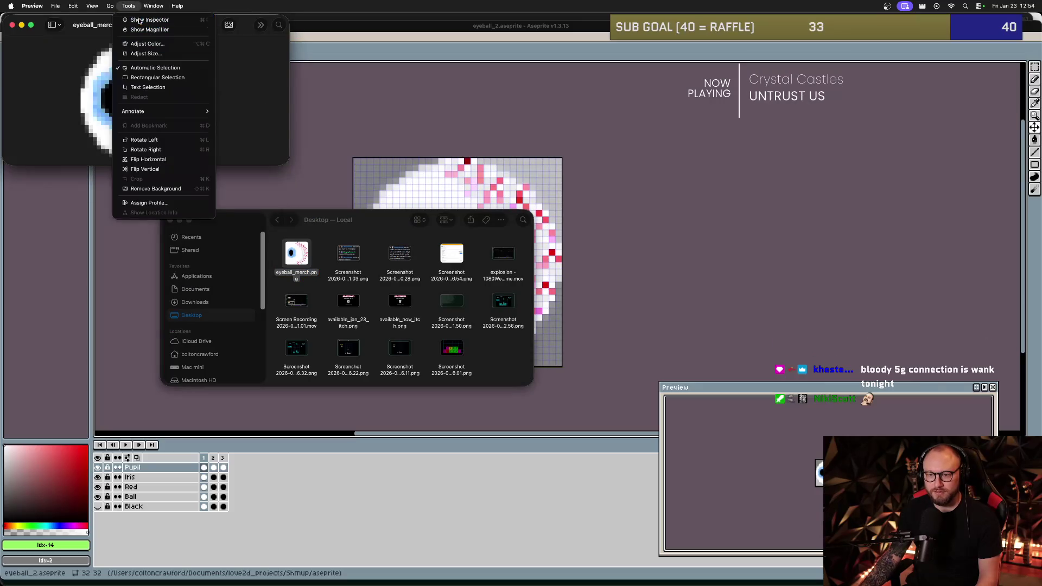
{"action": "left_click", "coordinate": [148, 20]}
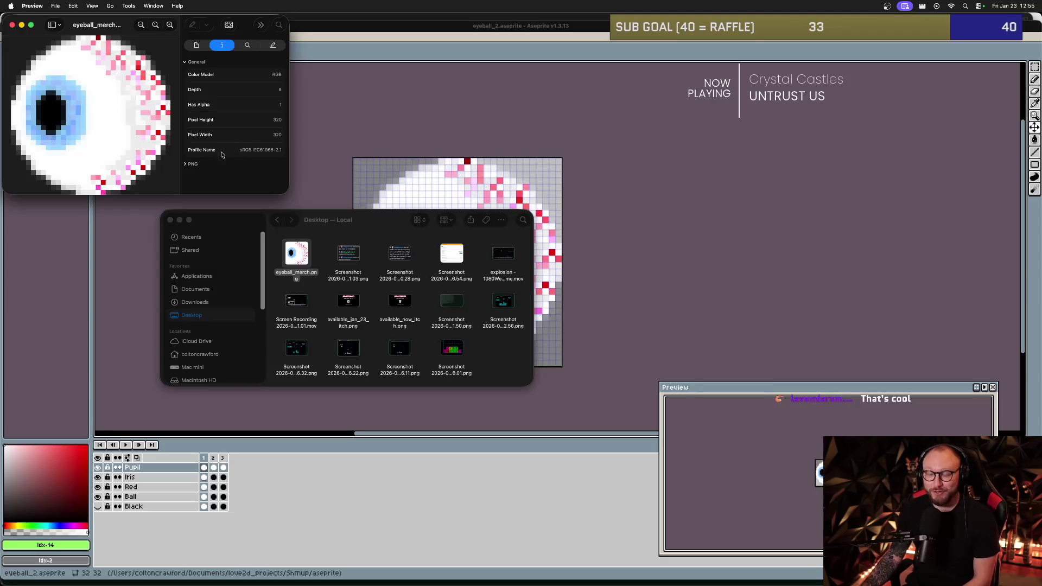
{"action": "mouse_move", "coordinate": [114, 25]}
{"action": "left_mouse_down"}
{"action": "mouse_move", "coordinate": [188, 74]}
{"action": "mouse_move", "coordinate": [227, 120]}
{"action": "left_mouse_up"}
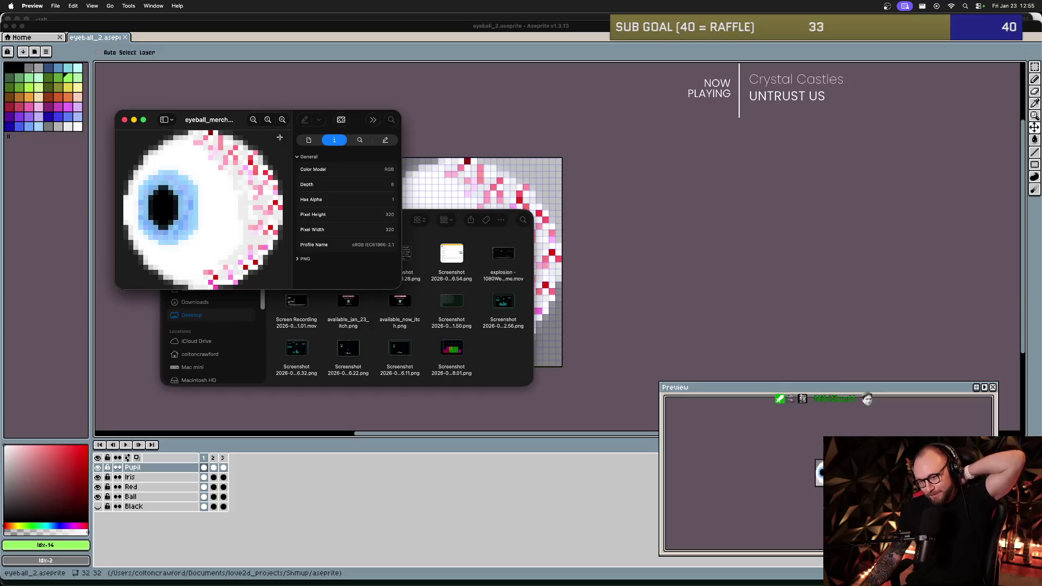
{"action": "left_click", "coordinate": [125, 122]}
- Close the Preview and Desktop windows, then open eyeball_merch.png in Aseprite
{"action": "left_click", "coordinate": [355, 215]}
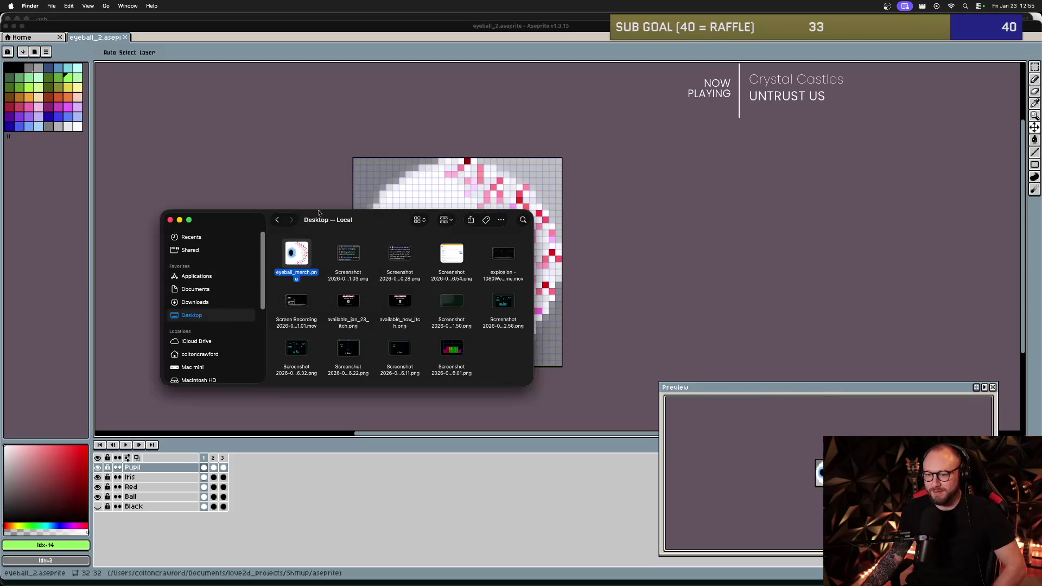
{"action": "left_click", "coordinate": [170, 220]}
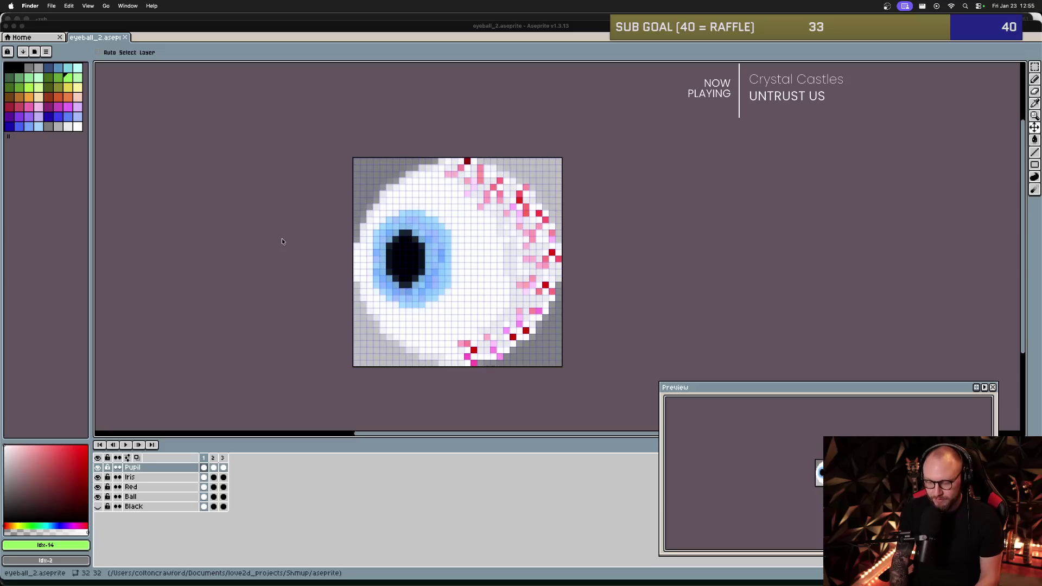
{"action": "left_click", "coordinate": [236, 275]}
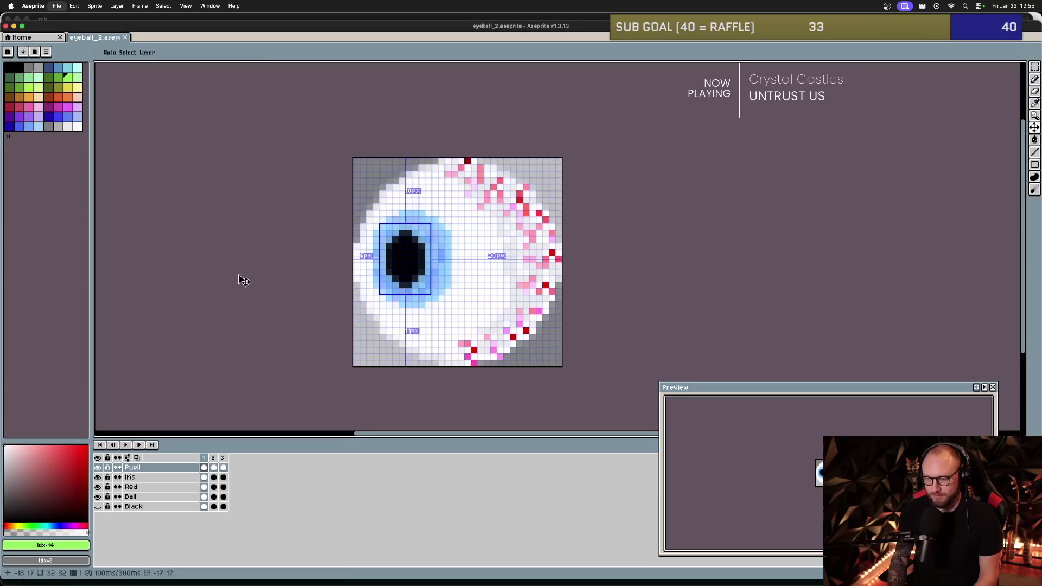
{"action": "key", "text": "super+o"}
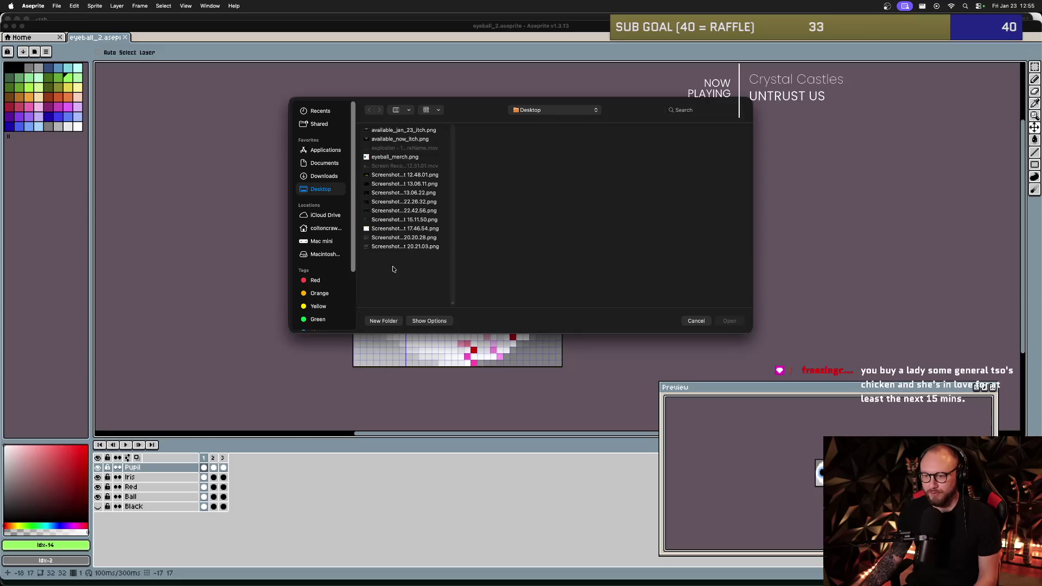
{"action": "double_click", "coordinate": [405, 158]}
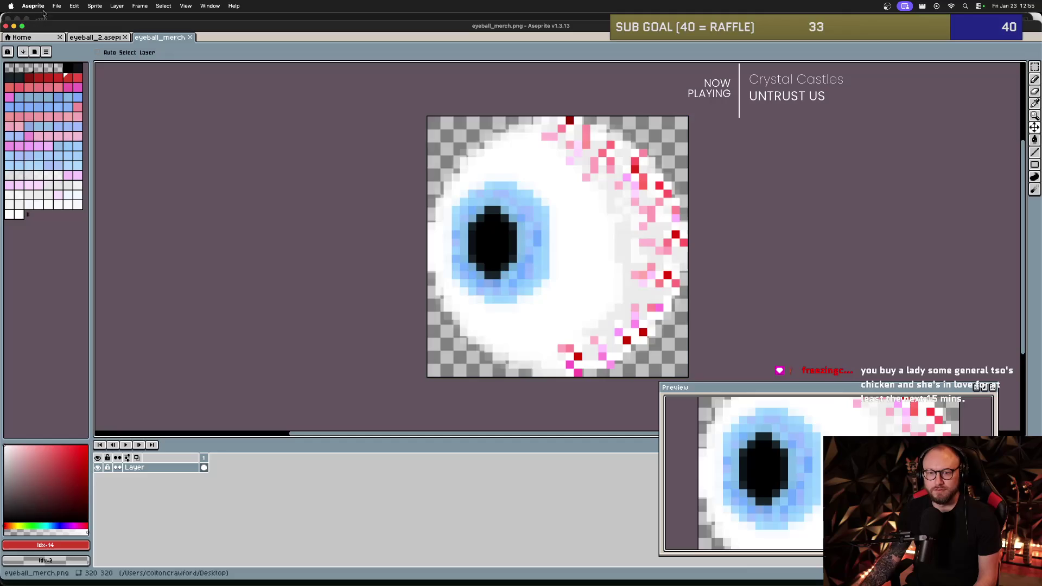
- Export the sprite at 500% resize as eyeball_merch_bigt.png on the Desktop
{"action": "left_click", "coordinate": [57, 5]}
{"action": "mouse_move", "coordinate": [92, 97]}
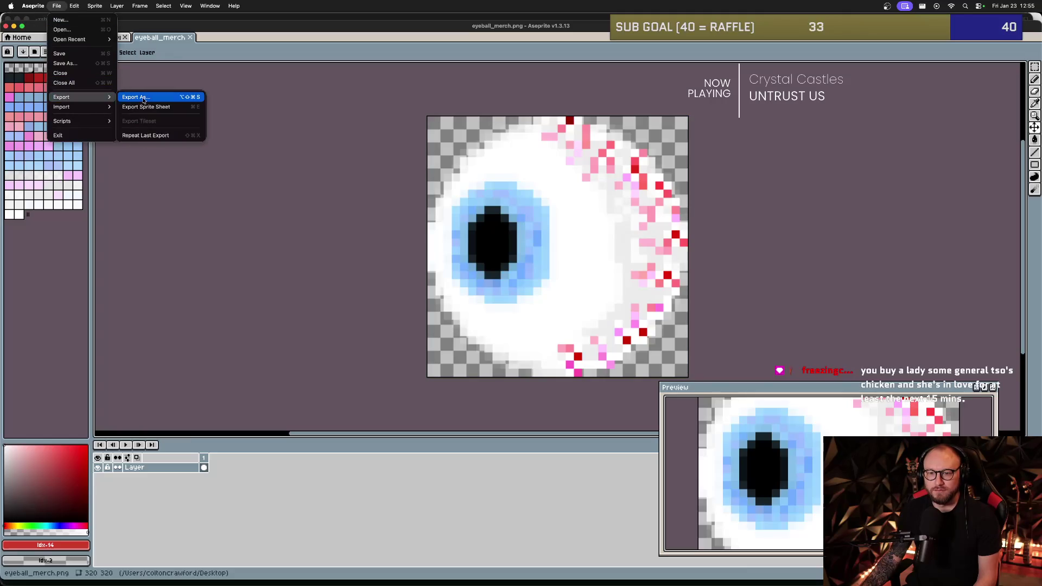
{"action": "left_click", "coordinate": [144, 101]}
{"action": "left_click", "coordinate": [107, 68]}
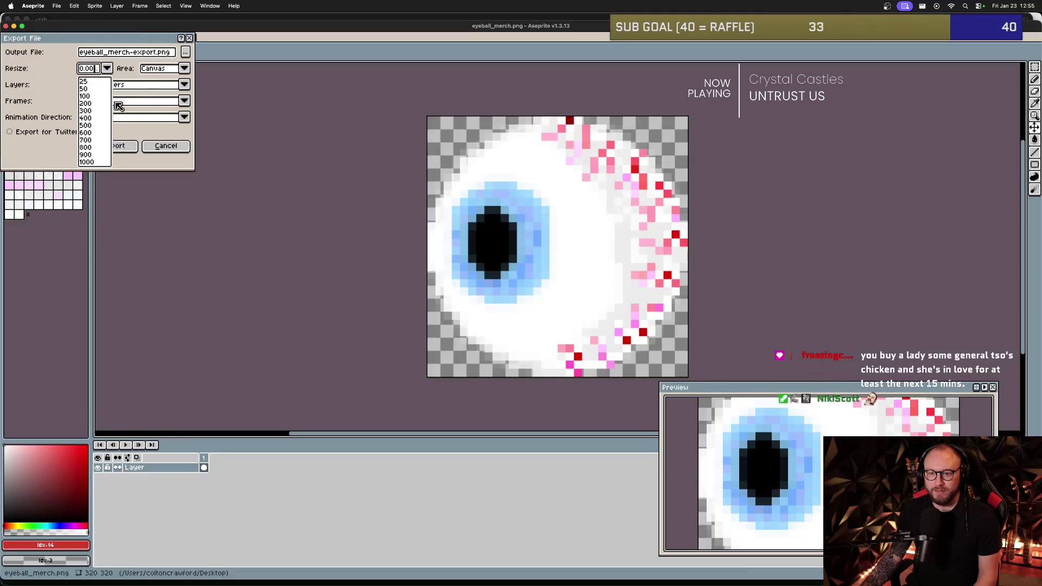
{"action": "left_click", "coordinate": [98, 162]}
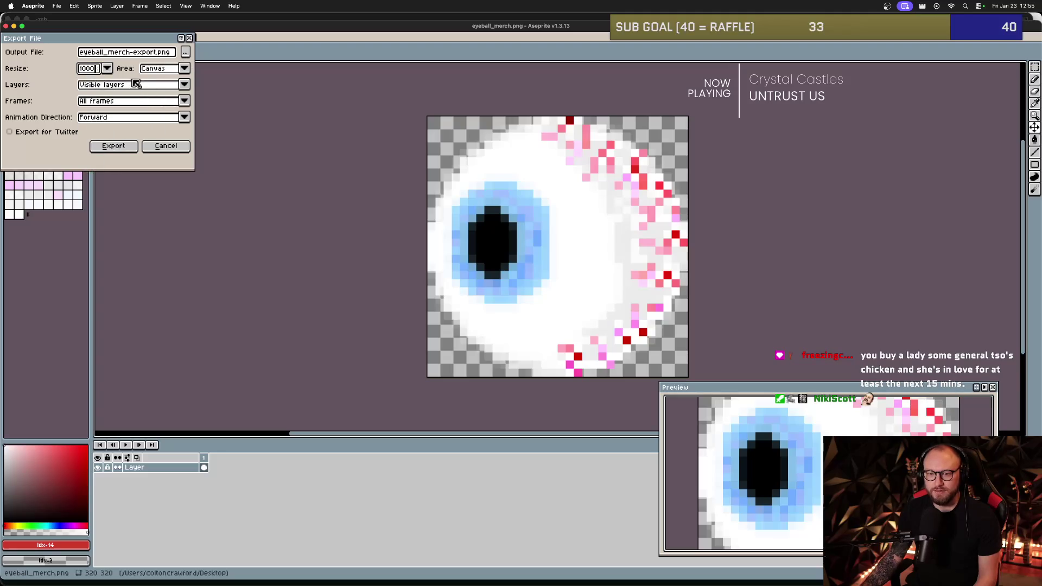
{"action": "left_click", "coordinate": [107, 68]}
{"action": "left_click", "coordinate": [95, 130]}
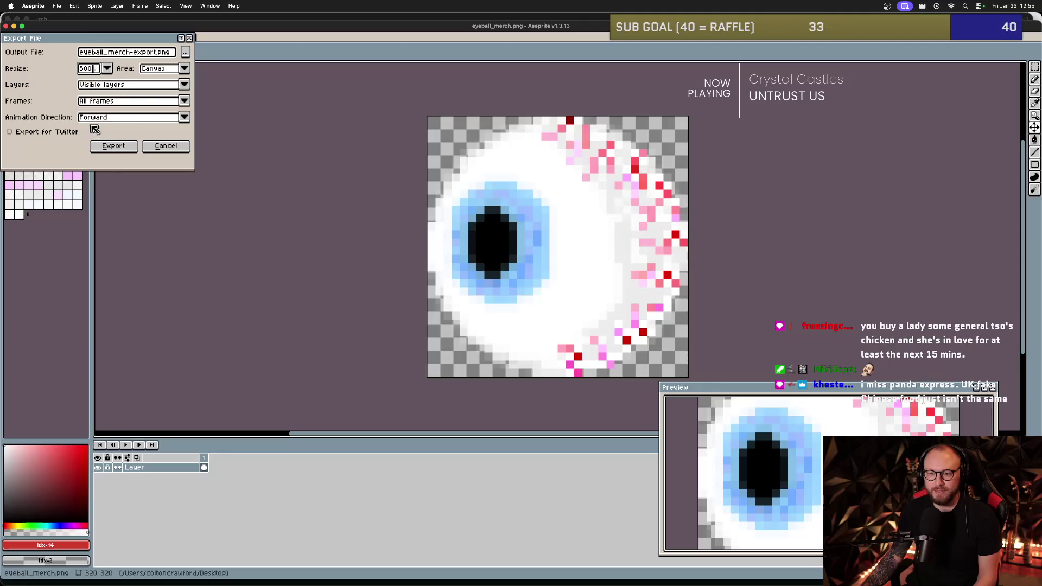
{"action": "left_click", "coordinate": [155, 52]}
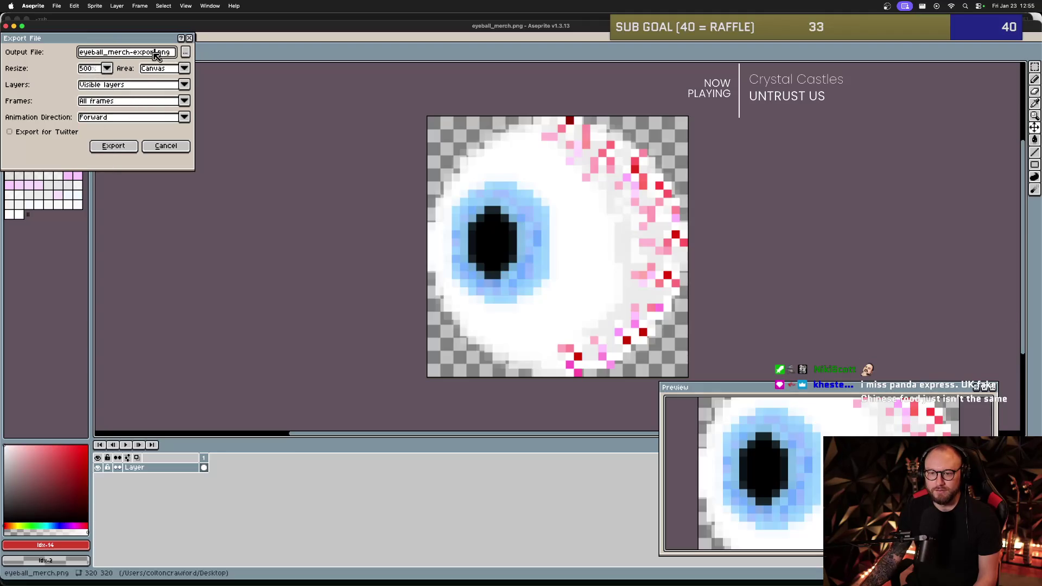
{"action": "key", "text": "BackSpace"}
{"action": "key", "text": "BackSpace"}
{"action": "key", "text": "BackSpace"}
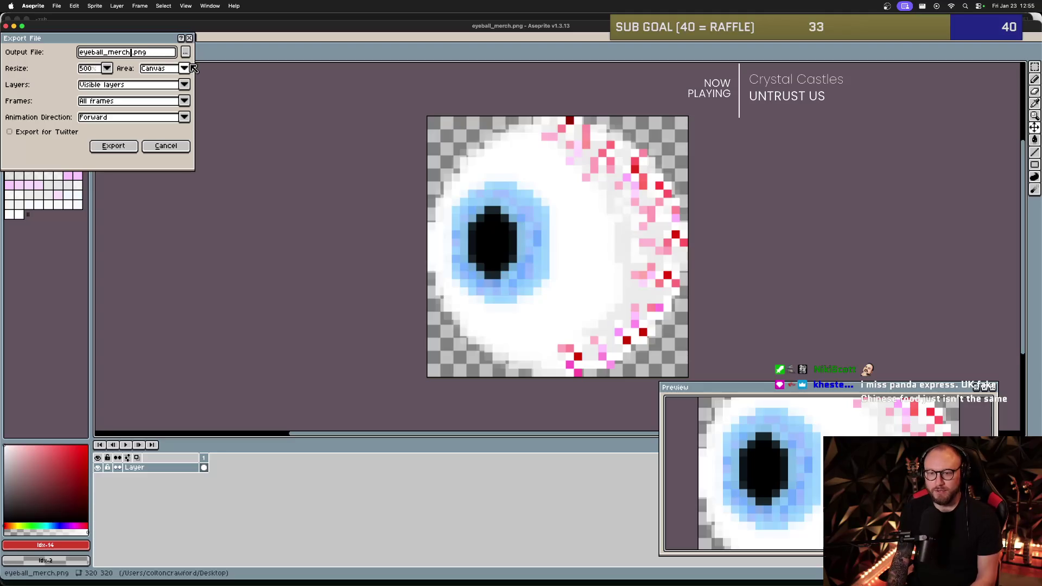
{"action": "type", "text": "t_big"}
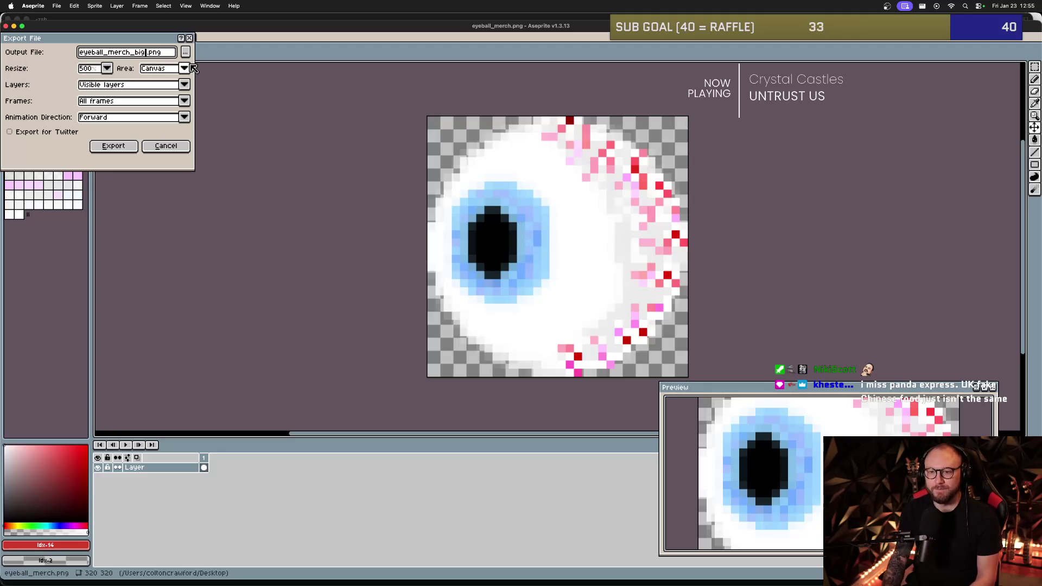
{"action": "type", "text": "t"}
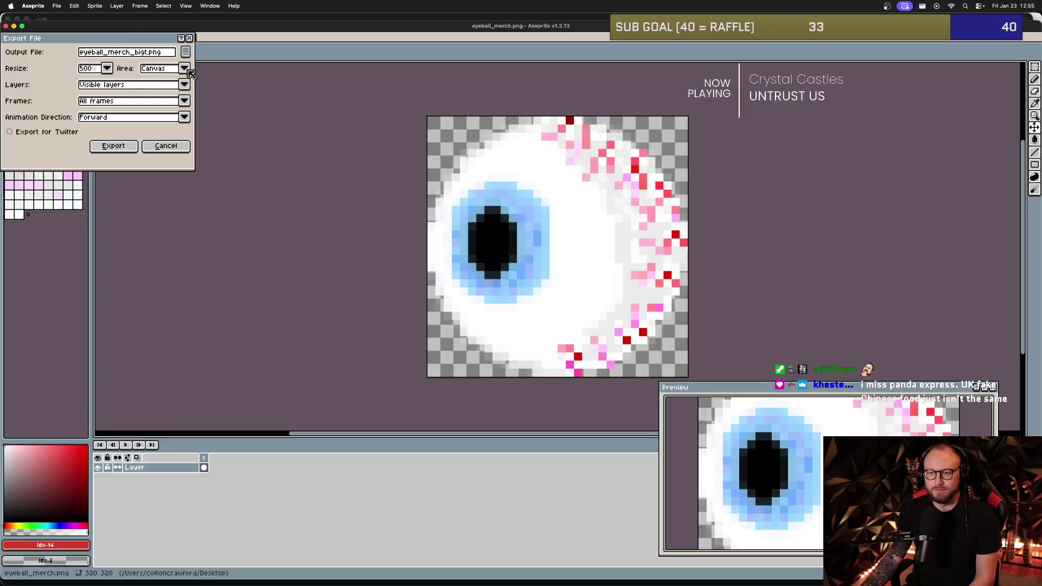
{"action": "left_click", "coordinate": [185, 52]}
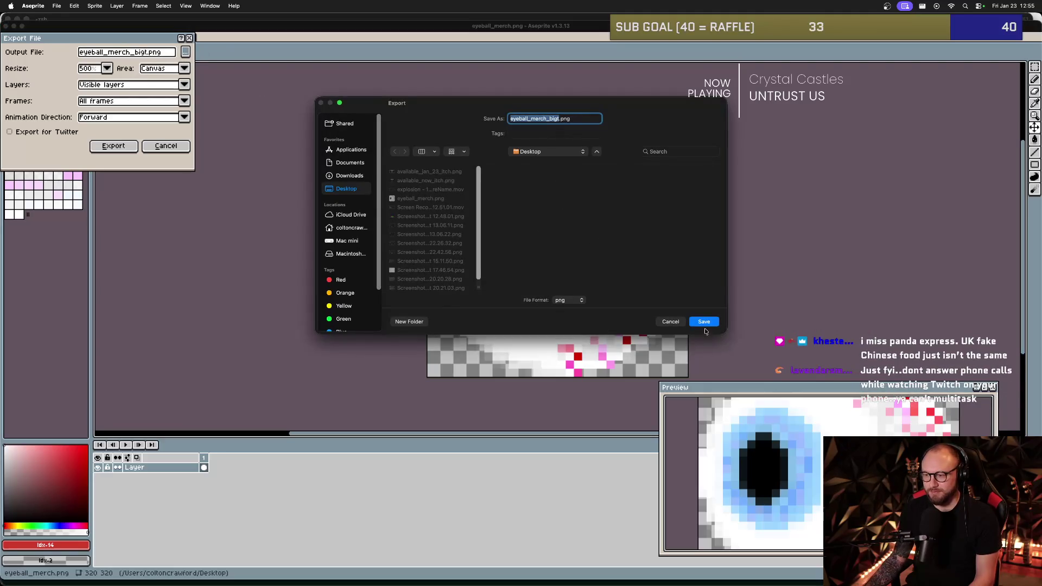
{"action": "left_click", "coordinate": [703, 323]}
{"action": "key", "text": "Return"}
{"action": "key", "text": "super+Tab"}
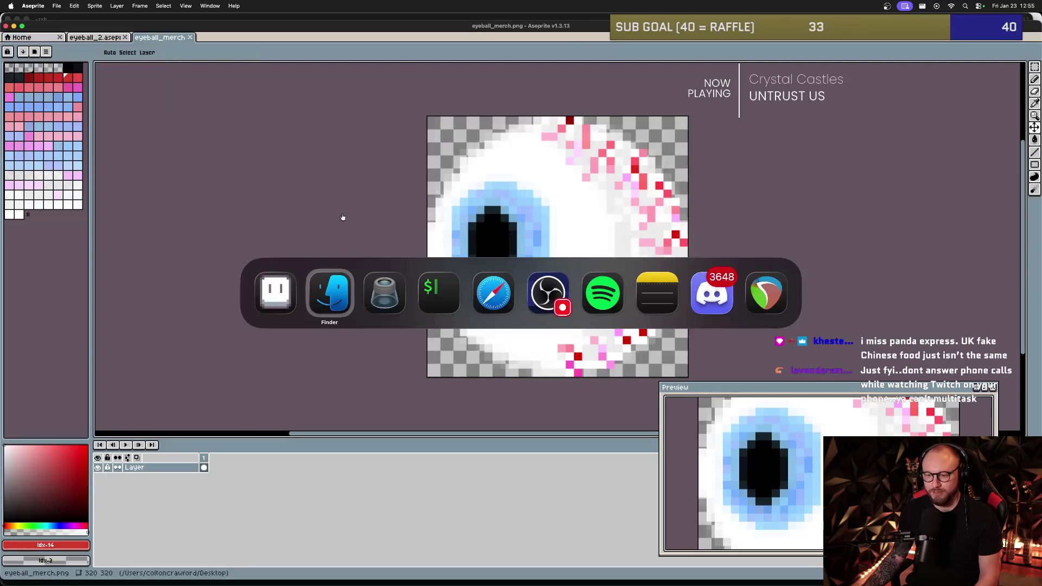
- In the merch editor, add an image layer to open the Media Gallery of uploads
{"action": "key", "text": "super+Tab"}
{"action": "key", "text": "super+Tab"}
{"action": "key", "text": "super+Tab"}
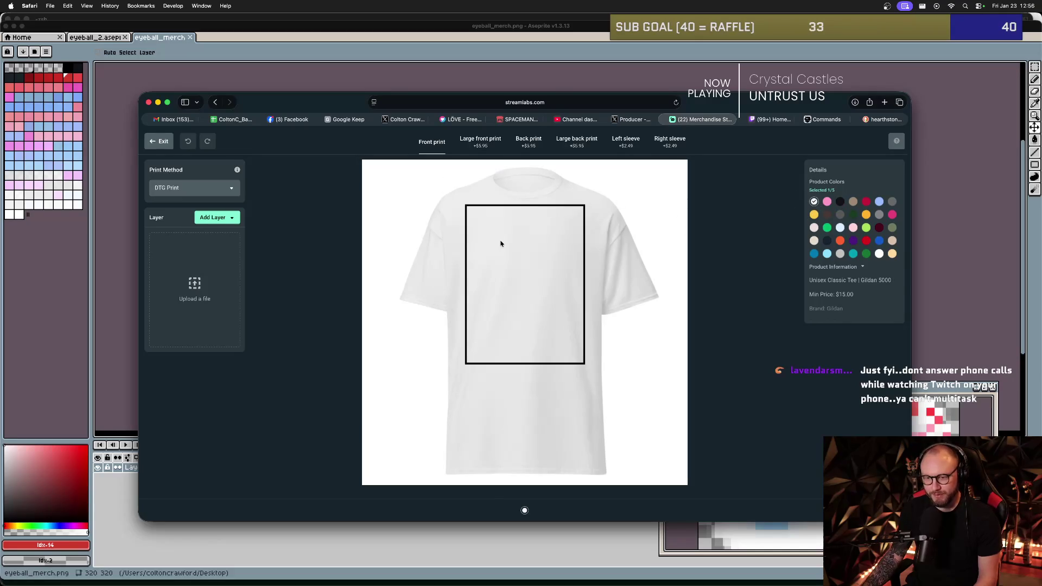
{"action": "left_click", "coordinate": [206, 218]}
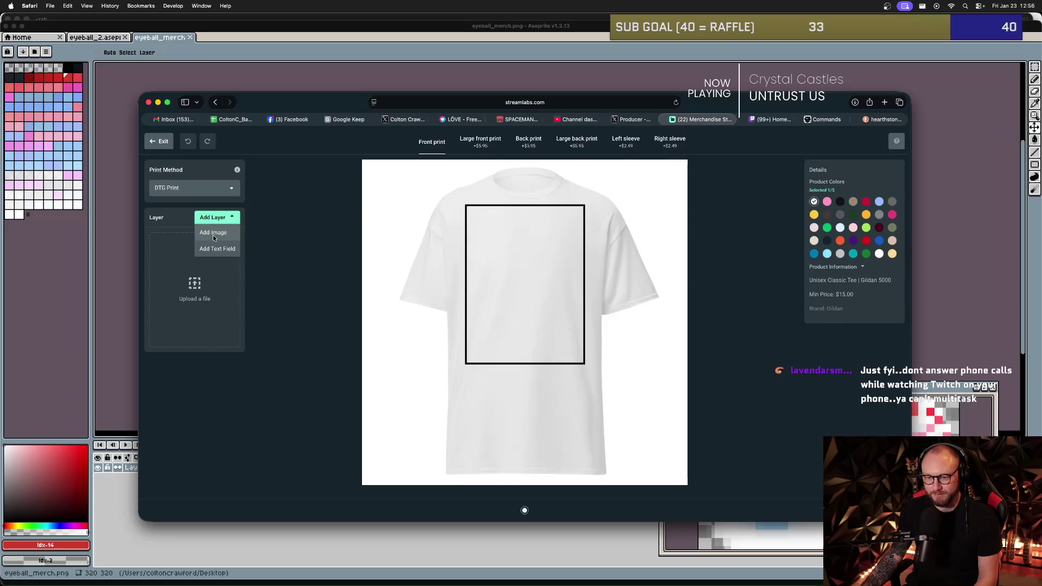
{"action": "left_click", "coordinate": [214, 235]}
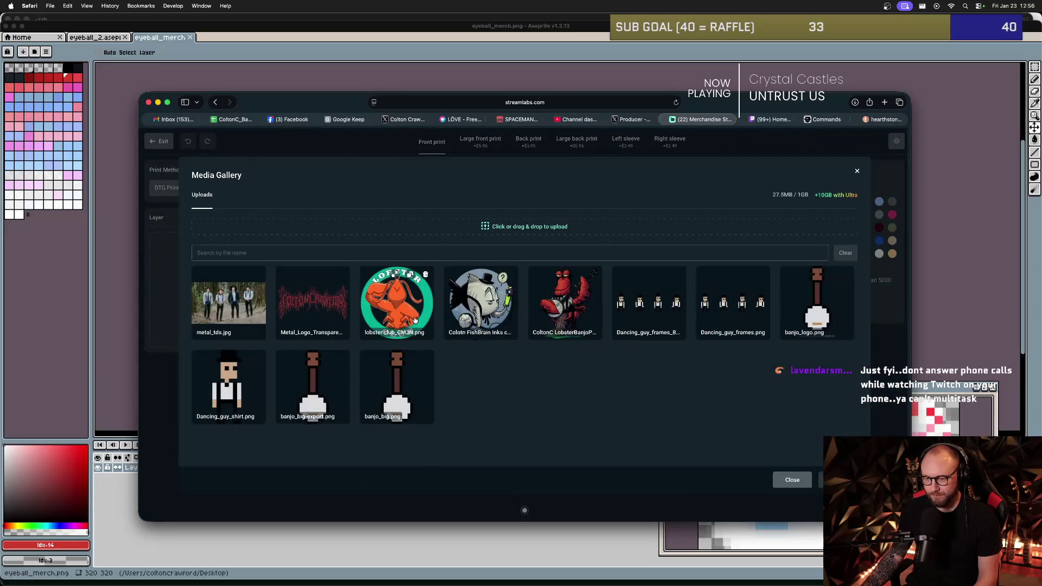
{"action": "left_click", "coordinate": [792, 480]}
{"action": "left_click", "coordinate": [201, 301]}
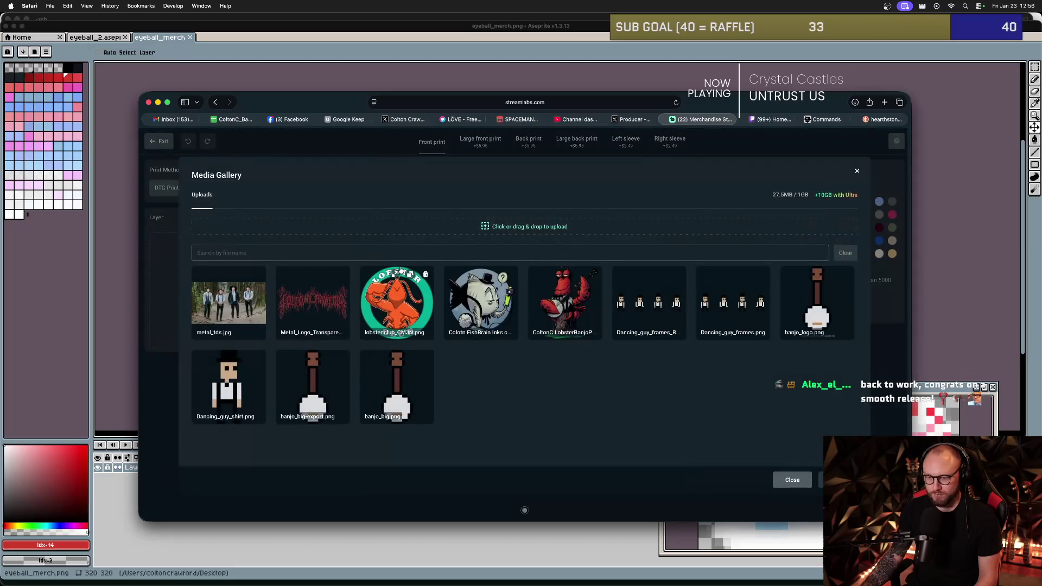
- Switch to Finder and open a new Finder window
{"action": "key", "text": "super+Tab"}
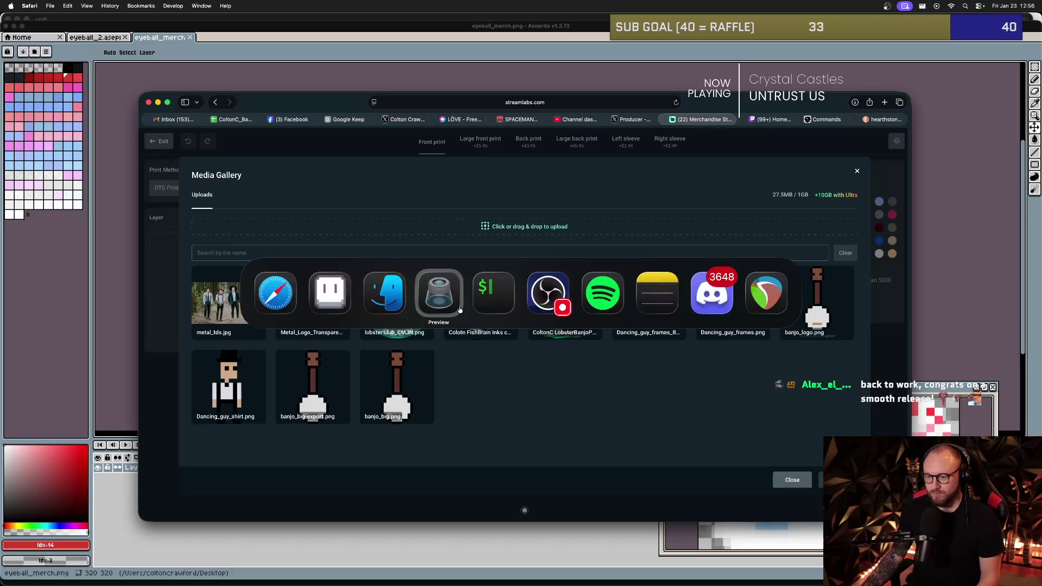
{"action": "key", "text": "super+Tab"}
{"action": "key", "text": "super+Tab"}
{"action": "key", "text": "super+Tab"}
{"action": "key", "text": "super+Tab"}
{"action": "key", "text": "super+Tab"}
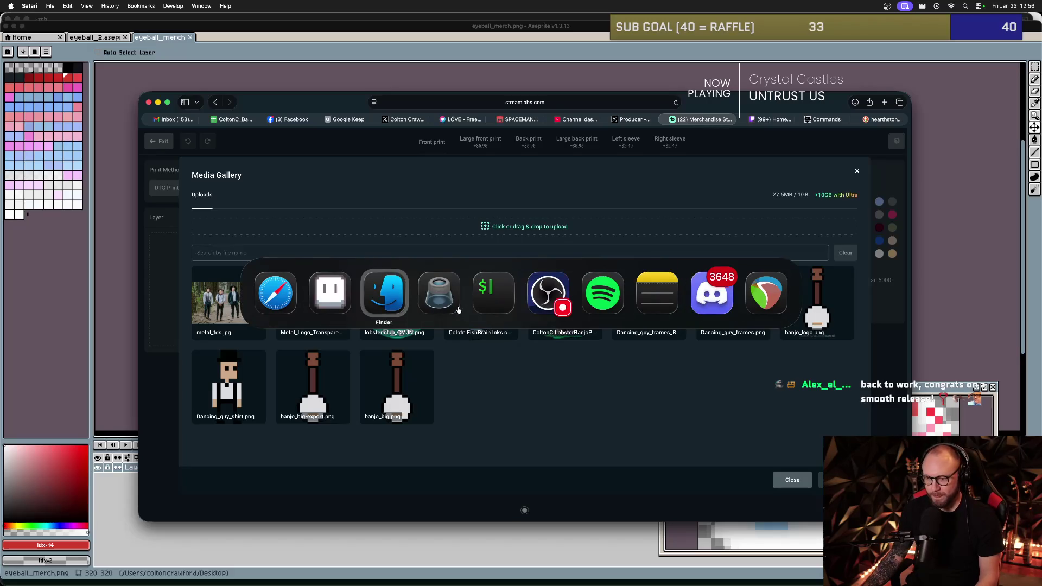
{"action": "key", "text": "super+n"}
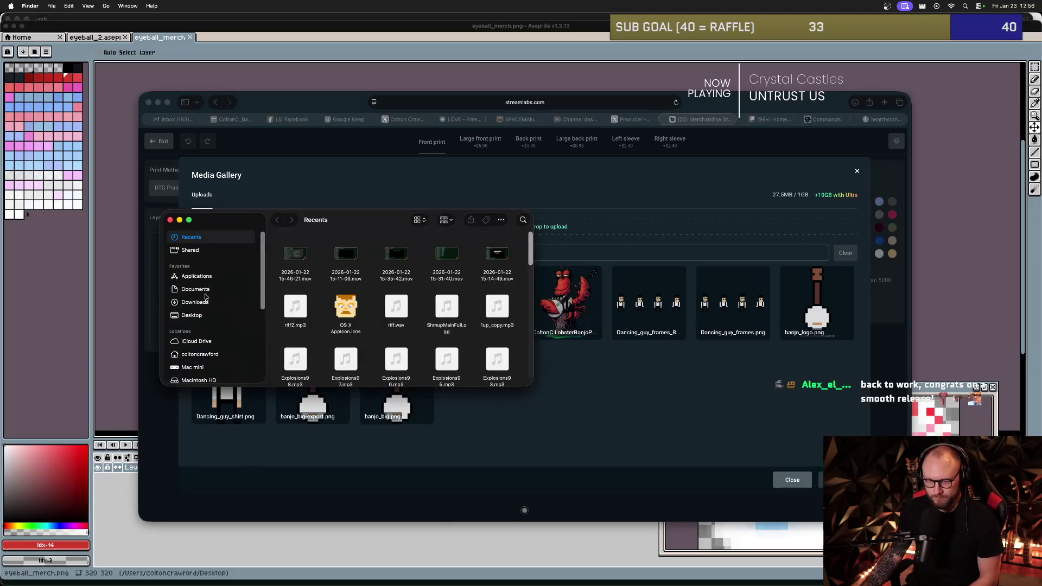
- Upload eyeball_merch_bigt.png from the Desktop into the gallery and place it on the tee's front
{"action": "left_click", "coordinate": [213, 289]}
{"action": "left_click", "coordinate": [197, 315]}
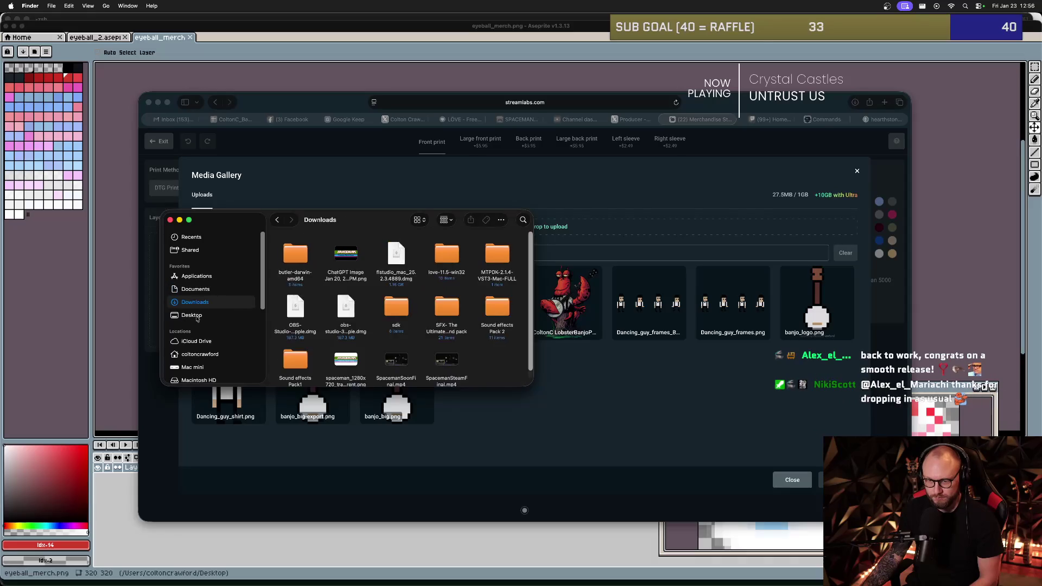
{"action": "left_click", "coordinate": [294, 260]}
{"action": "left_click_drag", "start_coordinate": [295, 260], "coordinate": [582, 223]}
{"action": "key", "text": "cmd+Tab"}
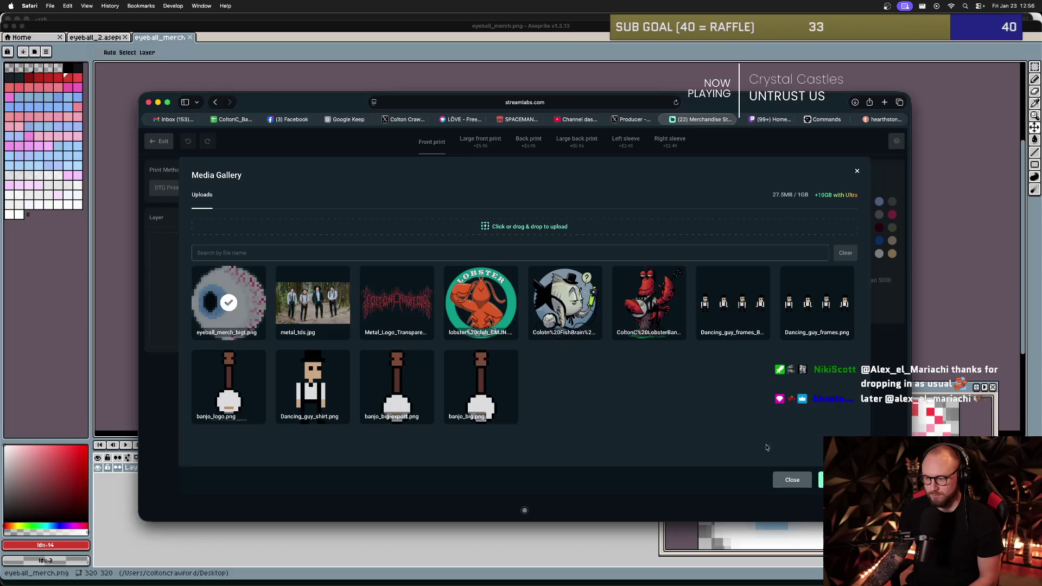
{"action": "left_click", "coordinate": [831, 480]}
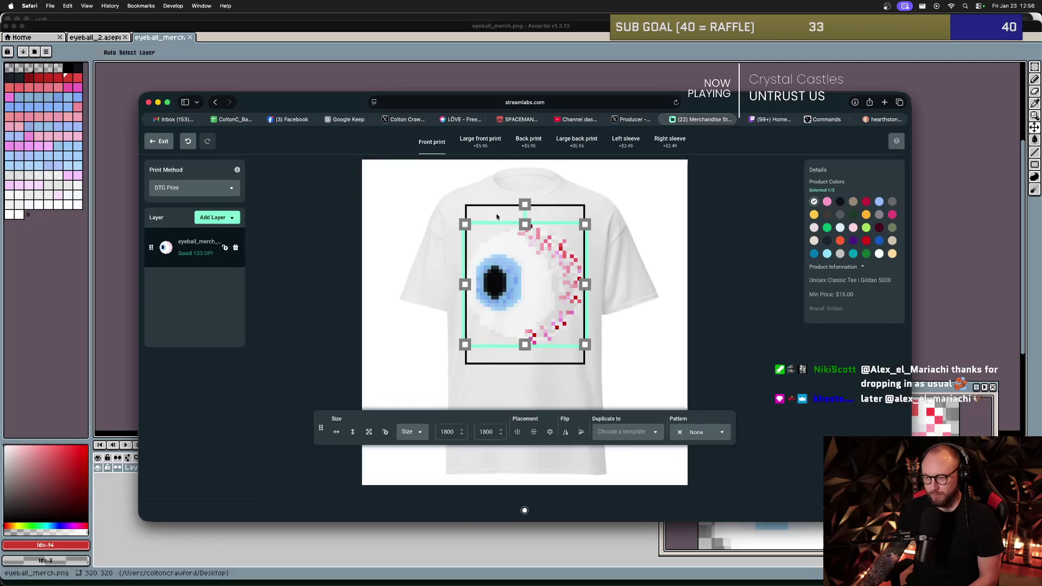
- Shrink the eyeball layer to about 1289×1289, deselect it, and make the tee pink
{"action": "left_click_drag", "start_coordinate": [587, 346], "coordinate": [524, 313]}
{"action": "left_click", "coordinate": [612, 316]}
{"action": "left_click", "coordinate": [524, 304]}
{"action": "left_click", "coordinate": [613, 315]}
{"action": "left_click", "coordinate": [613, 316]}
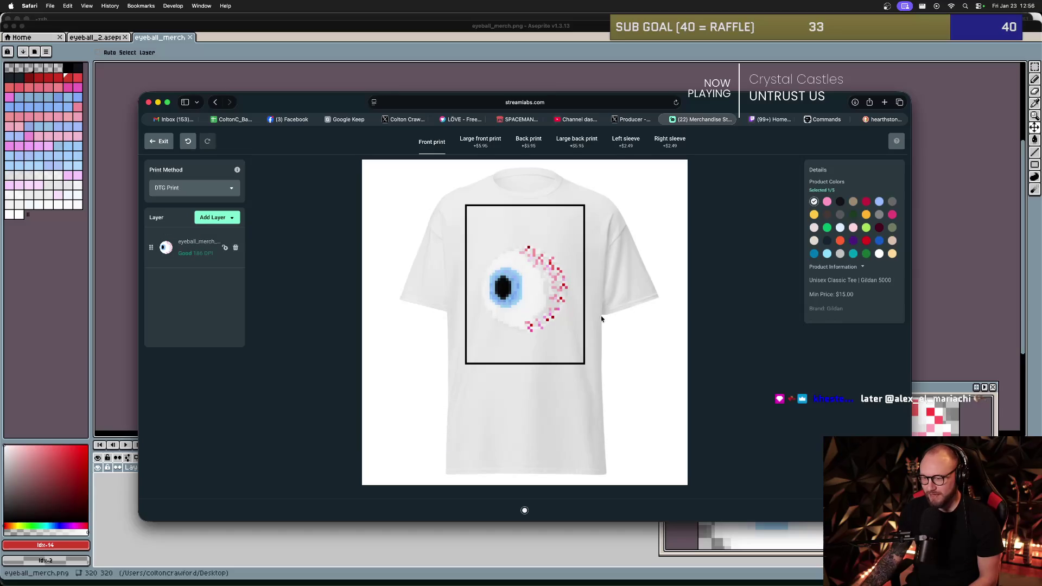
{"action": "left_click", "coordinate": [827, 202]}
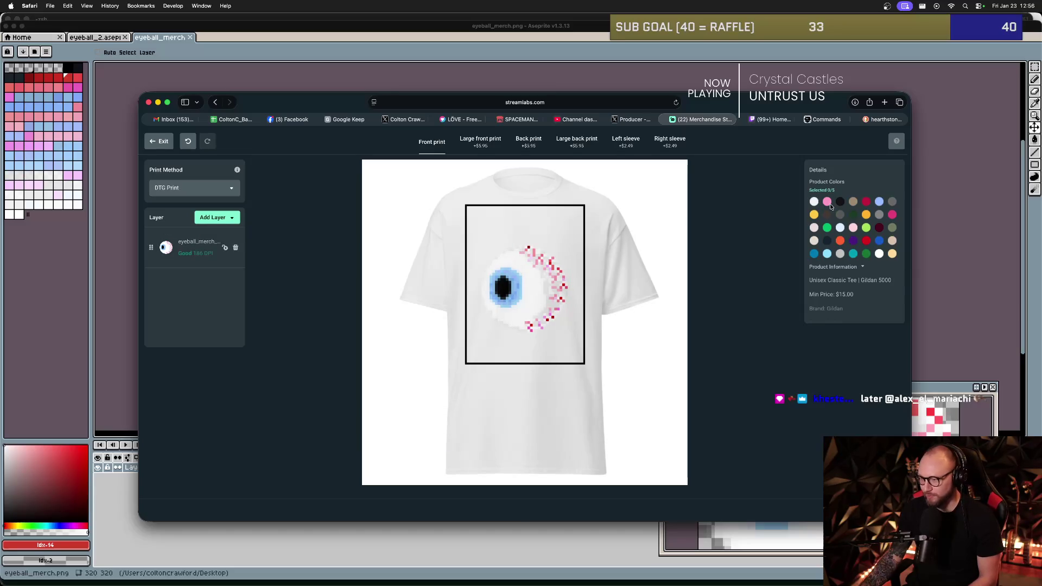
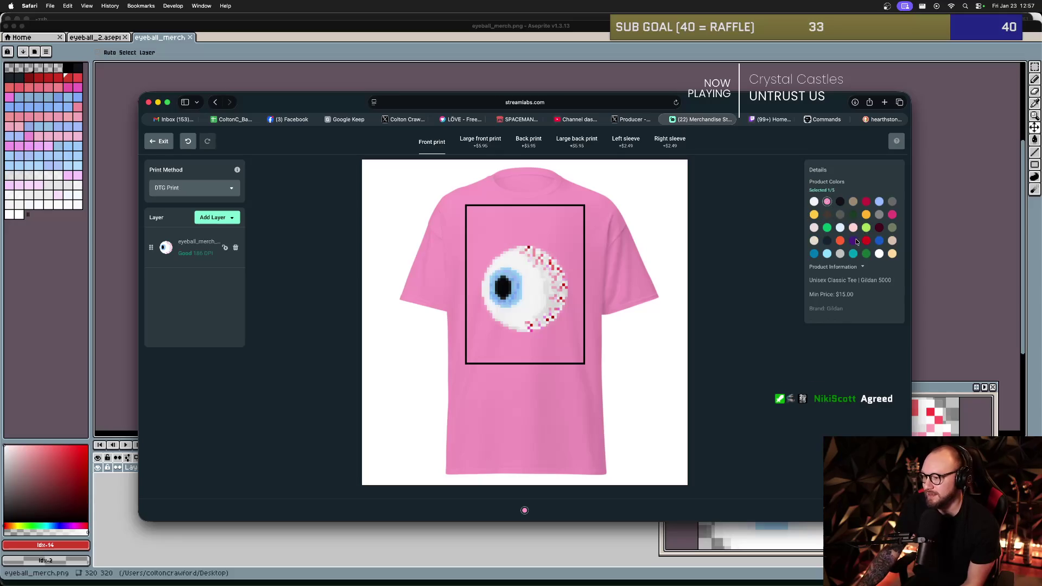
- Add black, maroon, blue and green to pink, dropping red, for five tee colours
{"action": "left_click", "coordinate": [841, 202]}
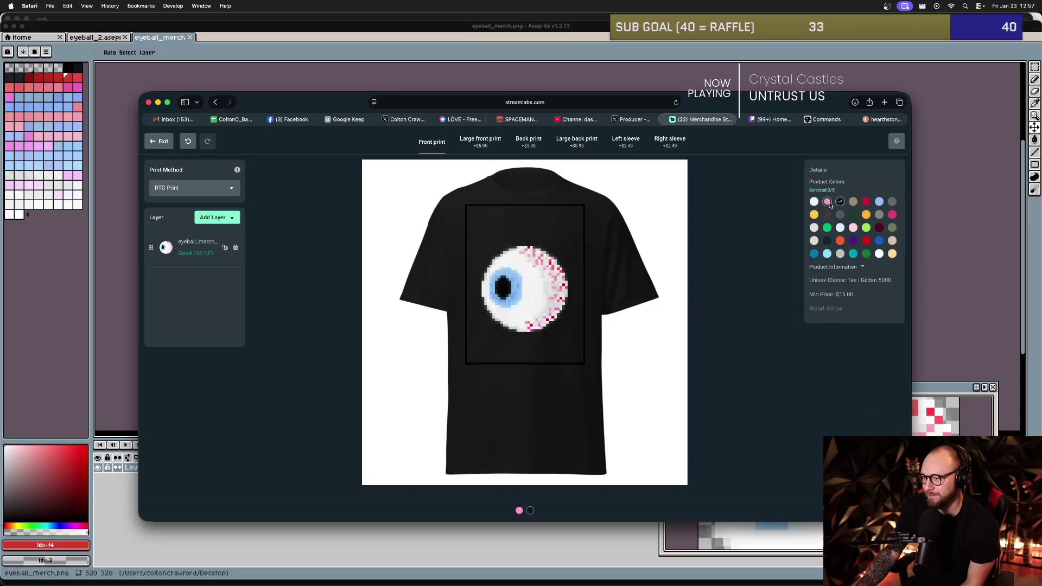
{"action": "left_click", "coordinate": [828, 203]}
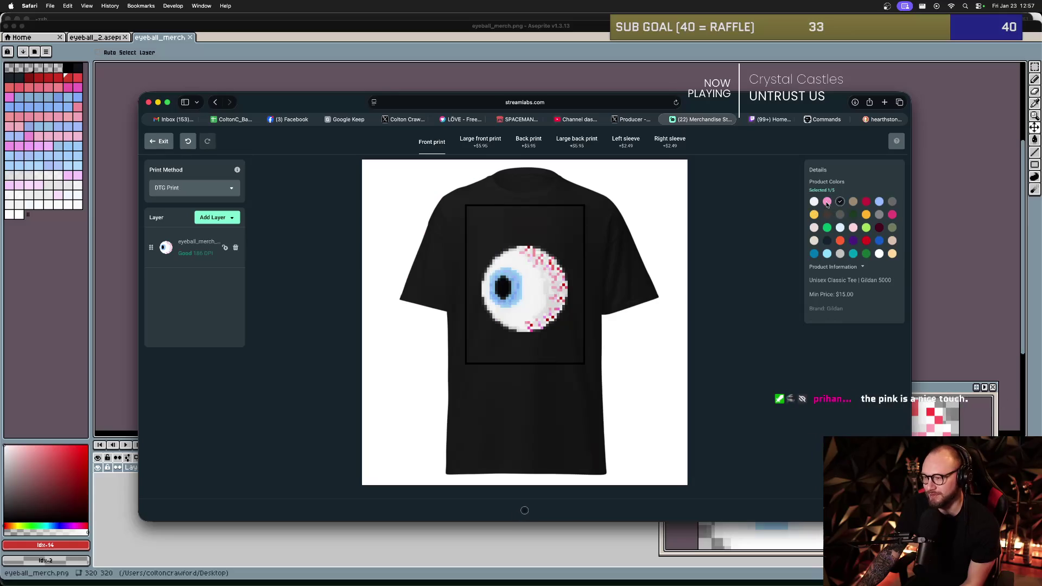
{"action": "left_click", "coordinate": [828, 203]}
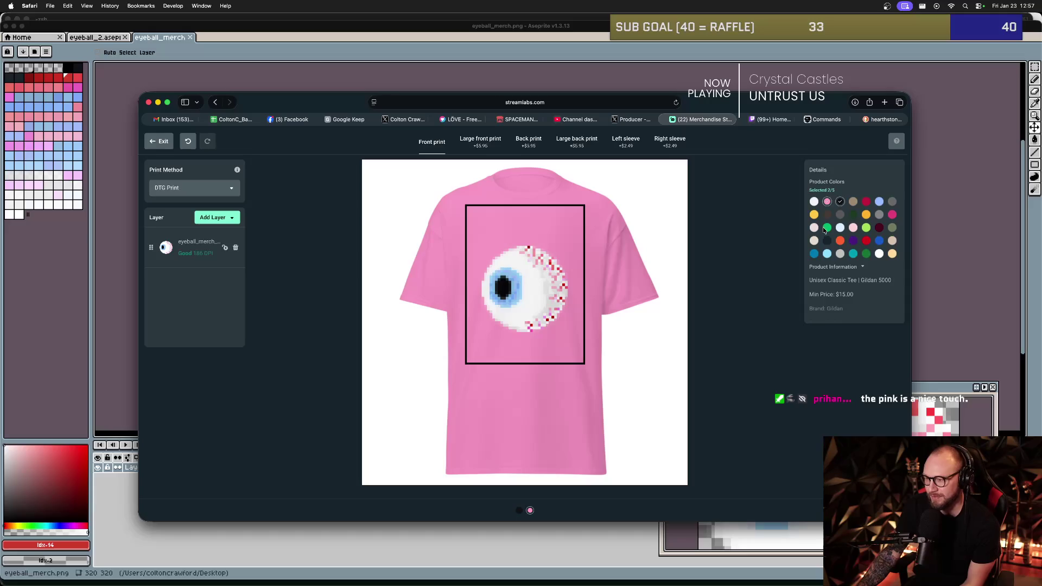
{"action": "left_click", "coordinate": [867, 202]}
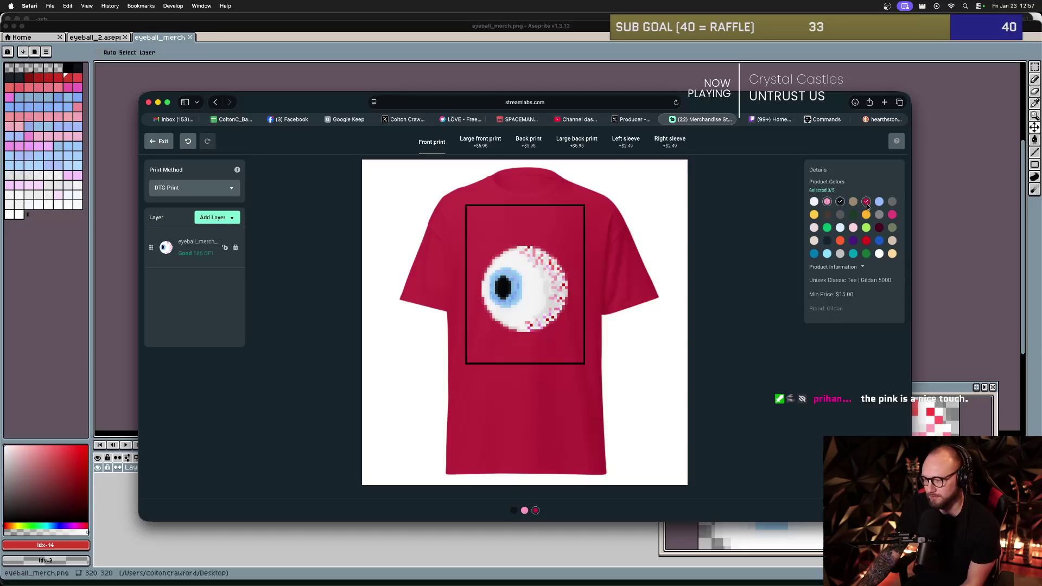
{"action": "left_click", "coordinate": [880, 229]}
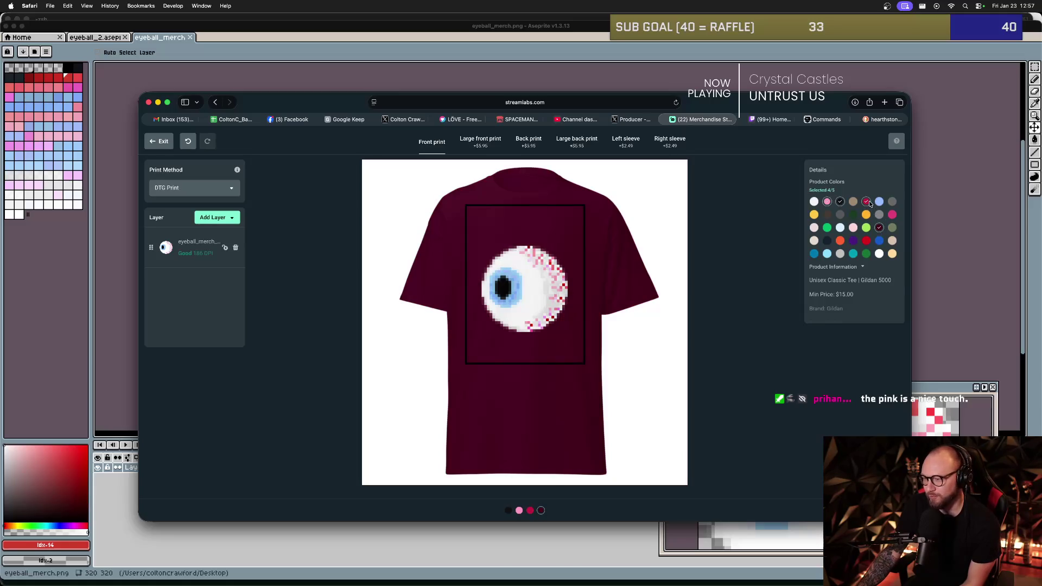
{"action": "left_click", "coordinate": [867, 204]}
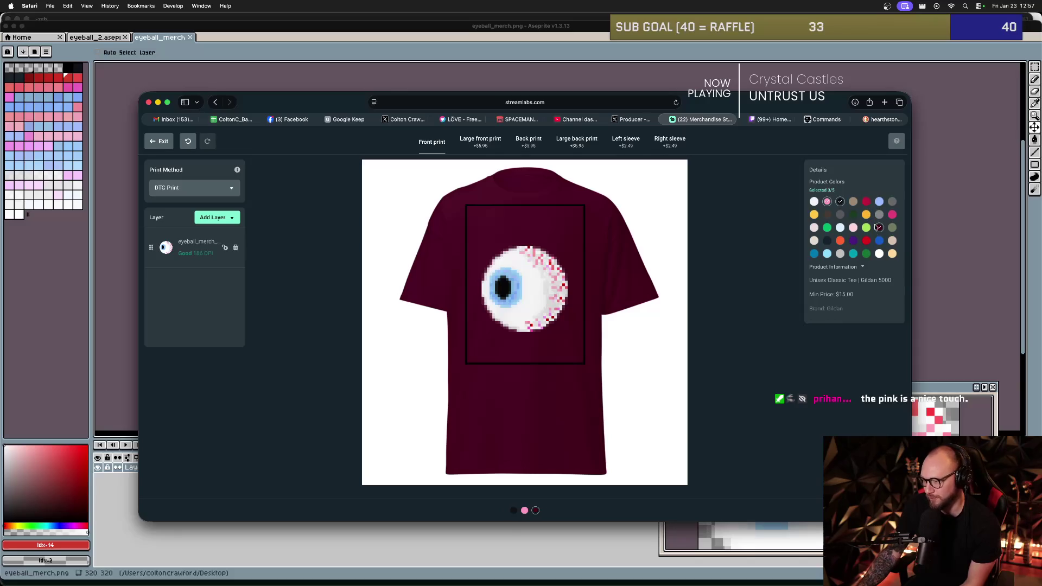
{"action": "left_click", "coordinate": [879, 242]}
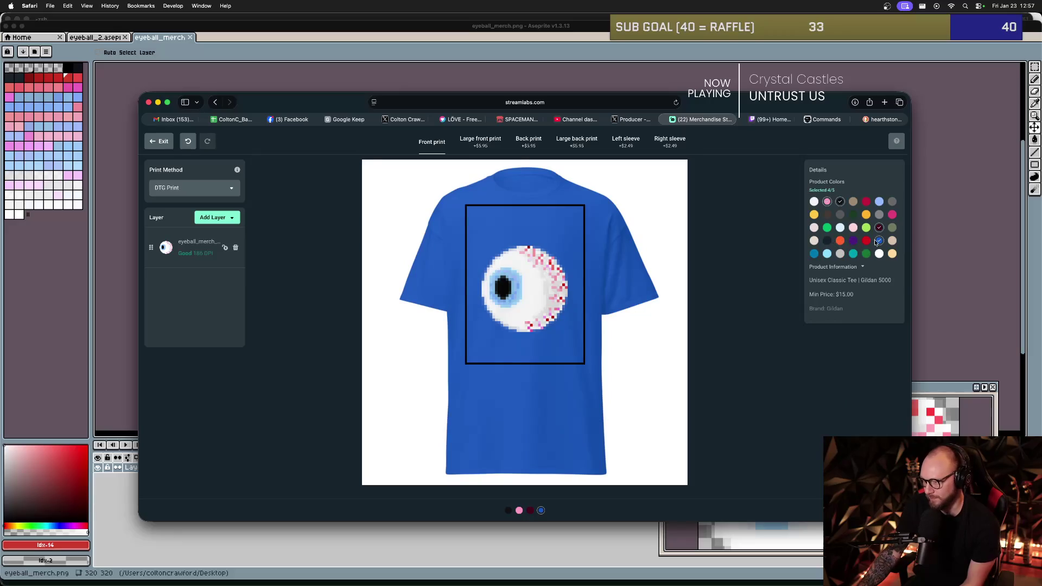
{"action": "left_click", "coordinate": [867, 255]}
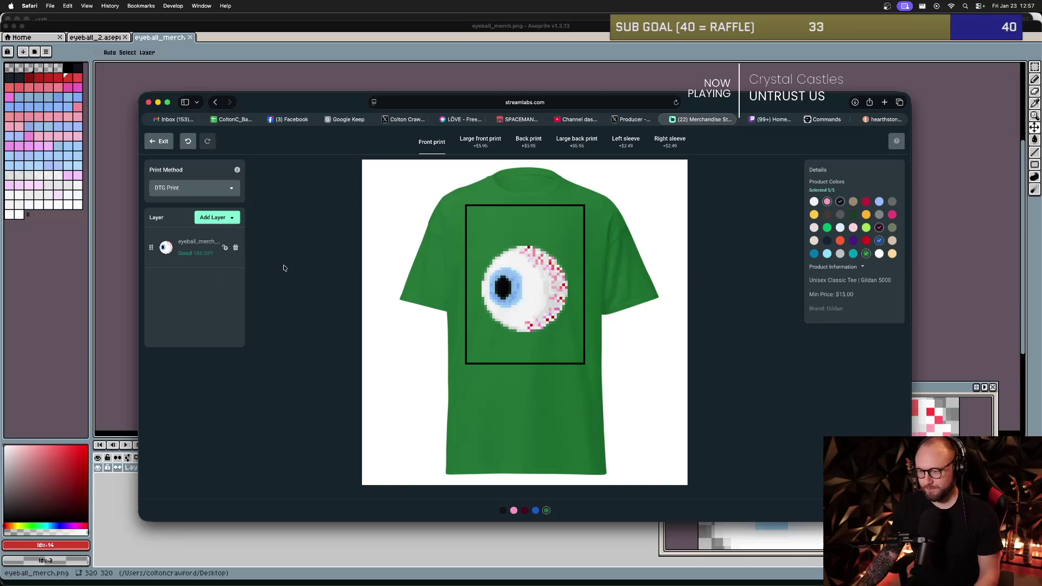
{"action": "key", "text": "super+Tab"}
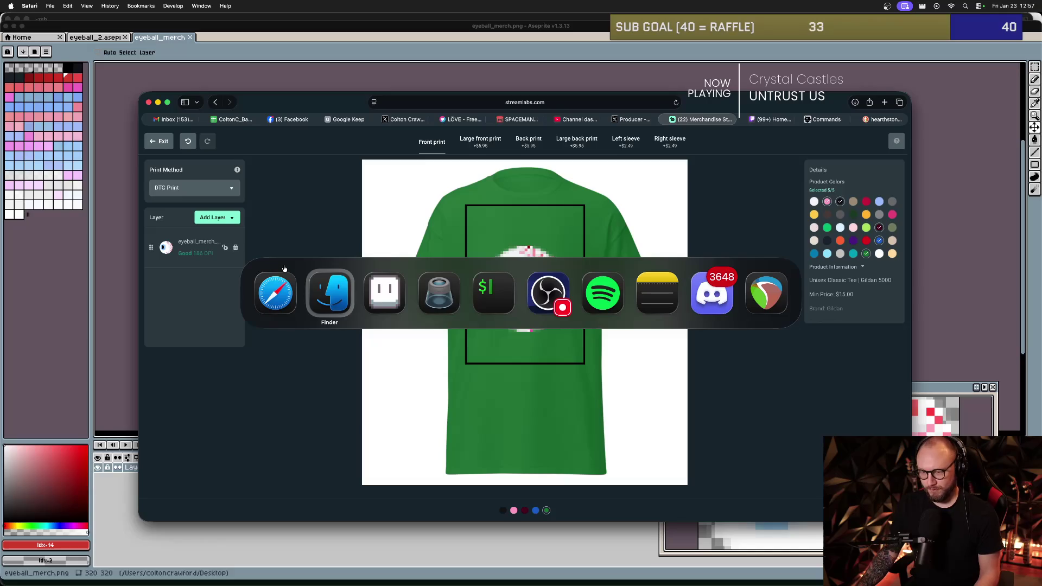
- In Aseprite's open dialog, browse to Documents > love2d_projects > Shmup > aseprite
{"action": "key", "text": "super+Tab"}
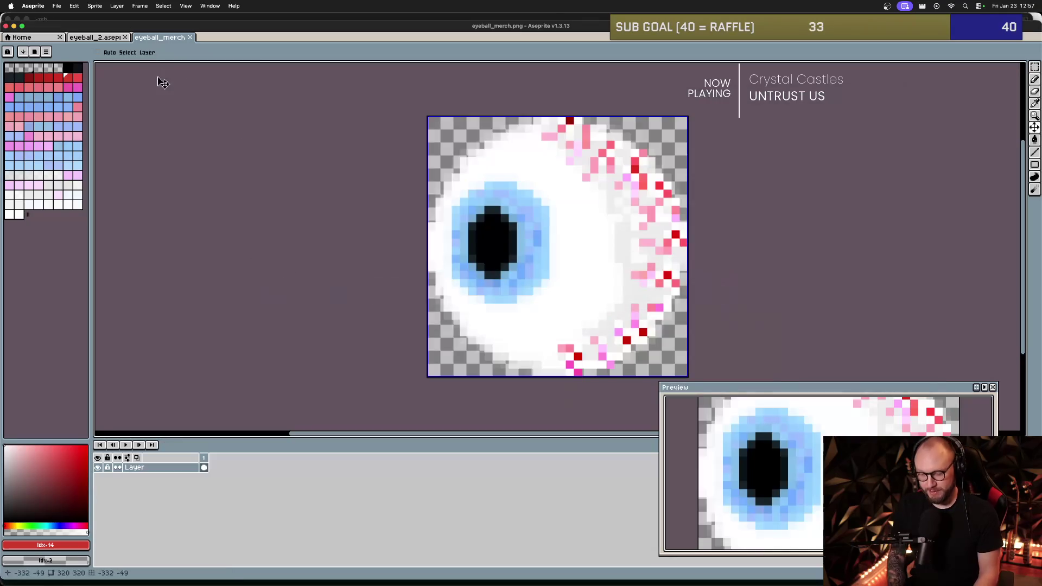
{"action": "key", "text": "super+o"}
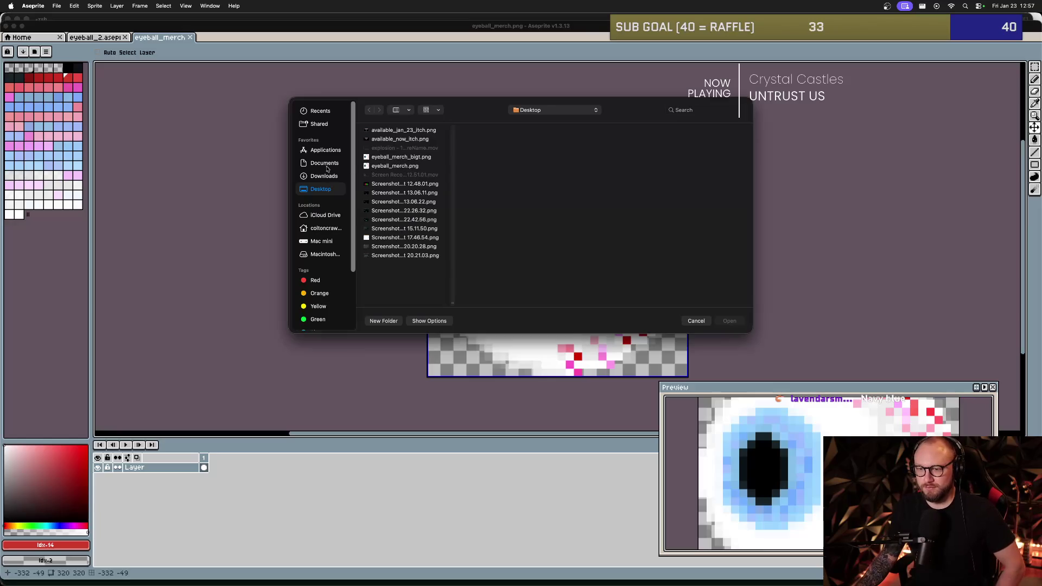
{"action": "left_click", "coordinate": [325, 164]}
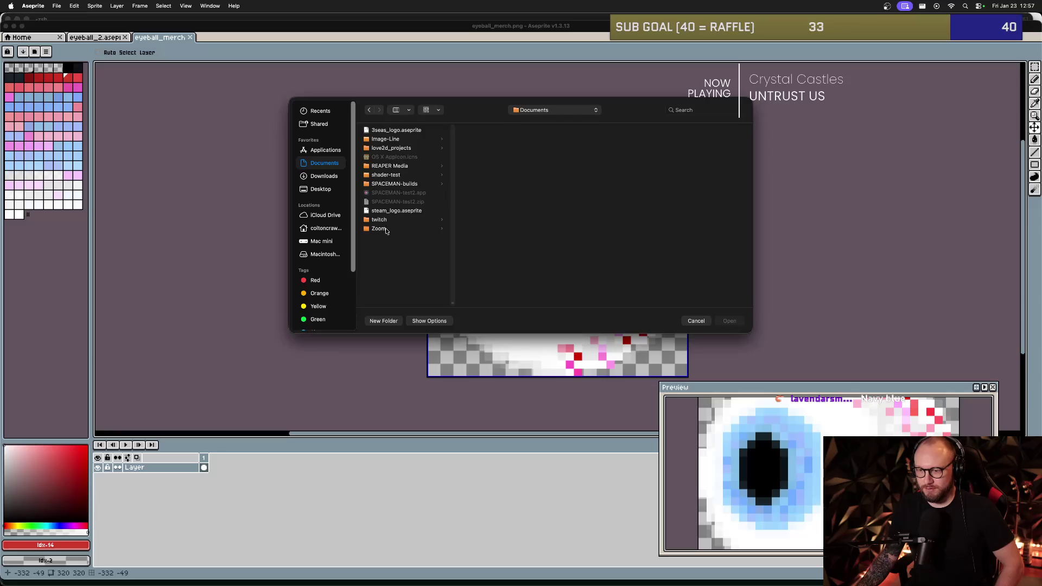
{"action": "left_click", "coordinate": [397, 148]}
{"action": "left_click", "coordinate": [480, 157]}
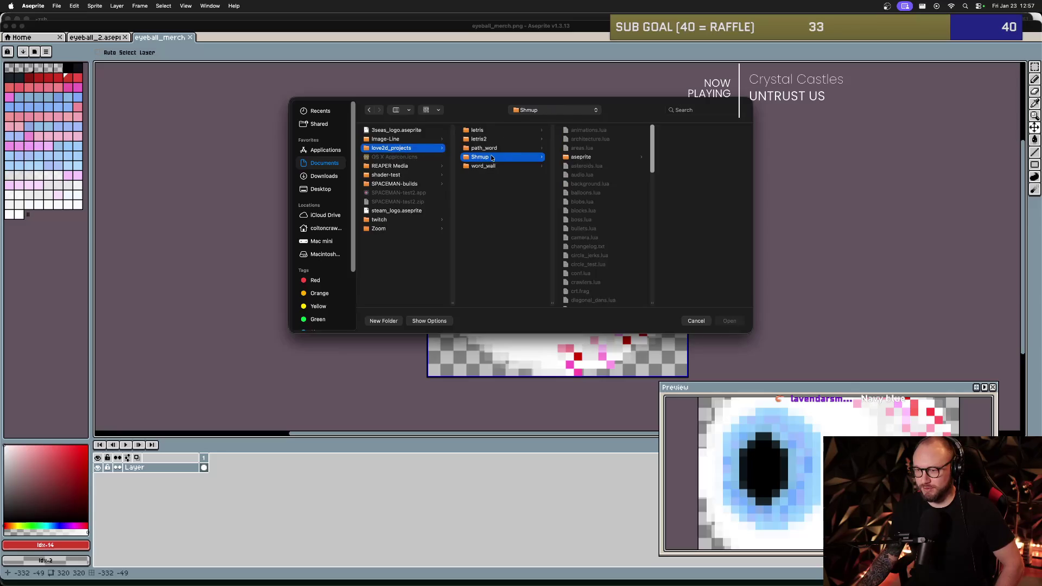
{"action": "left_click", "coordinate": [578, 157]}
- Scroll the sprite list and select splash_2.aseprite
{"action": "scroll", "coordinate": [691, 158], "scroll_direction": "down", "scroll_amount": 5}
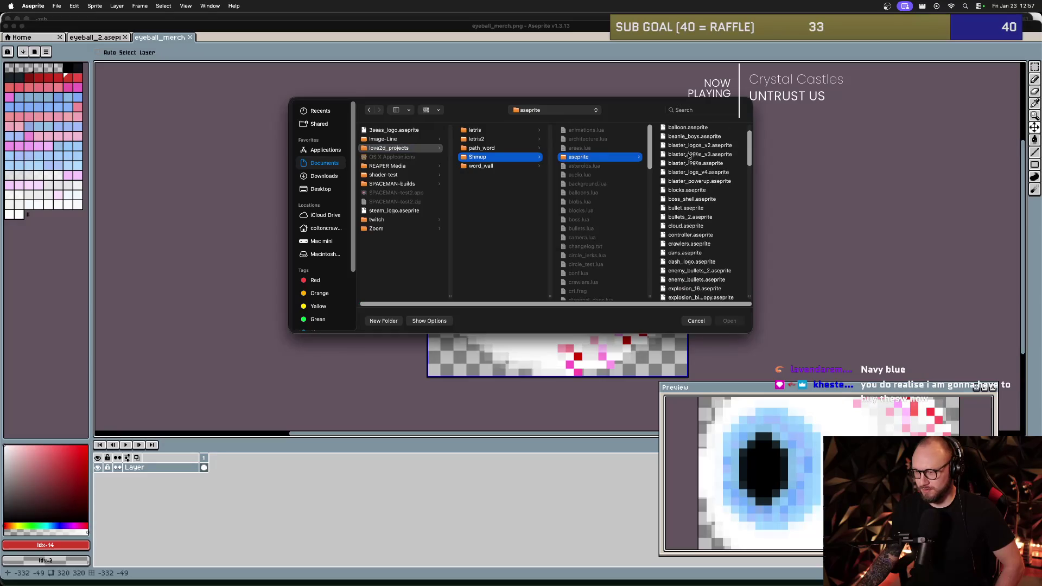
{"action": "scroll", "coordinate": [685, 155], "scroll_direction": "down", "scroll_amount": 1}
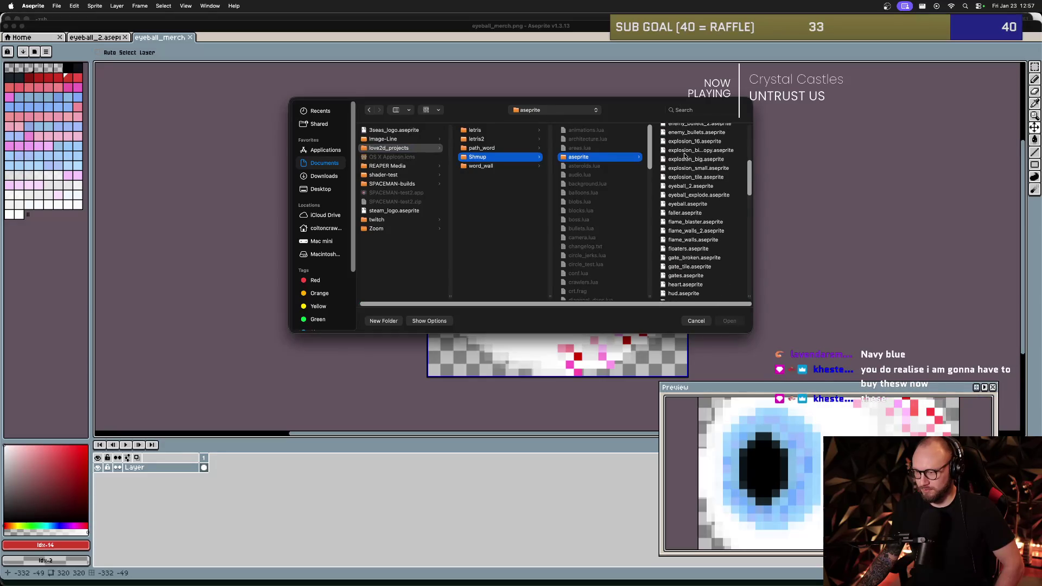
{"action": "scroll", "coordinate": [686, 160], "scroll_direction": "up", "scroll_amount": 10}
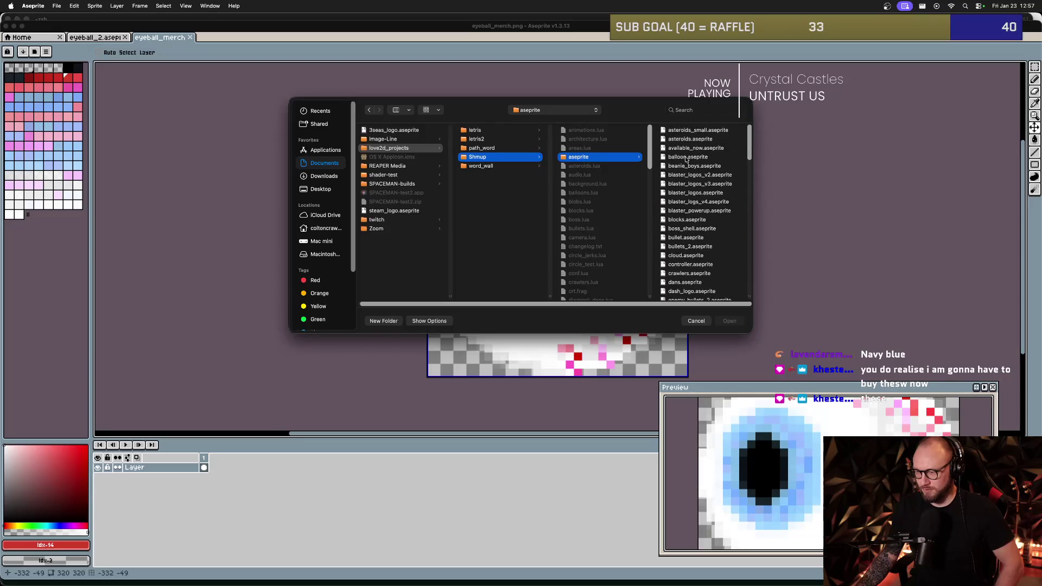
{"action": "scroll", "coordinate": [724, 171], "scroll_direction": "down", "scroll_amount": 5}
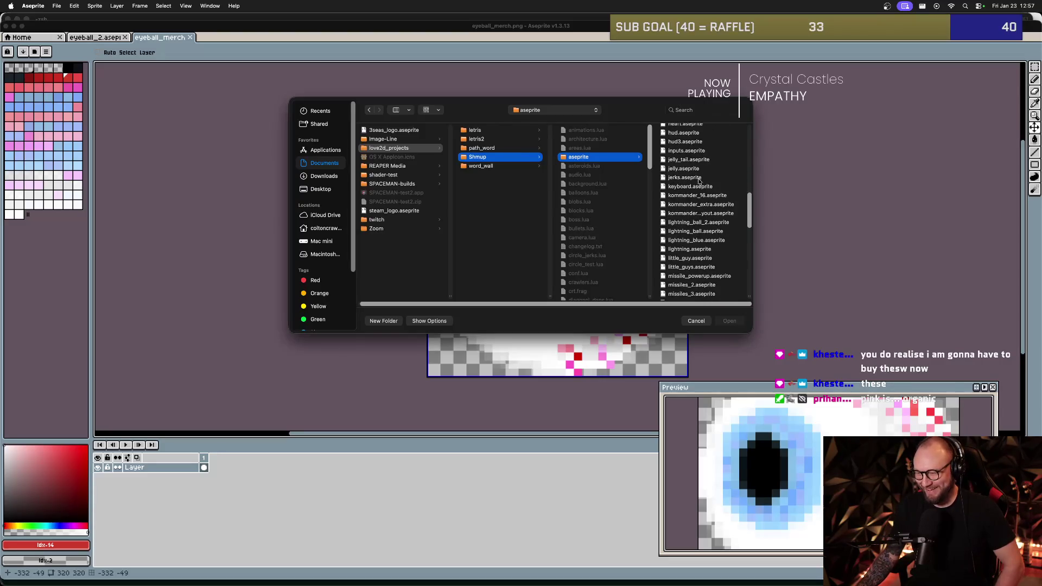
{"action": "scroll", "coordinate": [700, 217], "scroll_direction": "down", "scroll_amount": 1}
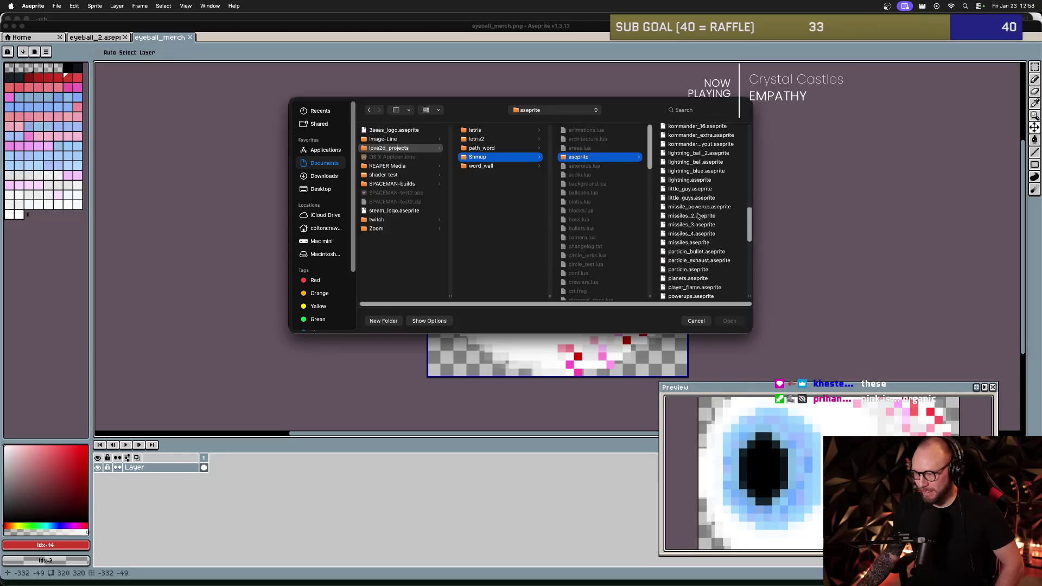
{"action": "scroll", "coordinate": [698, 216], "scroll_direction": "up", "scroll_amount": 2}
{"action": "scroll", "coordinate": [687, 185], "scroll_direction": "down", "scroll_amount": 6}
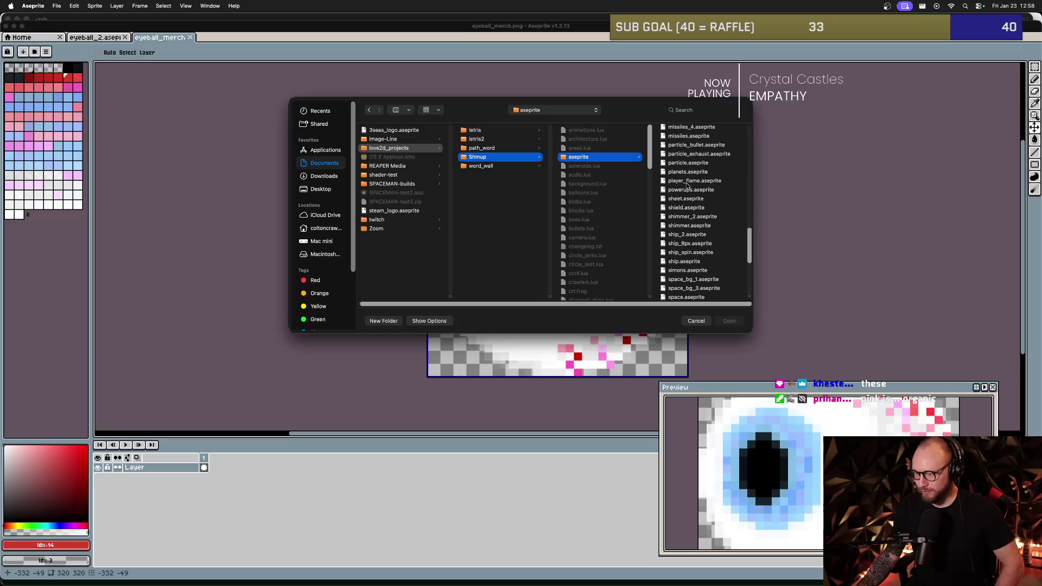
{"action": "scroll", "coordinate": [687, 189], "scroll_direction": "down", "scroll_amount": 1}
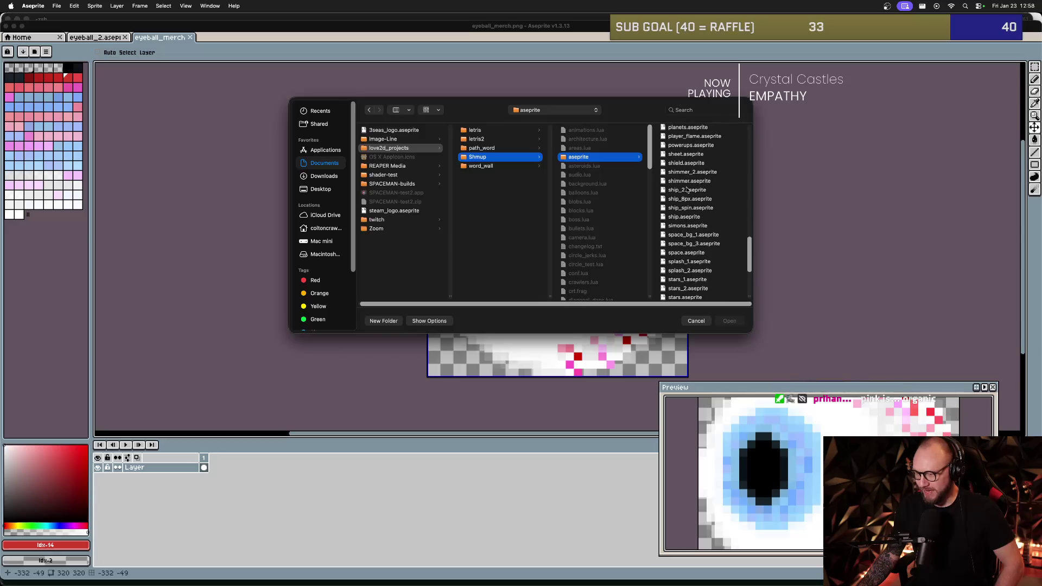
{"action": "left_click", "coordinate": [690, 270]}
- Open splash_2.aseprite and copy the SPACEMAN logo with a rectangular selection
{"action": "left_click", "coordinate": [729, 320]}
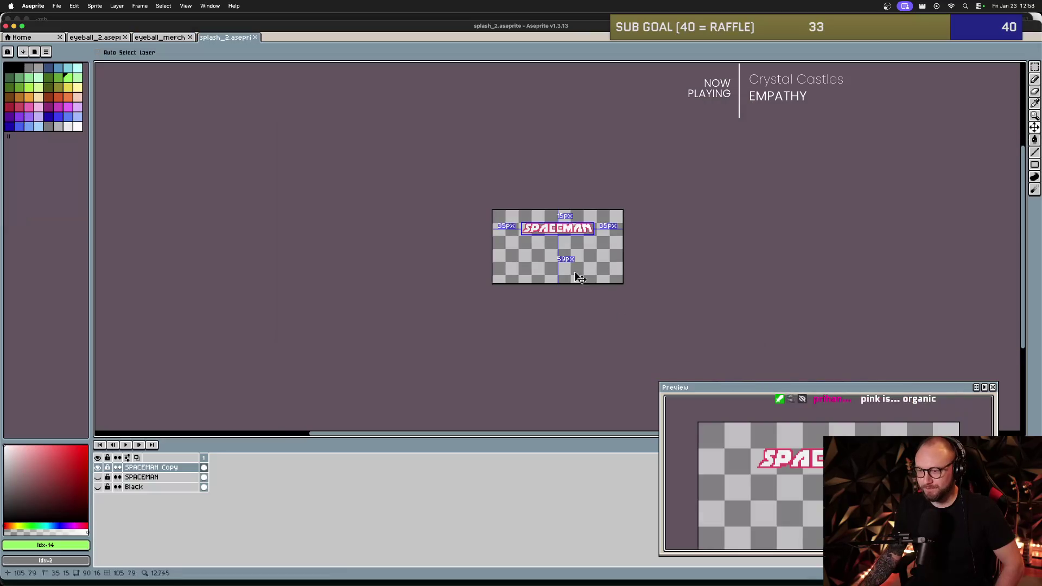
{"action": "scroll", "coordinate": [564, 232], "scroll_direction": "up", "scroll_amount": 1}
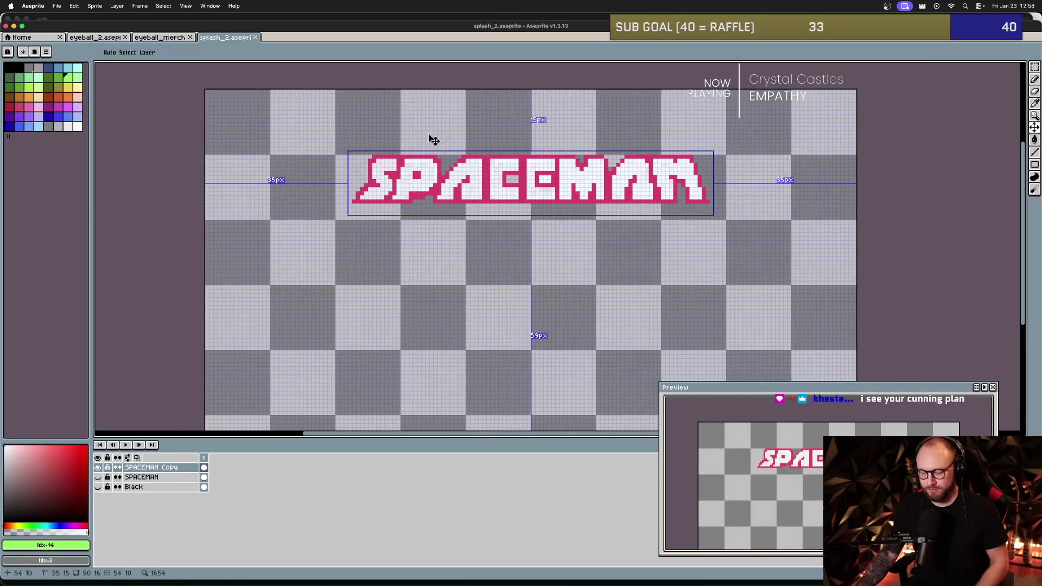
{"action": "key", "text": "m"}
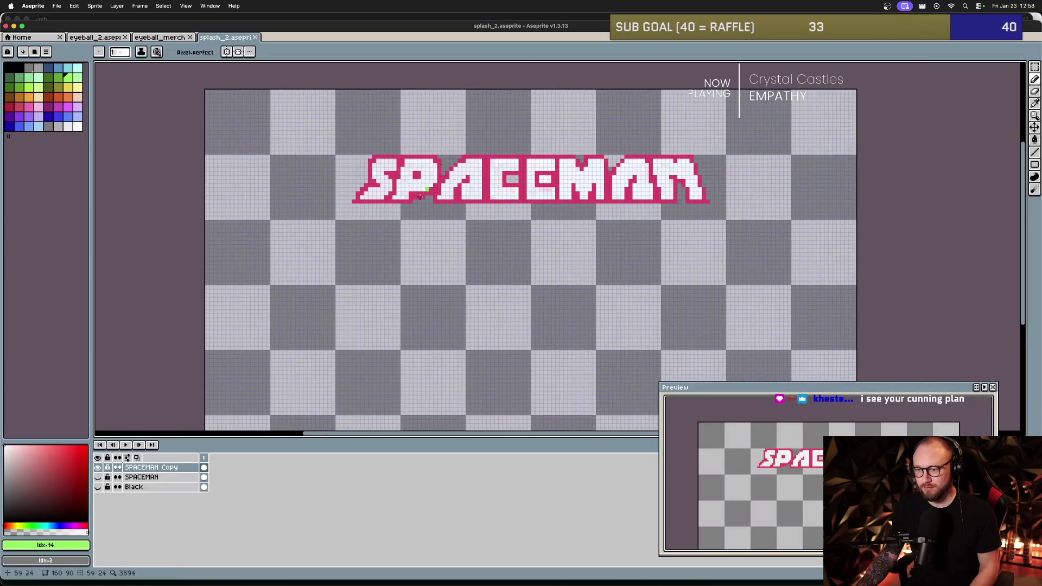
{"action": "mouse_move", "coordinate": [330, 129]}
{"action": "left_mouse_down"}
{"action": "mouse_move", "coordinate": [619, 217]}
{"action": "mouse_move", "coordinate": [724, 225]}
{"action": "left_mouse_up"}
{"action": "key", "text": "super+t"}
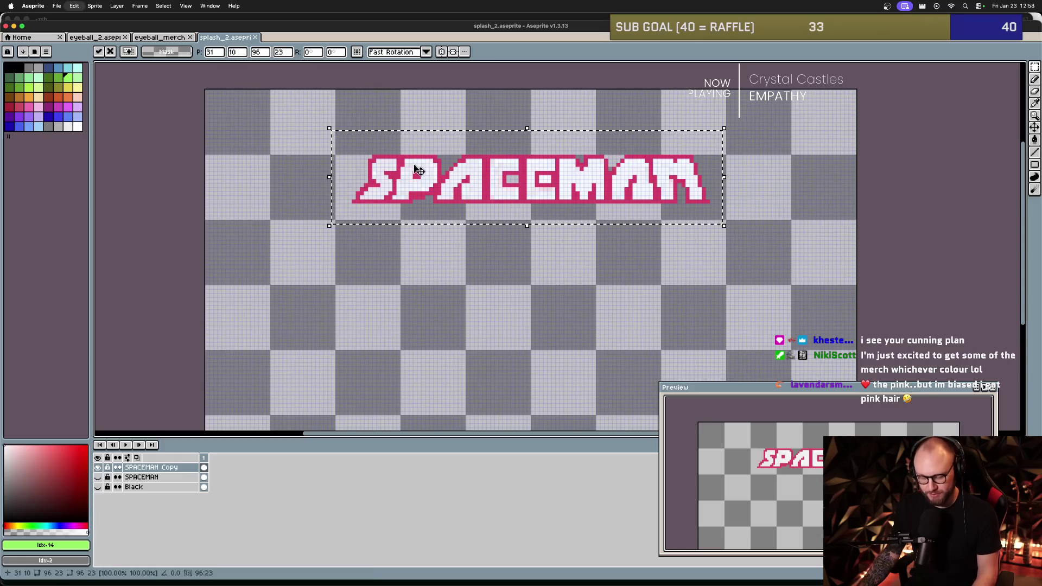
{"action": "left_click", "coordinate": [292, 119]}
- Create a new 96×23 sprite and paste the SPACEMAN logo into it
{"action": "key", "text": "super+n"}
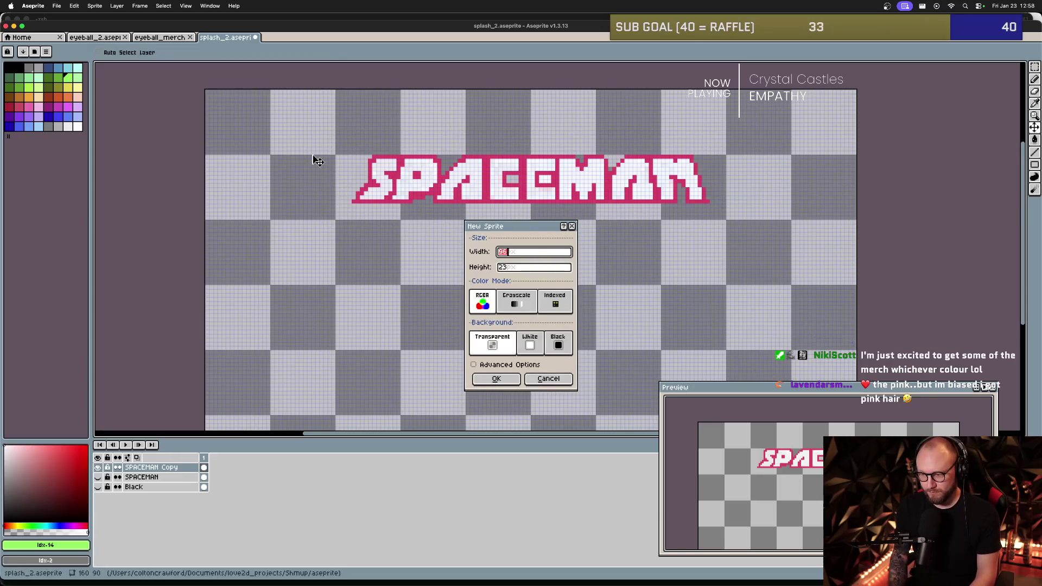
{"action": "type", "text": "96"}
{"action": "key", "text": "Return"}
{"action": "key", "text": "super+v"}
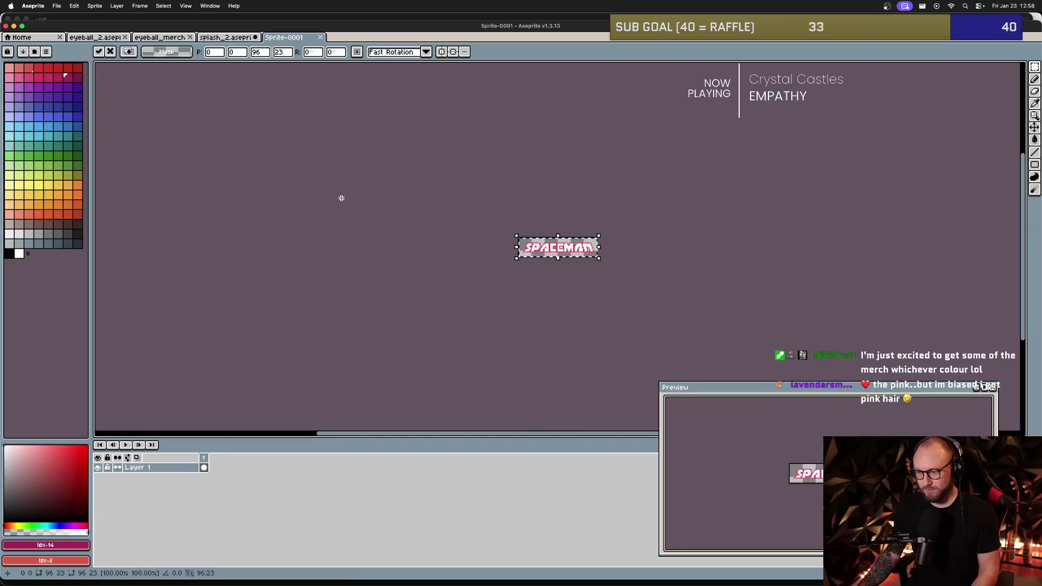
{"action": "scroll", "coordinate": [546, 239], "scroll_direction": "up", "scroll_amount": 4}
{"action": "scroll", "coordinate": [494, 203], "scroll_direction": "down", "scroll_amount": 1}
{"action": "left_click", "coordinate": [493, 202]}
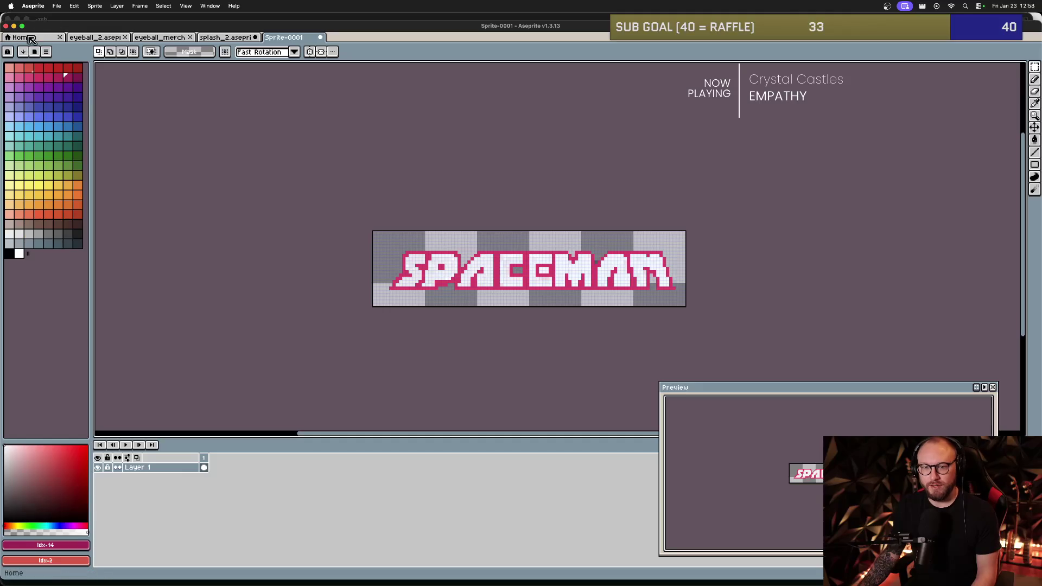
{"action": "left_click", "coordinate": [60, 5]}
- Open Export and name the output file logo_merch.png
{"action": "mouse_move", "coordinate": [98, 96]}
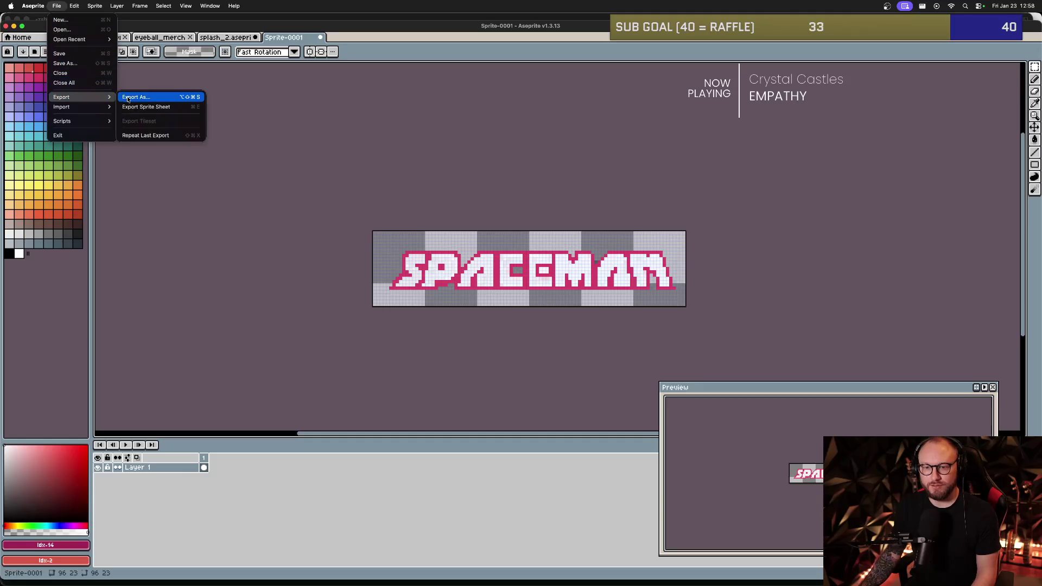
{"action": "left_click", "coordinate": [150, 101]}
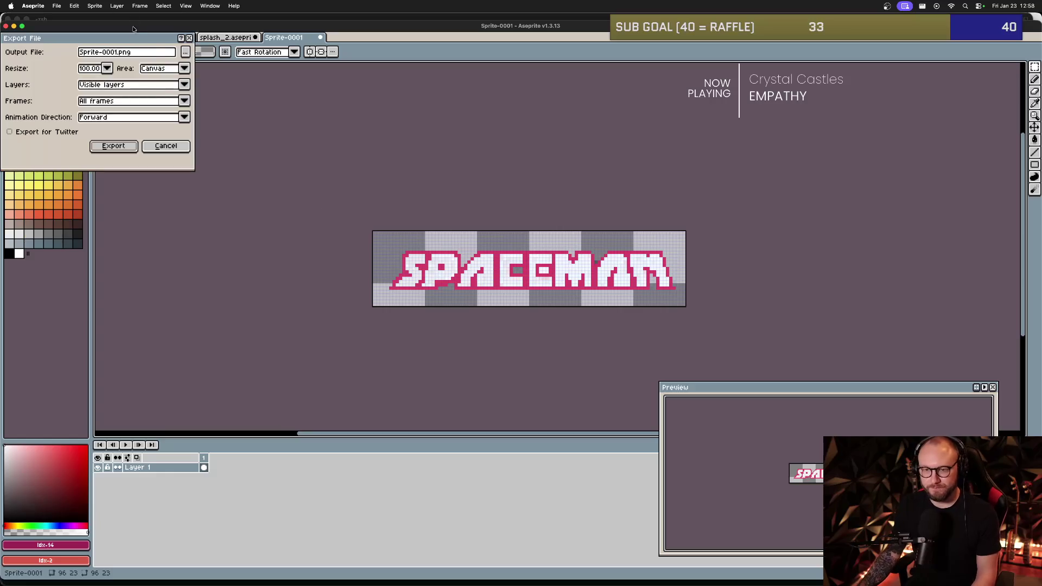
{"action": "left_click_drag", "start_coordinate": [115, 52], "coordinate": [79, 52]}
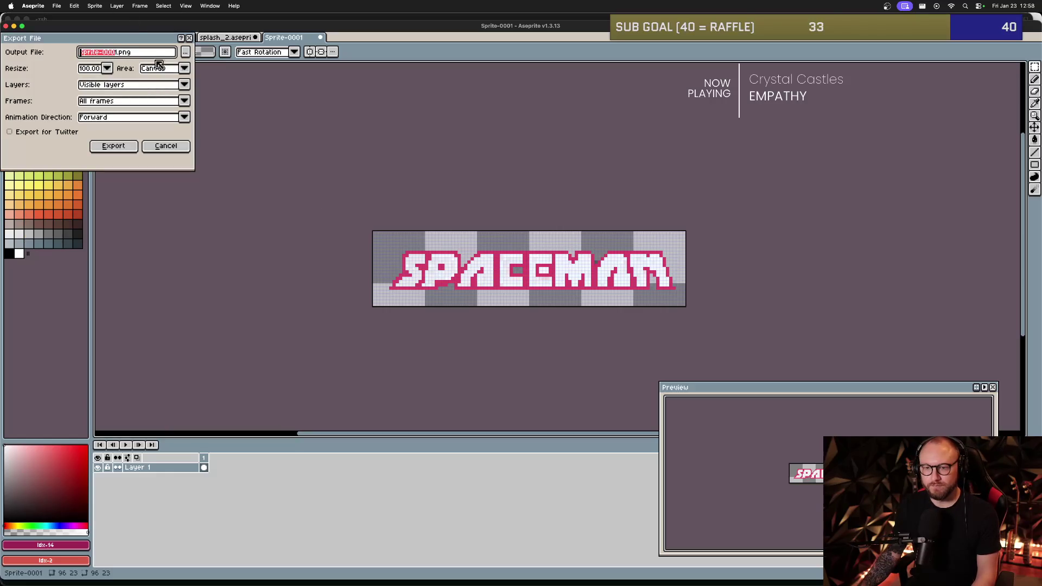
{"action": "type", "text": "log-"}
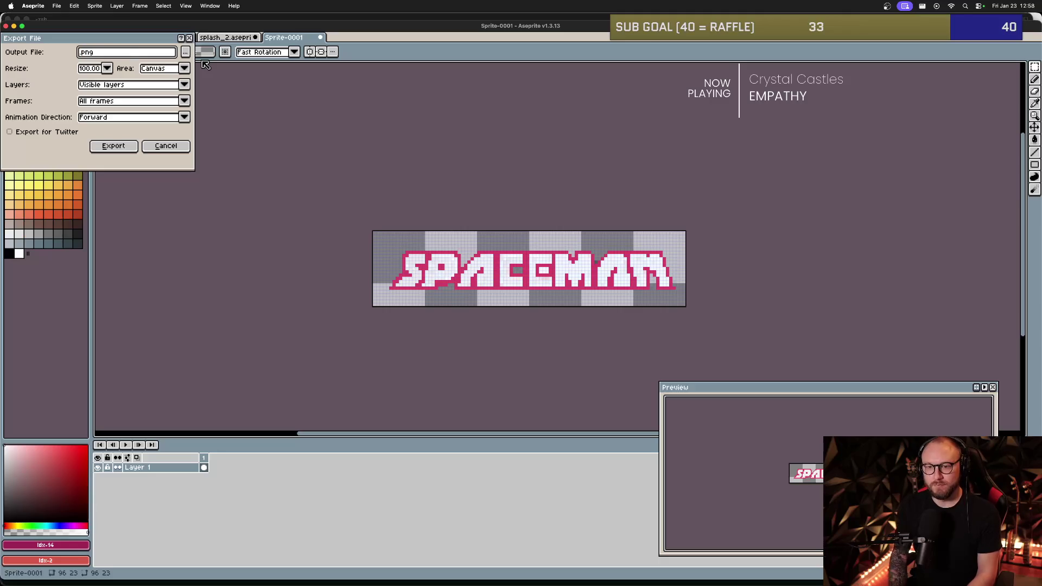
{"action": "key", "text": "BackSpace"}
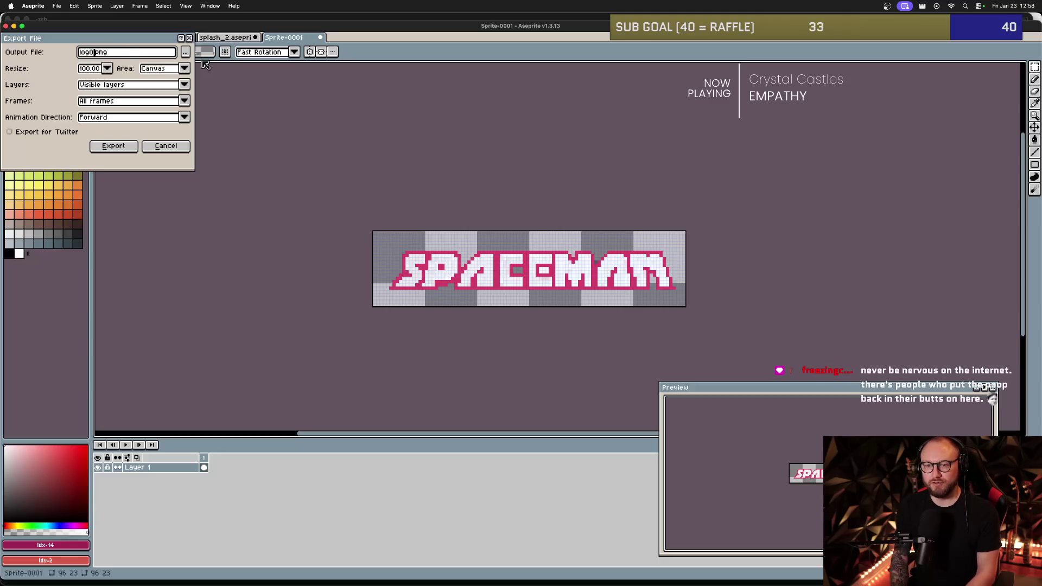
{"action": "type", "text": "o_merch"}
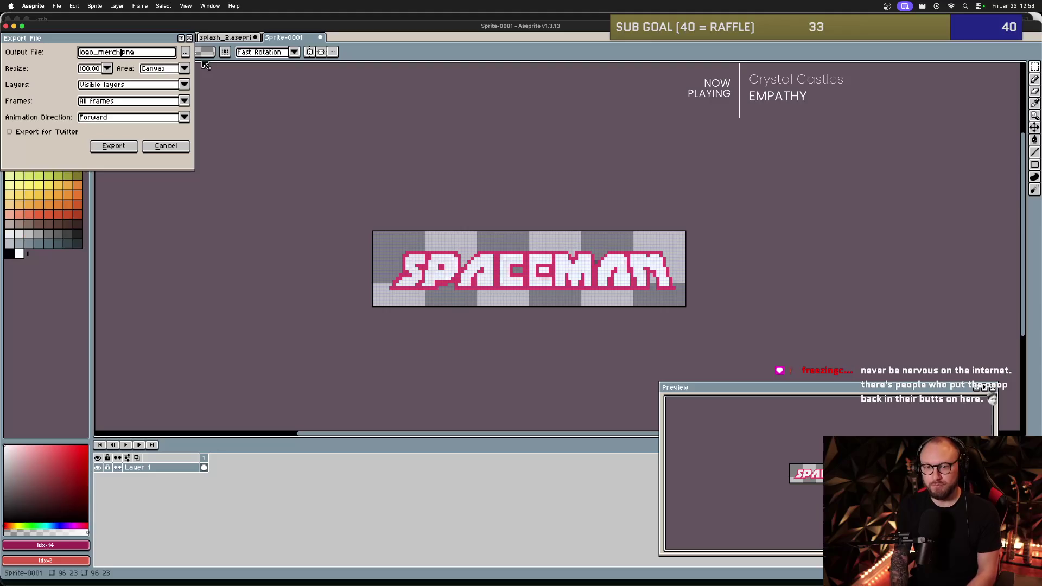
- Export only selected frames and save the file to the Desktop
{"action": "left_click", "coordinate": [184, 101]}
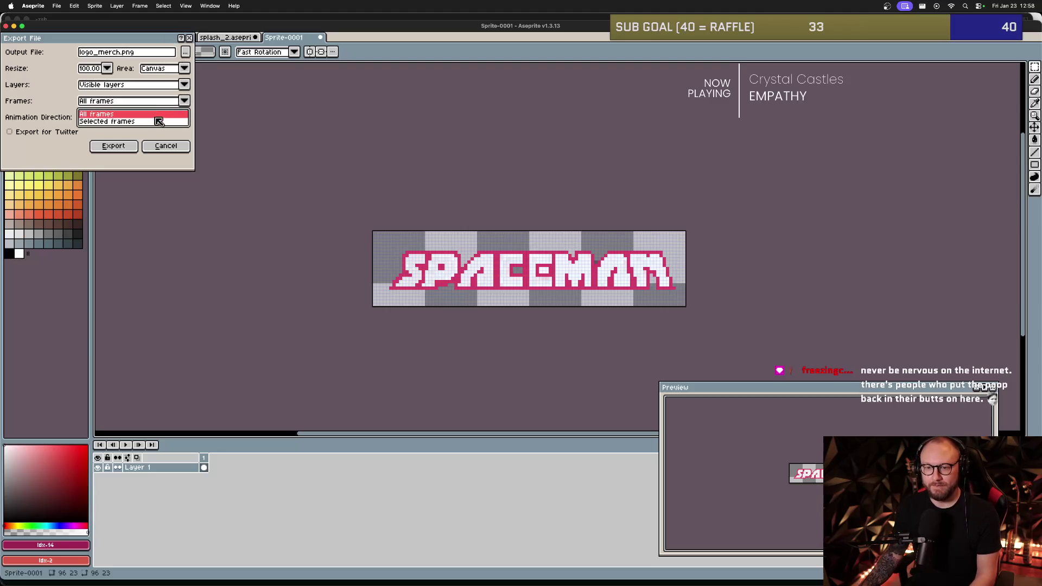
{"action": "left_click", "coordinate": [158, 122]}
{"action": "left_click", "coordinate": [185, 52]}
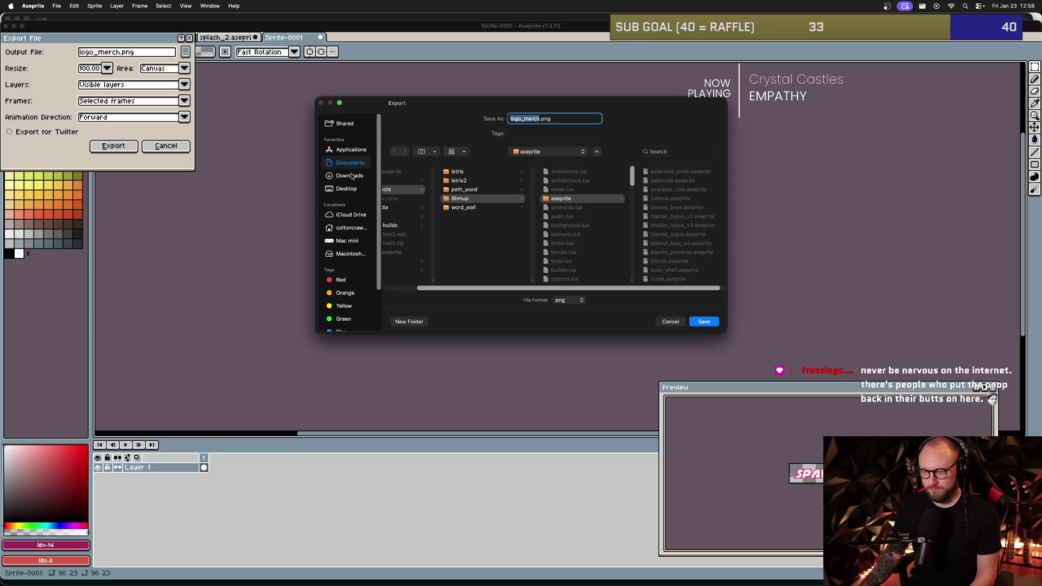
{"action": "left_click", "coordinate": [362, 189]}
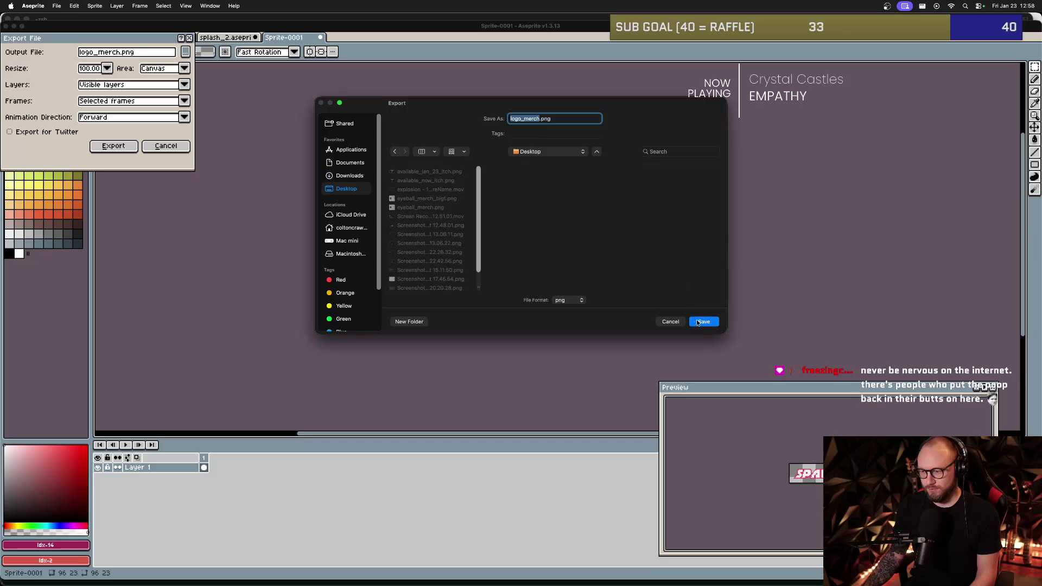
{"action": "left_click", "coordinate": [697, 321]}
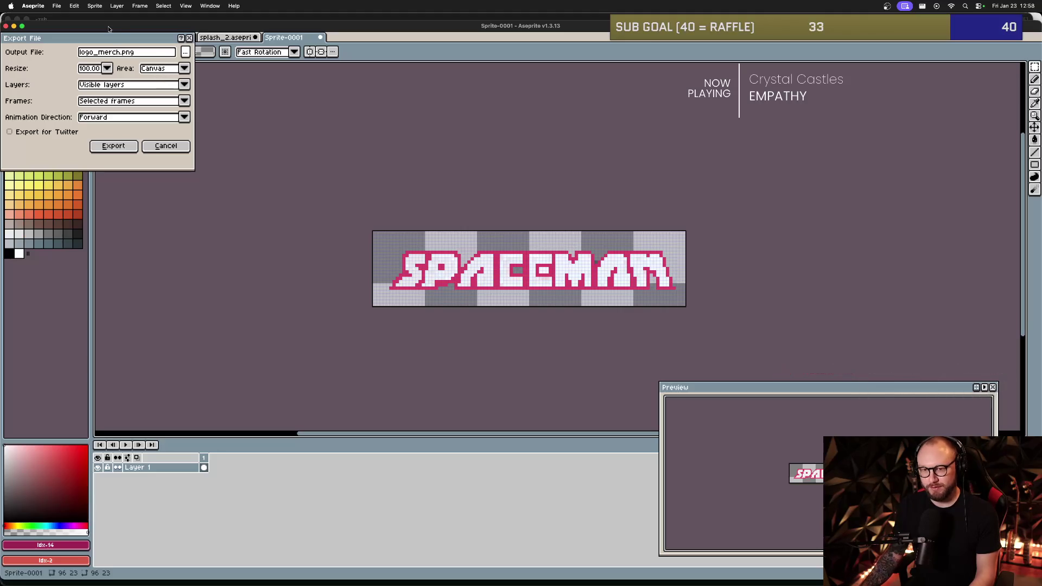
{"action": "left_click", "coordinate": [185, 51]}
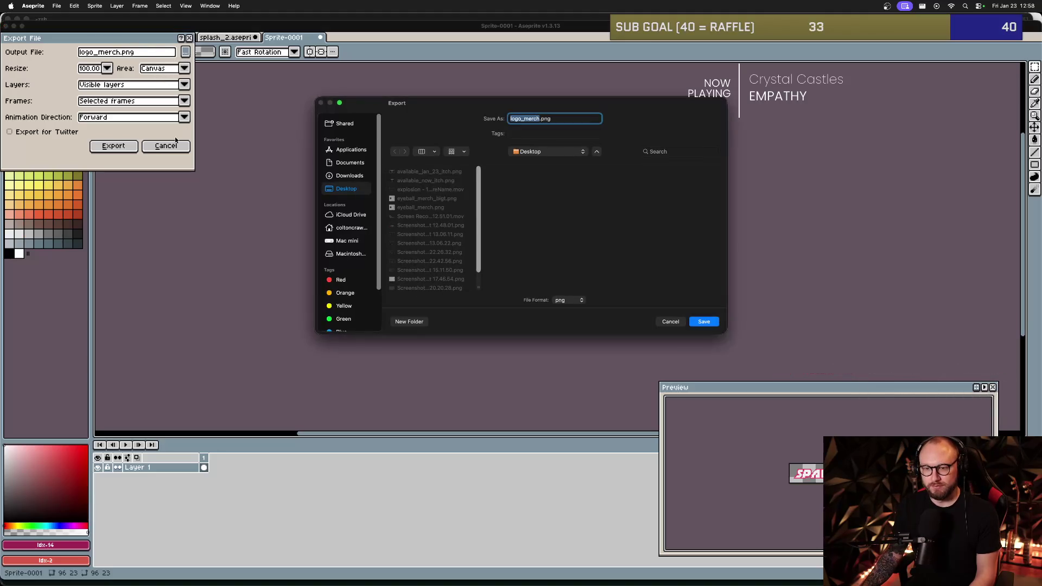
{"action": "key", "text": "Escape"}
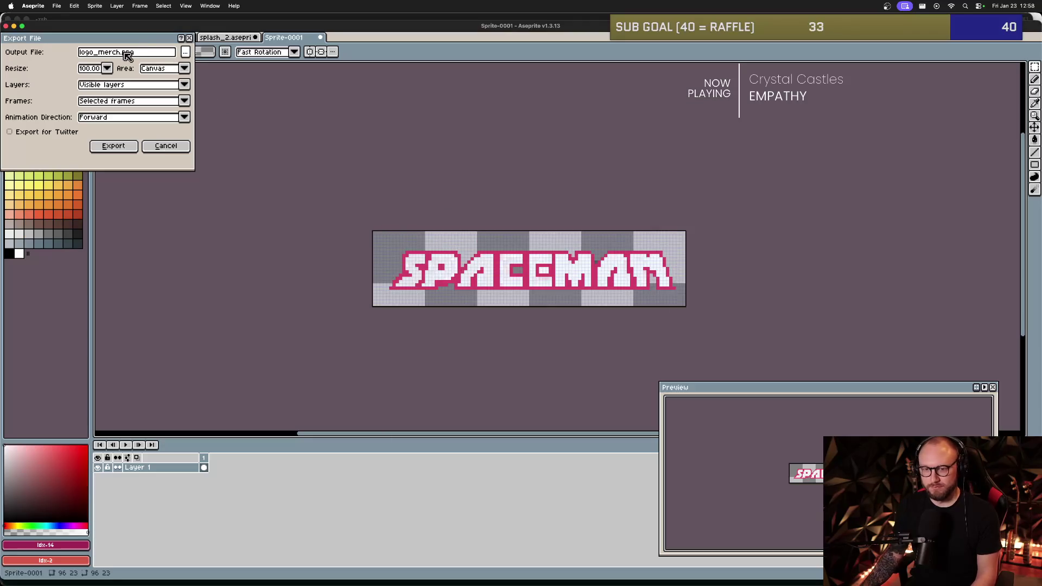
- Set the export resize to 1000% and export the logo
{"action": "left_click", "coordinate": [108, 68]}
{"action": "left_click", "coordinate": [96, 162]}
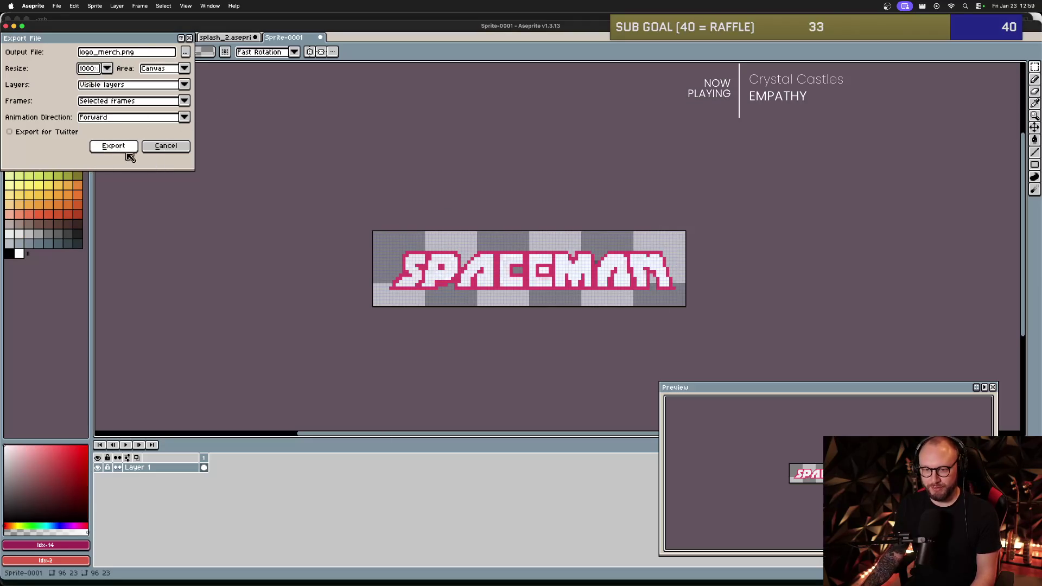
{"action": "left_click", "coordinate": [120, 151]}
{"action": "key", "text": "super+Tab"}
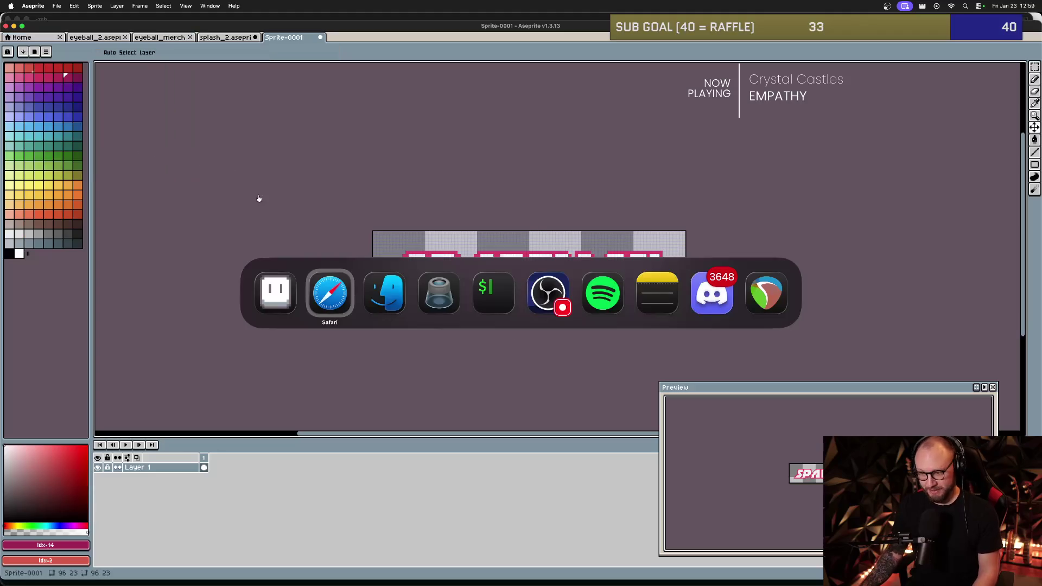
{"action": "key", "text": "super+Tab"}
{"action": "key", "text": "super+Tab"}
{"action": "key", "text": "super+Tab"}
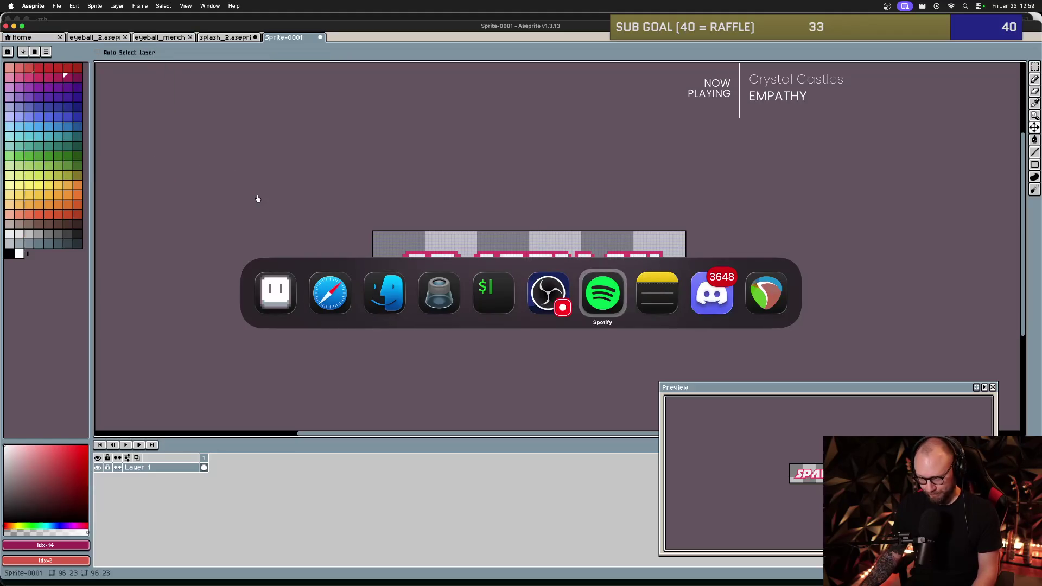
- Upload logo_merch.png to the Media Gallery and add it as a front-print layer over the eyeball
{"action": "key", "text": "super+Tab"}
{"action": "key", "text": "super+Tab"}
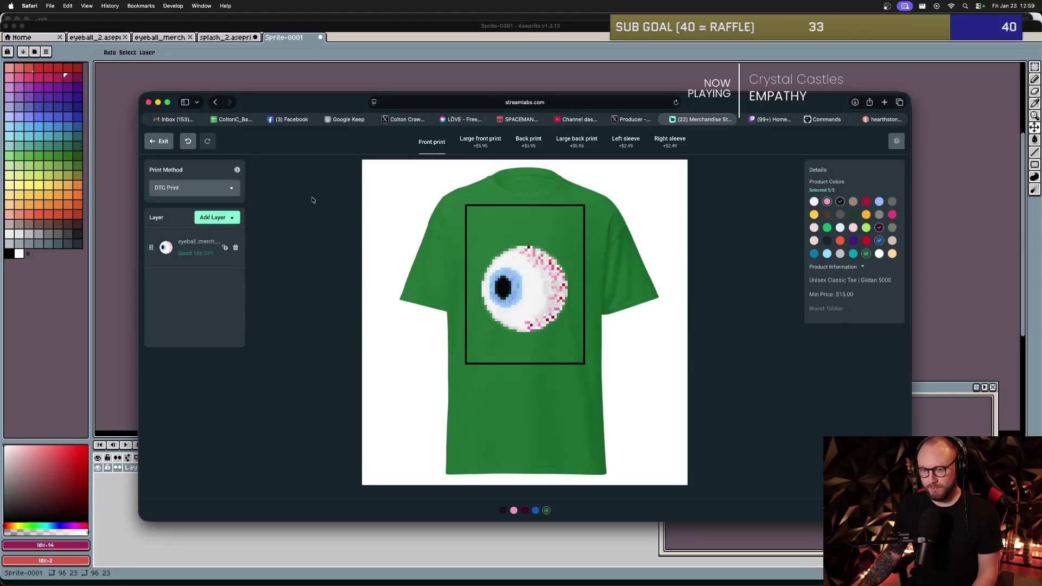
{"action": "left_click", "coordinate": [224, 222]}
{"action": "left_click", "coordinate": [227, 230]}
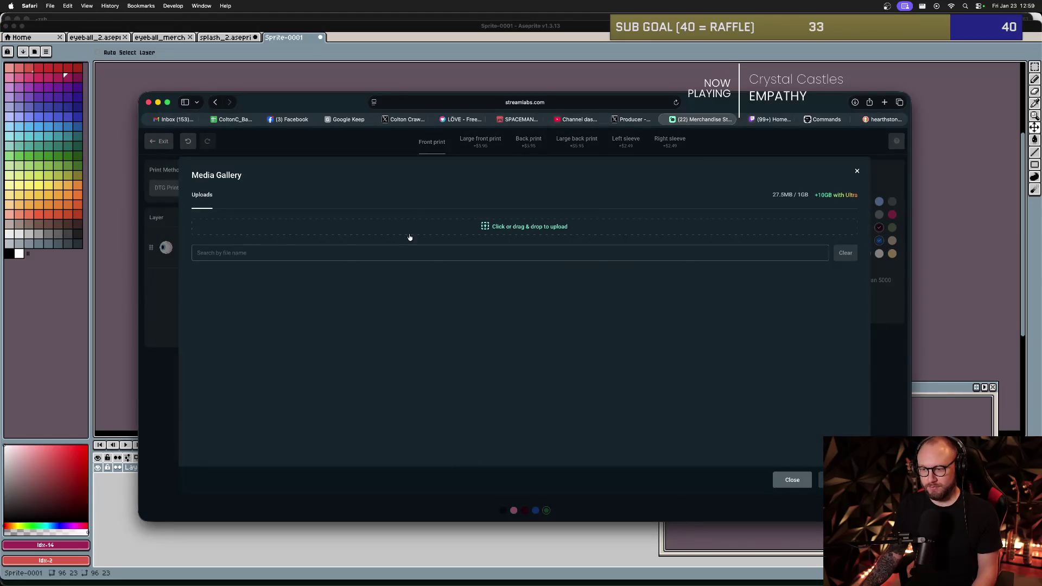
{"action": "key", "text": "super+Tab"}
{"action": "key", "text": "super+Tab"}
{"action": "mouse_move", "coordinate": [302, 260]}
{"action": "left_mouse_down"}
{"action": "mouse_move", "coordinate": [569, 255]}
{"action": "mouse_move", "coordinate": [589, 224]}
{"action": "left_mouse_up"}
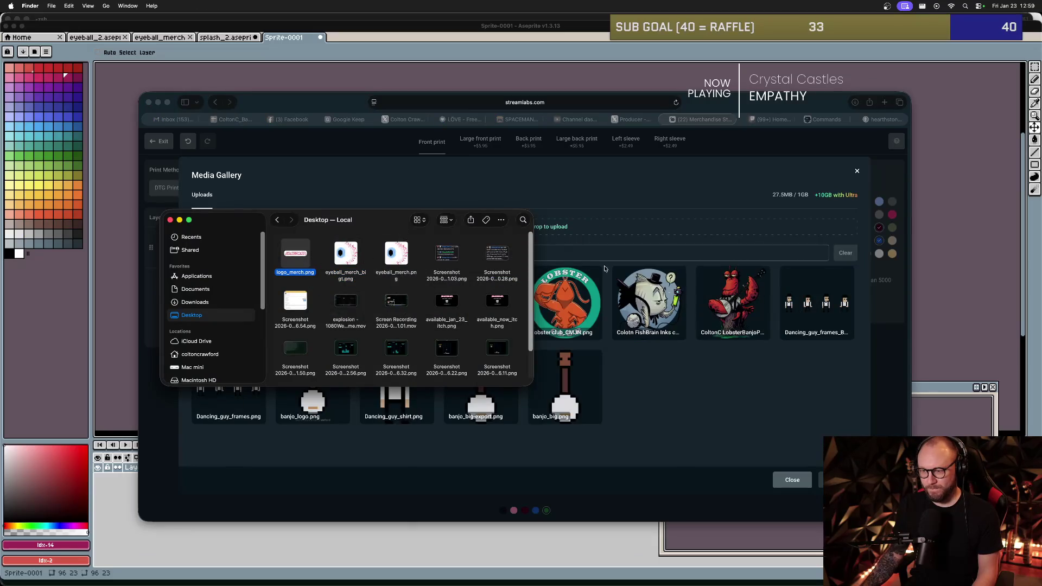
{"action": "left_click", "coordinate": [588, 221]}
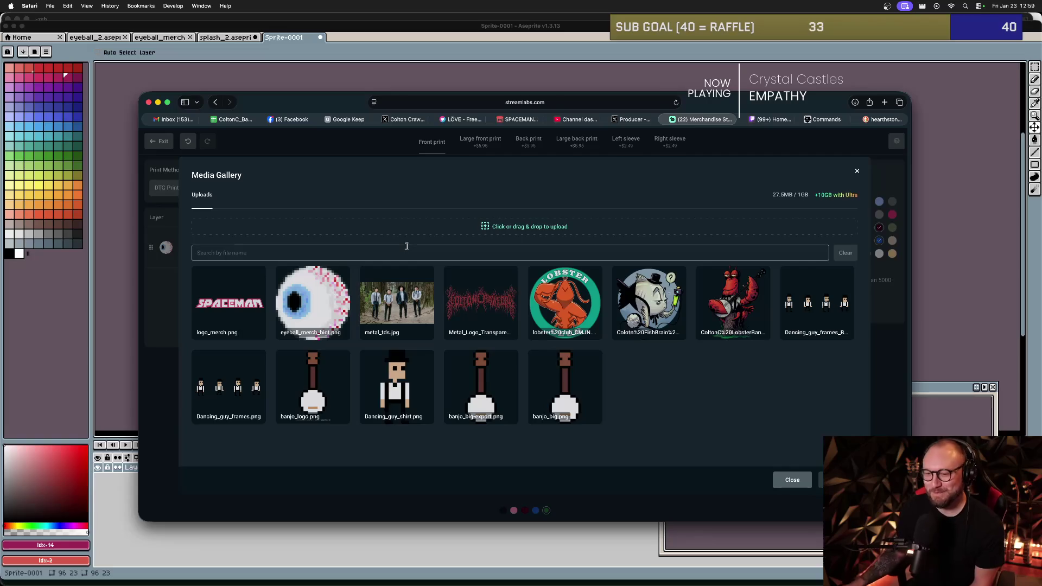
{"action": "left_click", "coordinate": [262, 303]}
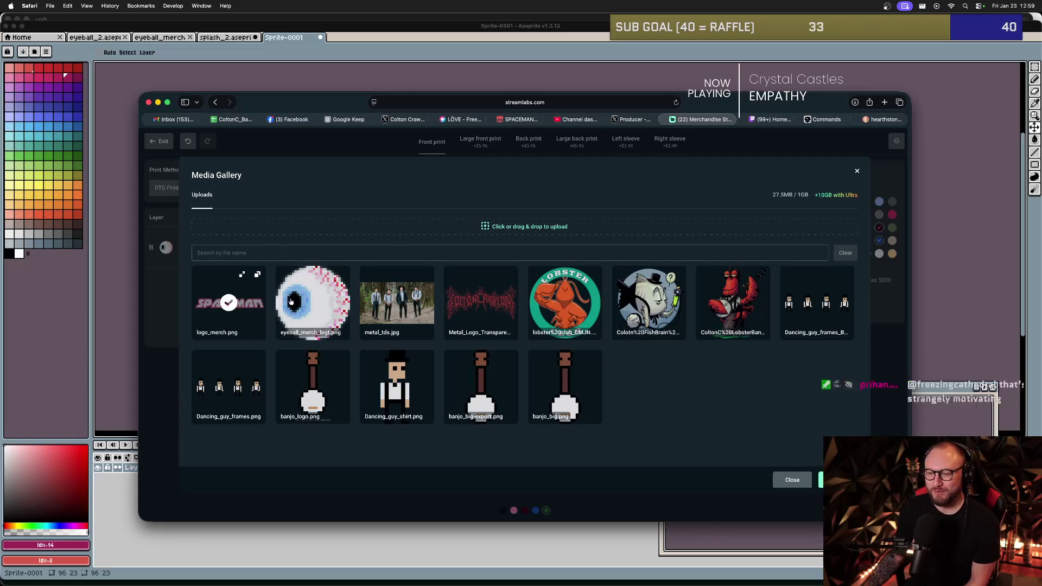
{"action": "left_click", "coordinate": [838, 480]}
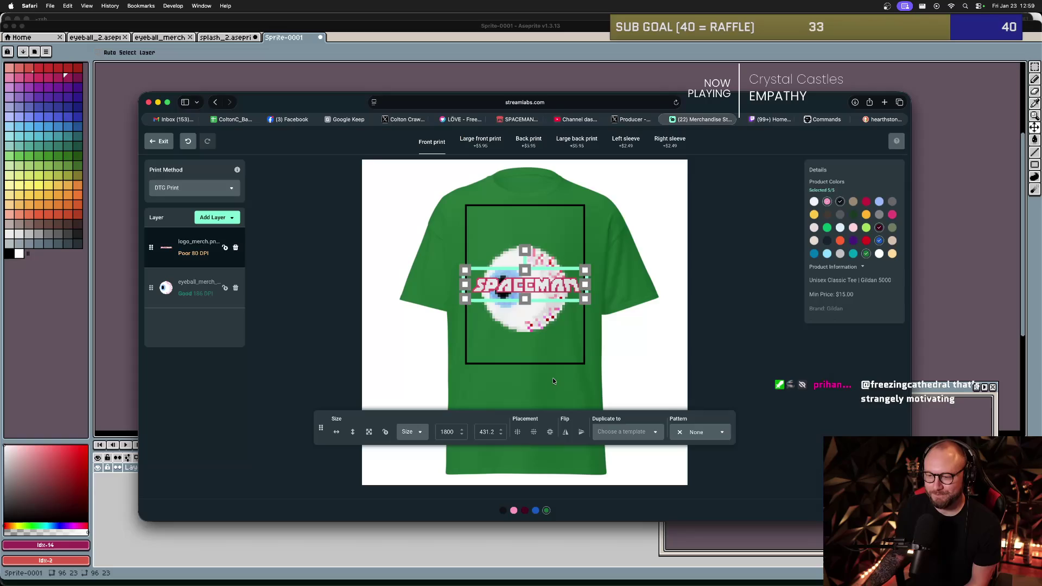
- Move the SPACEMAN logo to the top of the print and nudge the eyeball slightly
{"action": "left_click_drag", "start_coordinate": [536, 289], "coordinate": [536, 228]}
{"action": "left_click", "coordinate": [569, 312]}
{"action": "left_click", "coordinate": [735, 251]}
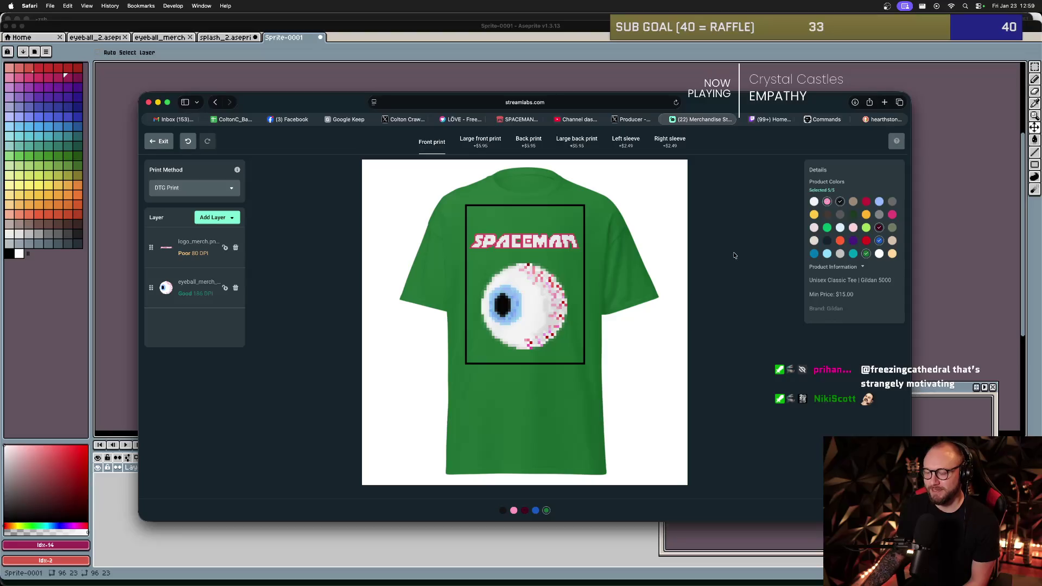
{"action": "left_click", "coordinate": [553, 308]}
{"action": "left_click_drag", "start_coordinate": [531, 314], "coordinate": [532, 312]}
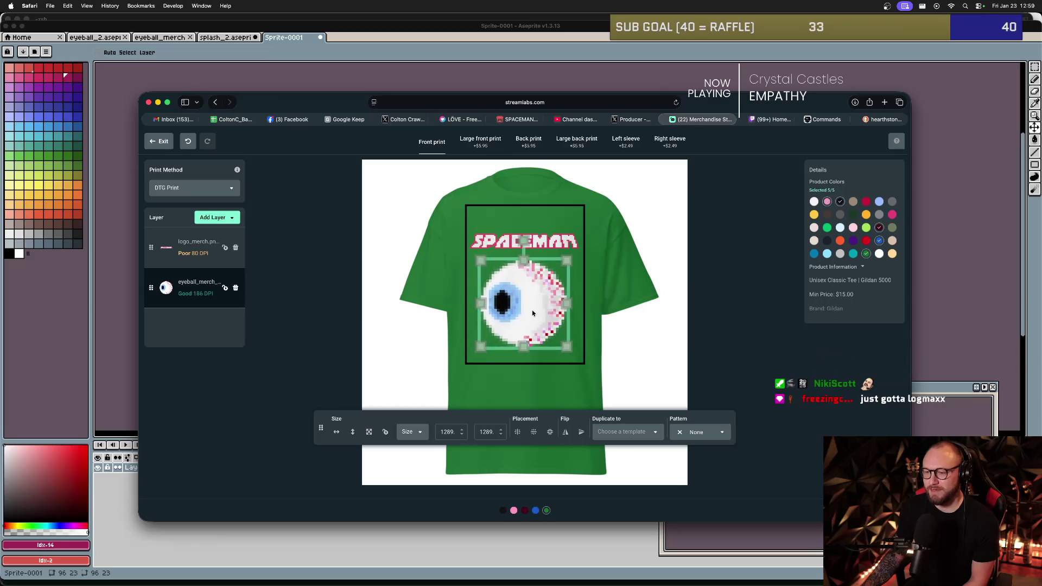
{"action": "left_click", "coordinate": [625, 287]}
{"action": "left_click", "coordinate": [542, 244]}
{"action": "left_click", "coordinate": [635, 287]}
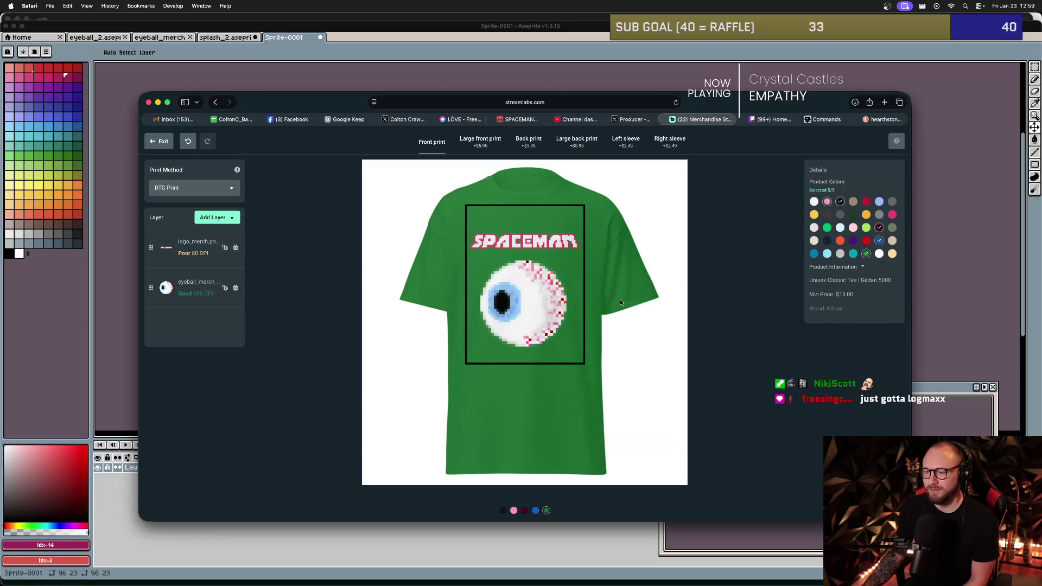
{"action": "left_click", "coordinate": [543, 243]}
{"action": "left_click", "coordinate": [527, 308]}
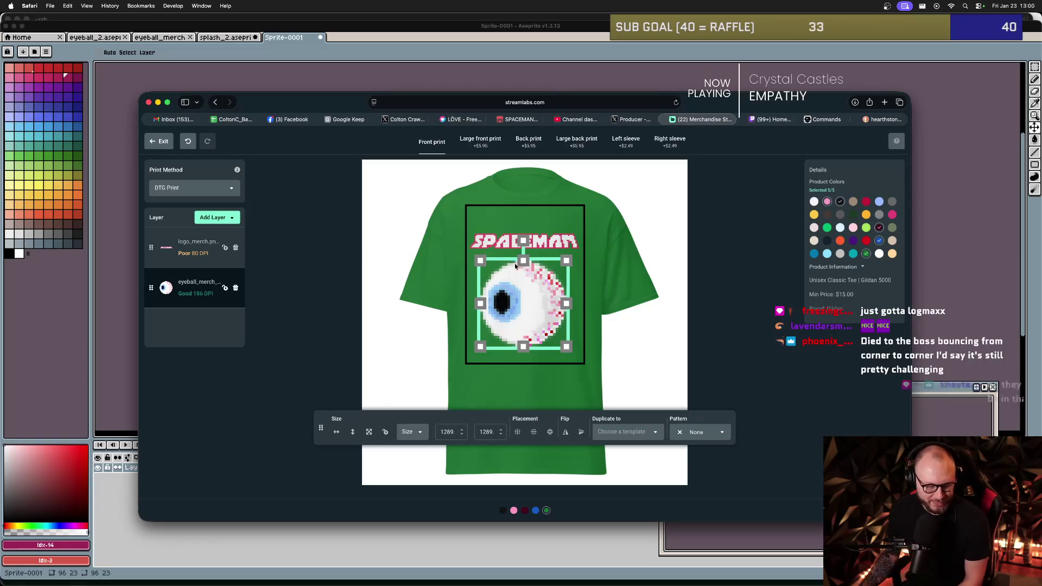
{"action": "left_click", "coordinate": [592, 268]}
- Try the SPACEMAN logo beneath the eyeball, then return it to the top
{"action": "left_click_drag", "start_coordinate": [552, 248], "coordinate": [551, 343]}
{"action": "mouse_move", "coordinate": [530, 300]}
{"action": "left_mouse_down"}
{"action": "mouse_move", "coordinate": [537, 247]}
{"action": "mouse_move", "coordinate": [533, 257]}
{"action": "left_mouse_up"}
{"action": "left_click", "coordinate": [537, 334]}
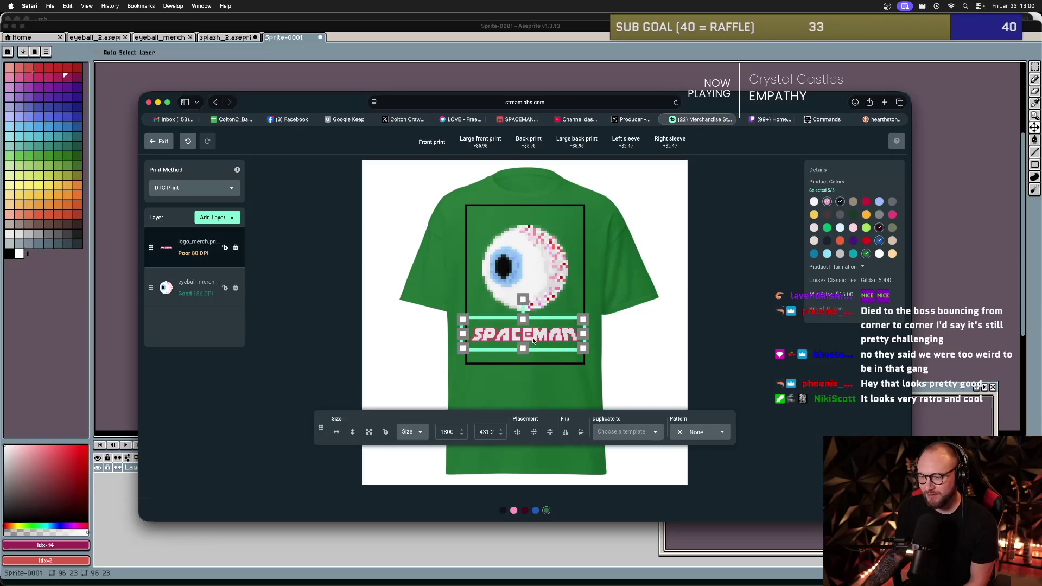
{"action": "left_click_drag", "start_coordinate": [533, 340], "coordinate": [533, 335]}
{"action": "left_click", "coordinate": [614, 316]}
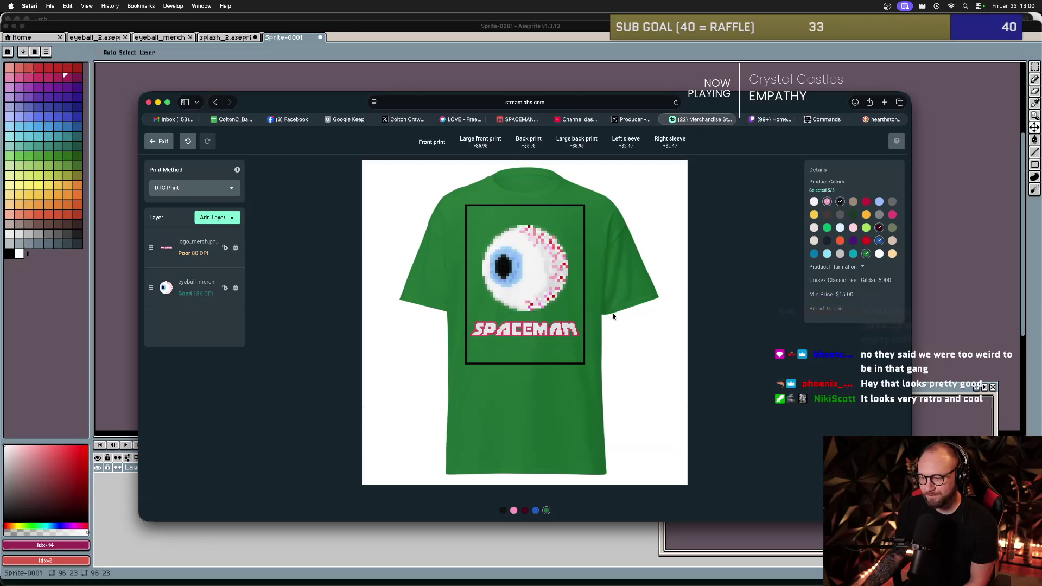
{"action": "left_click", "coordinate": [552, 283]}
{"action": "left_click", "coordinate": [538, 329]}
{"action": "left_click_drag", "start_coordinate": [538, 329], "coordinate": [539, 223]}
{"action": "left_click_drag", "start_coordinate": [535, 286], "coordinate": [537, 313]}
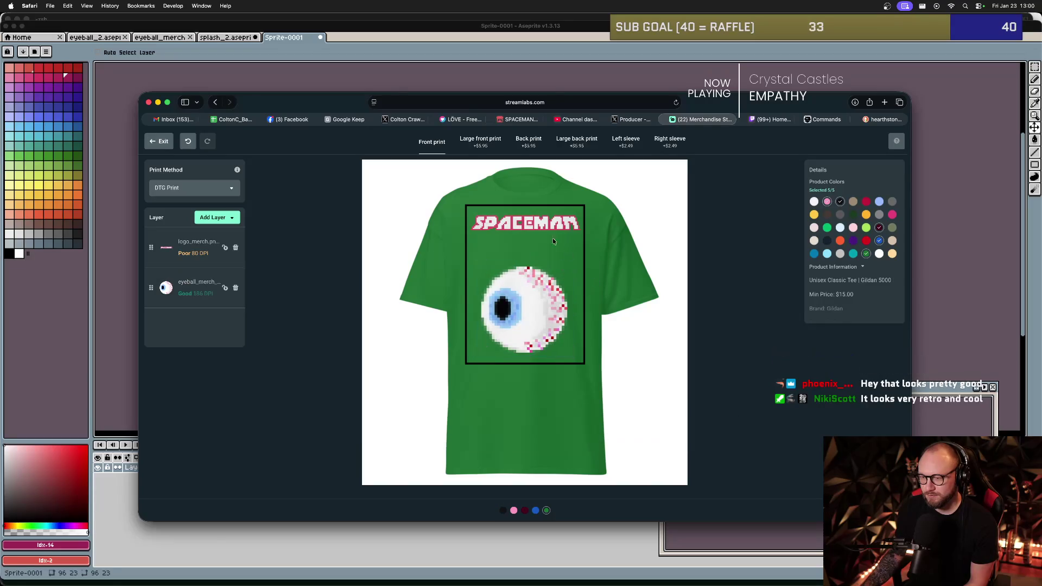
- Lower the SPACEMAN logo closer to the eyeball so the two sit stacked
{"action": "left_click", "coordinate": [535, 233]}
{"action": "left_click_drag", "start_coordinate": [535, 233], "coordinate": [530, 250]}
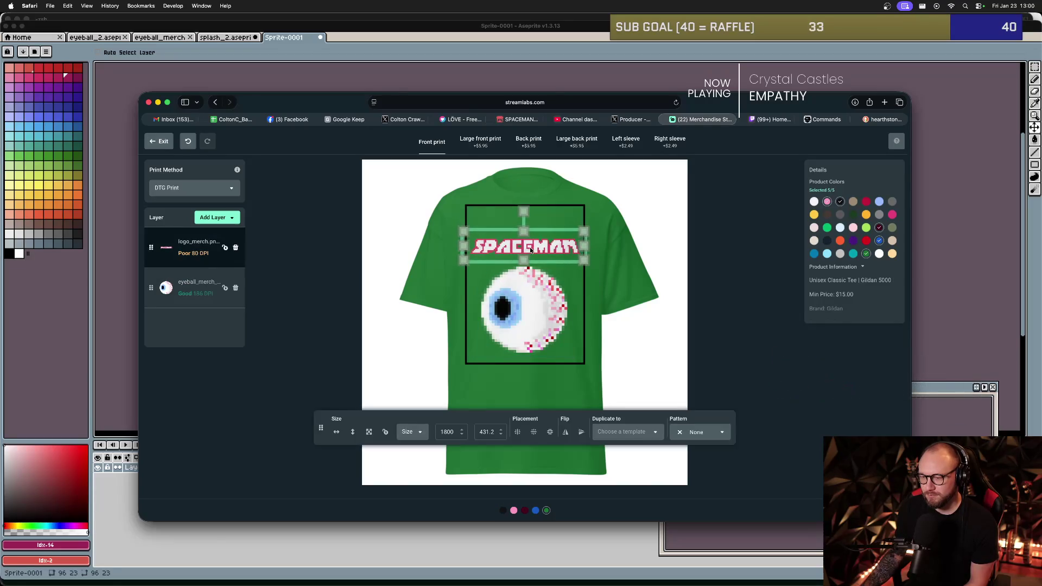
{"action": "left_click", "coordinate": [589, 281]}
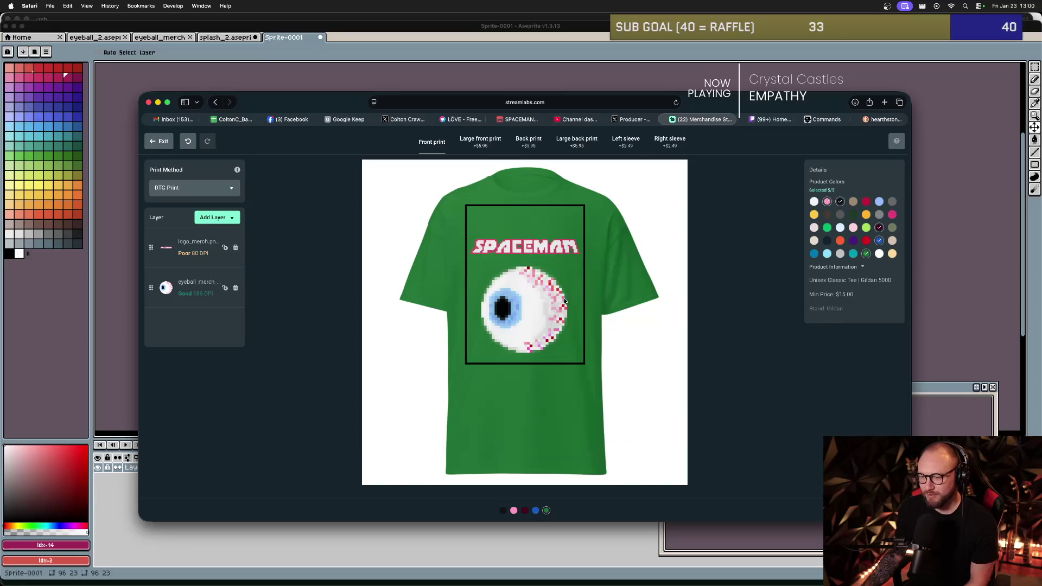
{"action": "left_click", "coordinate": [547, 300]}
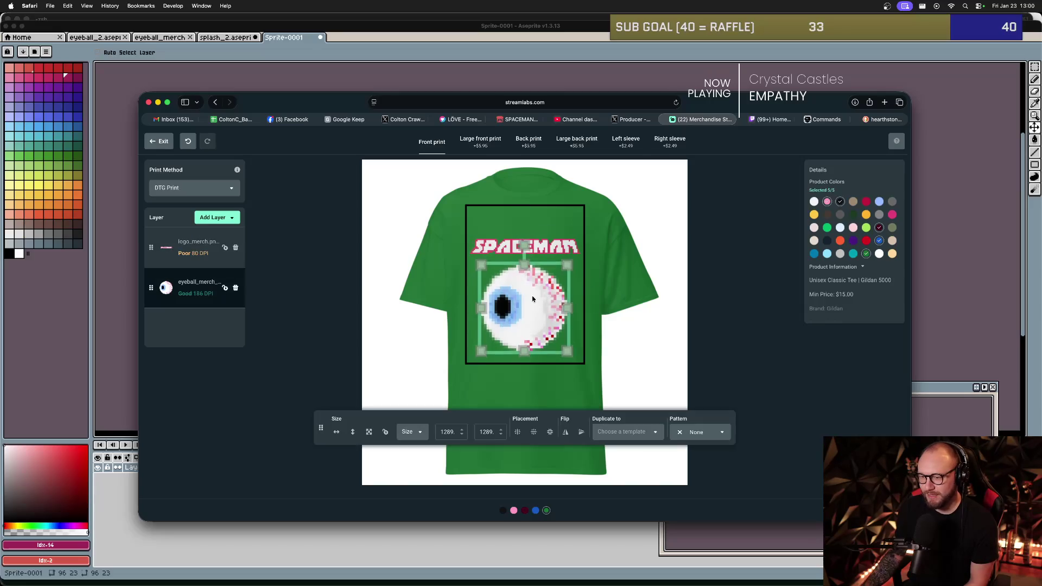
{"action": "left_click", "coordinate": [590, 296]}
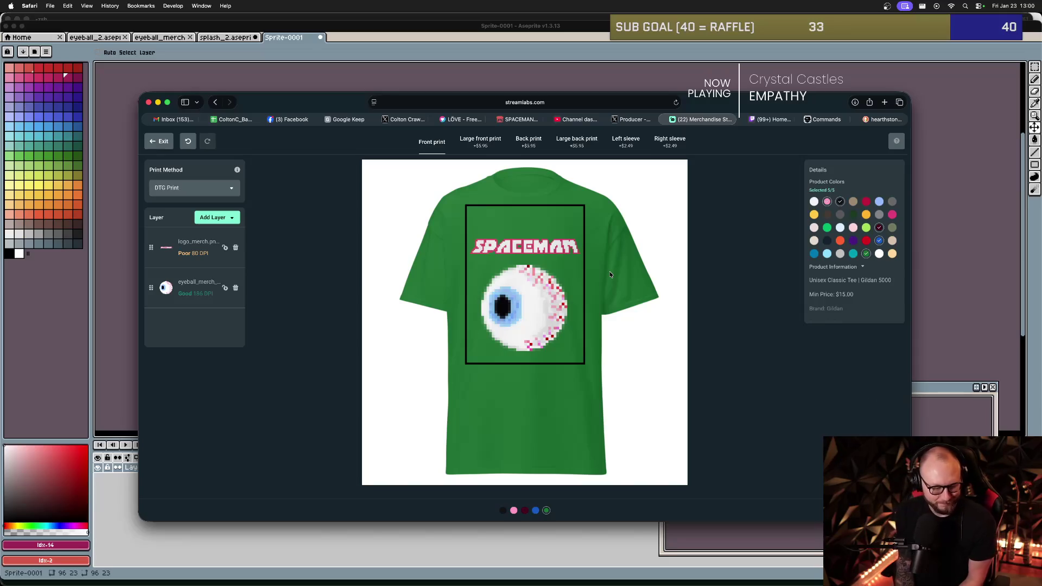
- Preview the design on the pink, black, maroon, royal blue, green and teal shirts
{"action": "left_click", "coordinate": [827, 204]}
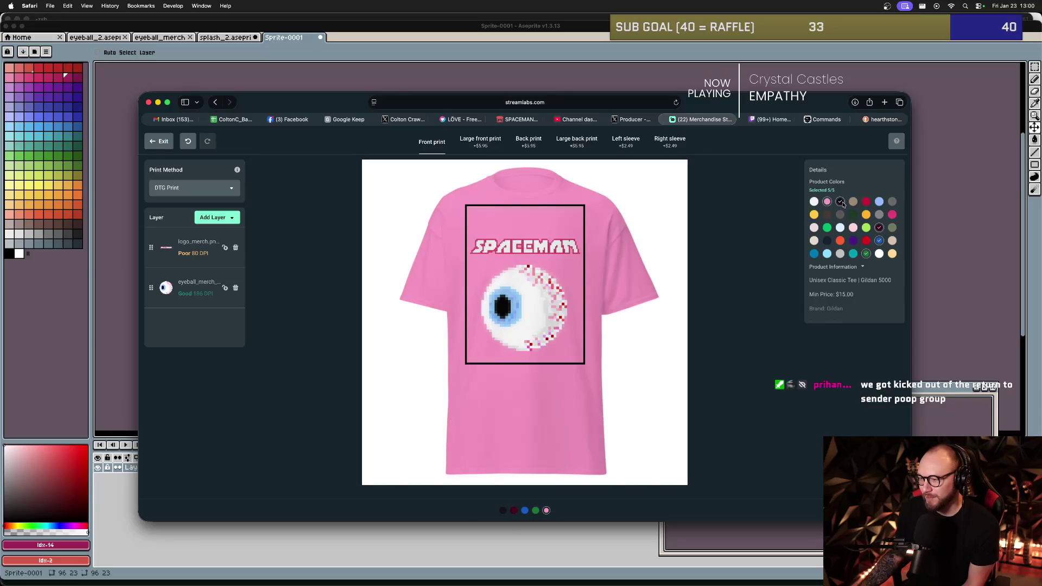
{"action": "left_click", "coordinate": [842, 203]}
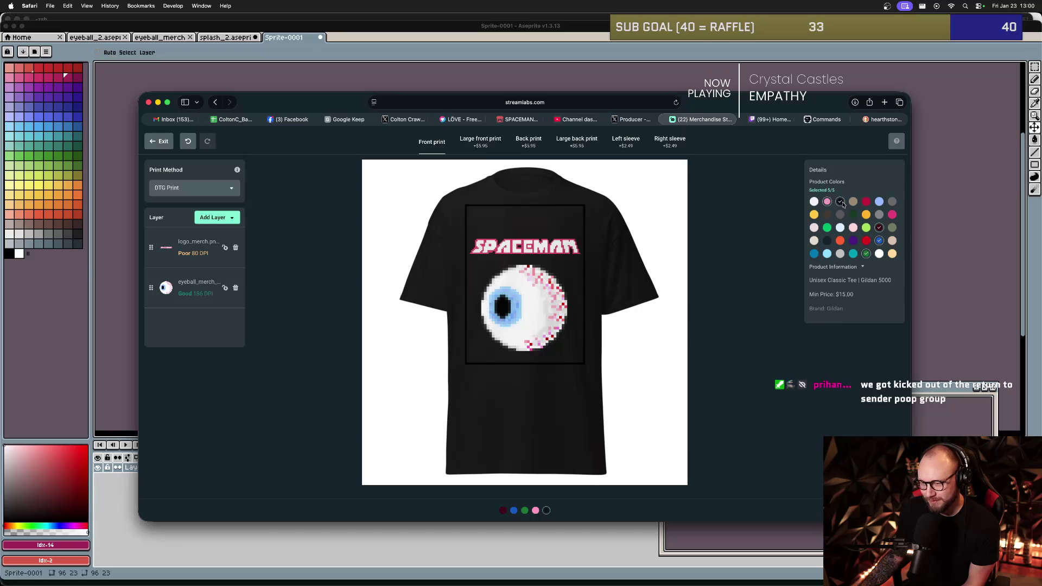
{"action": "left_click", "coordinate": [880, 229]}
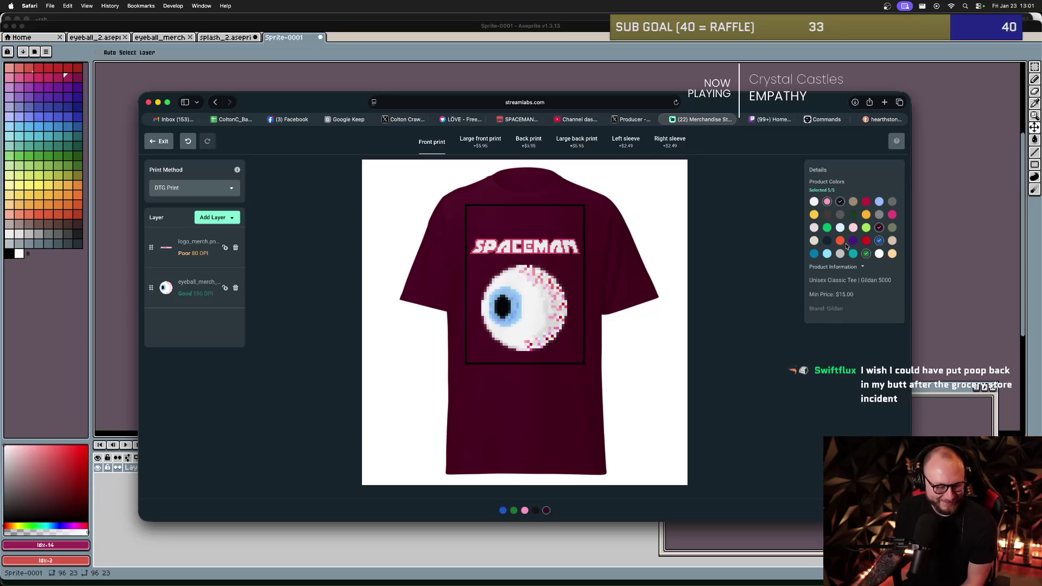
{"action": "left_click", "coordinate": [879, 242]}
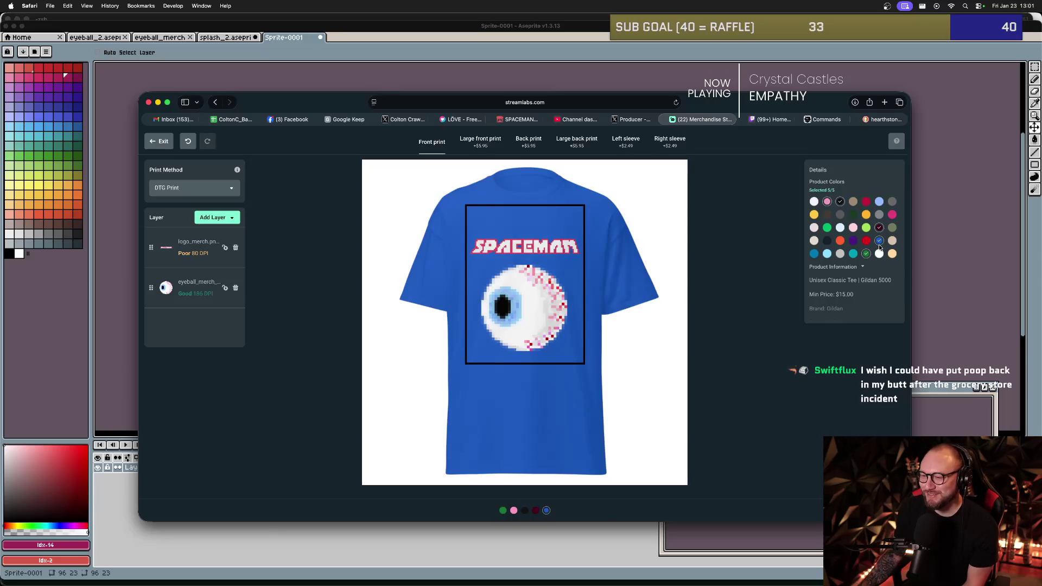
{"action": "left_click", "coordinate": [866, 255]}
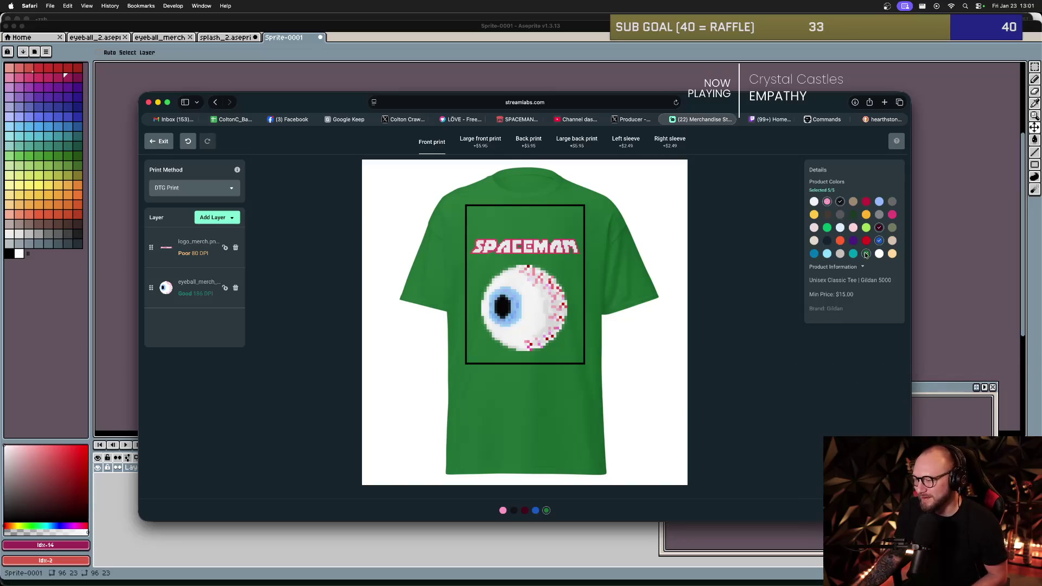
{"action": "left_click", "coordinate": [814, 255]}
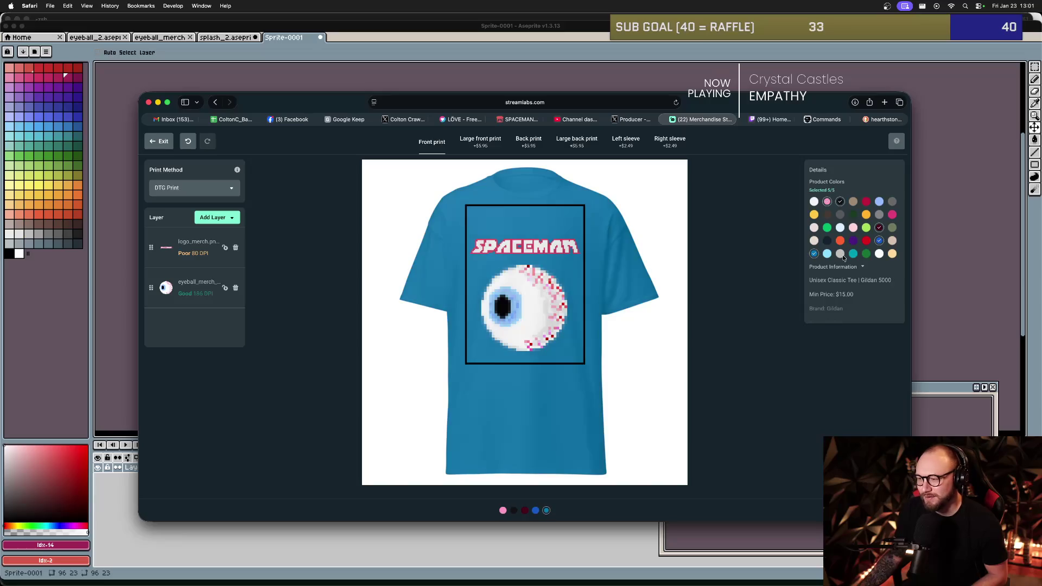
{"action": "right_click", "coordinate": [867, 256]}
- Swap green and royal blue for teal blue and olive, keeping five colours
{"action": "left_click", "coordinate": [832, 259]}
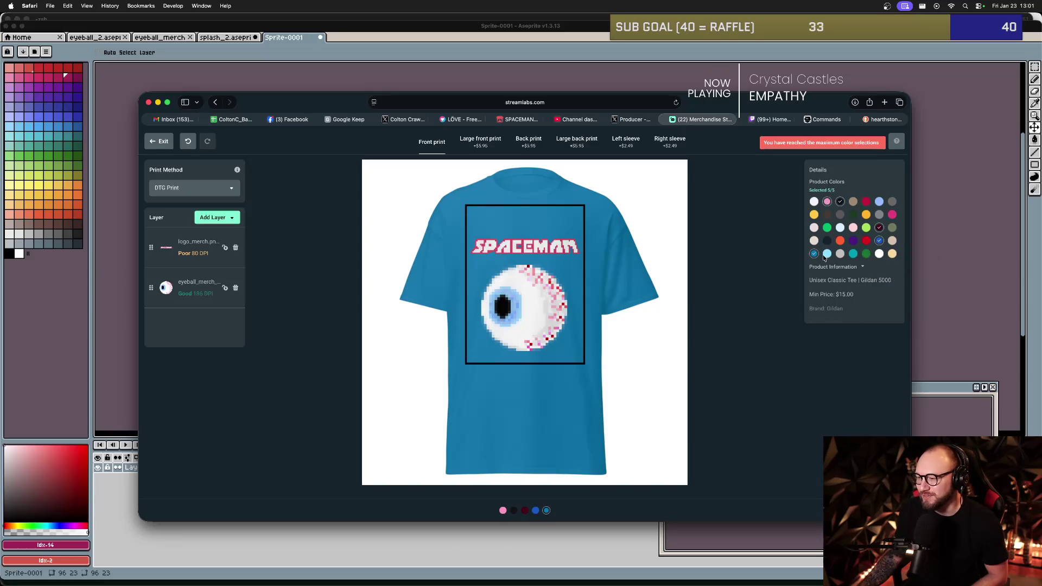
{"action": "left_click", "coordinate": [866, 254]}
{"action": "left_click", "coordinate": [867, 255]}
{"action": "left_click", "coordinate": [813, 255]}
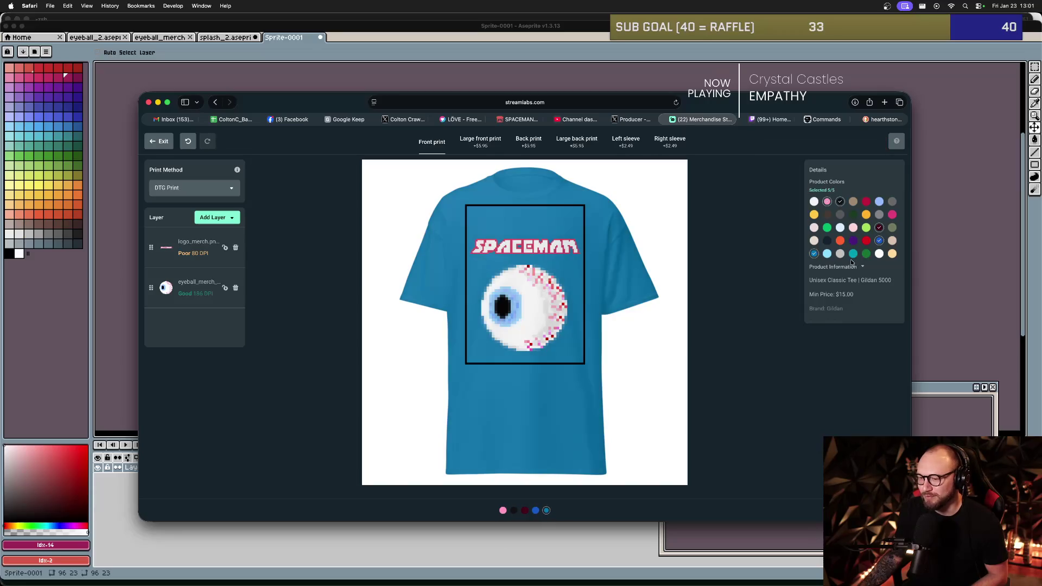
{"action": "left_click", "coordinate": [880, 241]}
{"action": "left_click", "coordinate": [879, 241]}
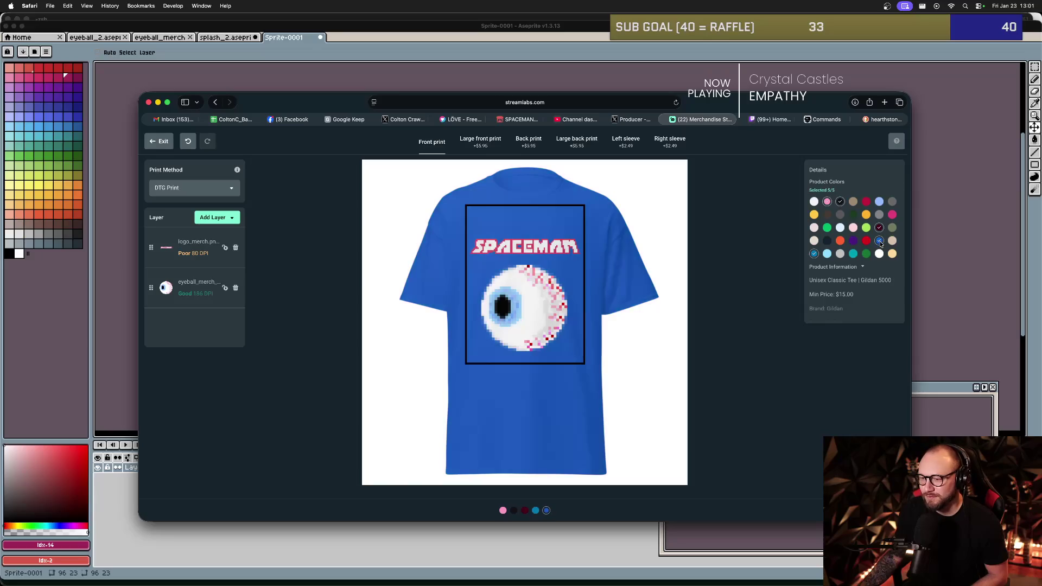
{"action": "left_click", "coordinate": [879, 241]}
{"action": "left_click", "coordinate": [814, 254]}
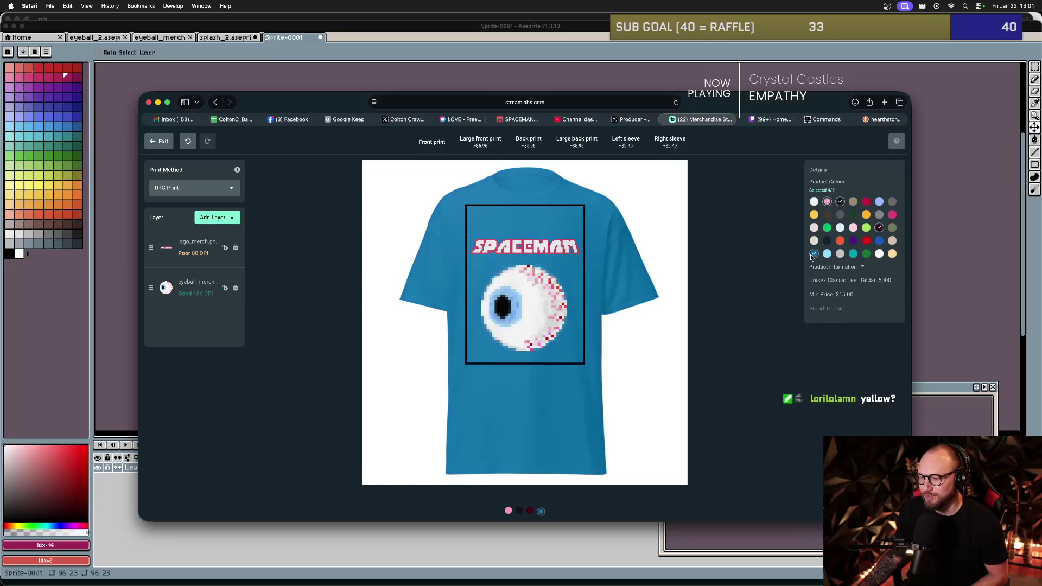
{"action": "left_click", "coordinate": [892, 228]}
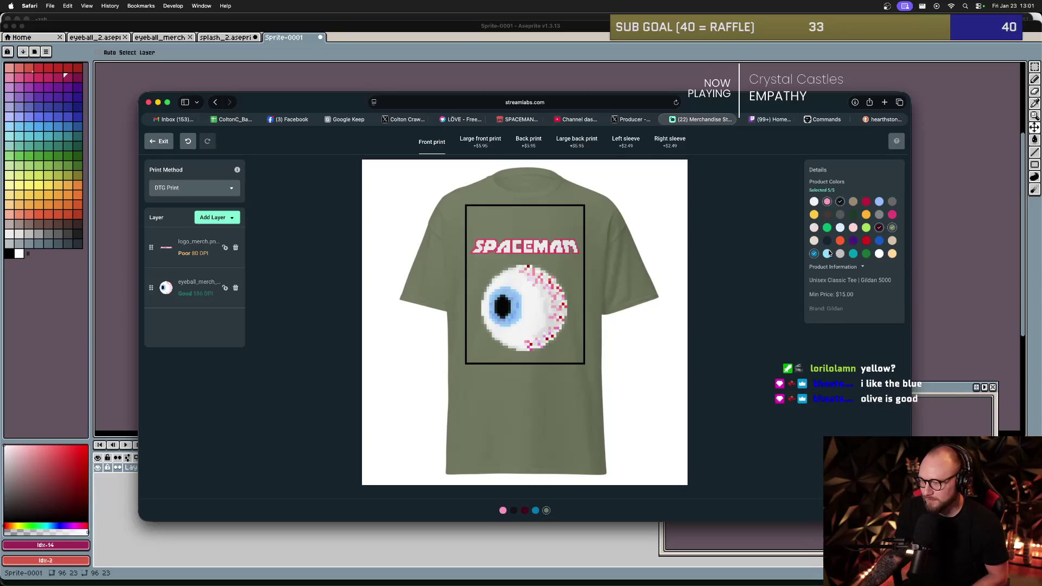
- Preview the shirt in pink, black, maroon and olive, briefly trying grey and re-adding blue
{"action": "left_click", "coordinate": [829, 202]}
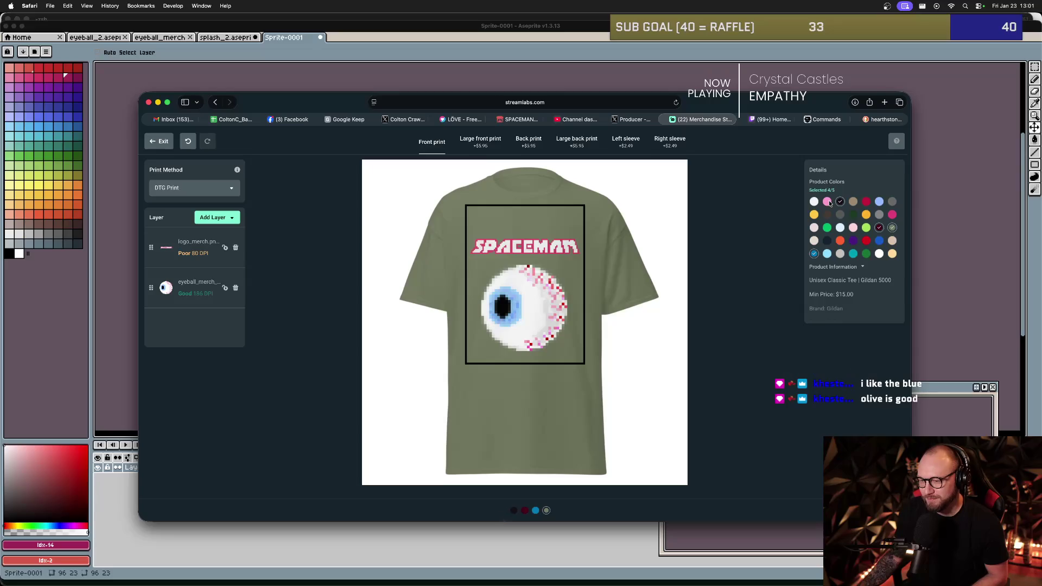
{"action": "left_click", "coordinate": [829, 202]}
{"action": "left_click", "coordinate": [840, 203]}
{"action": "left_click", "coordinate": [840, 203]}
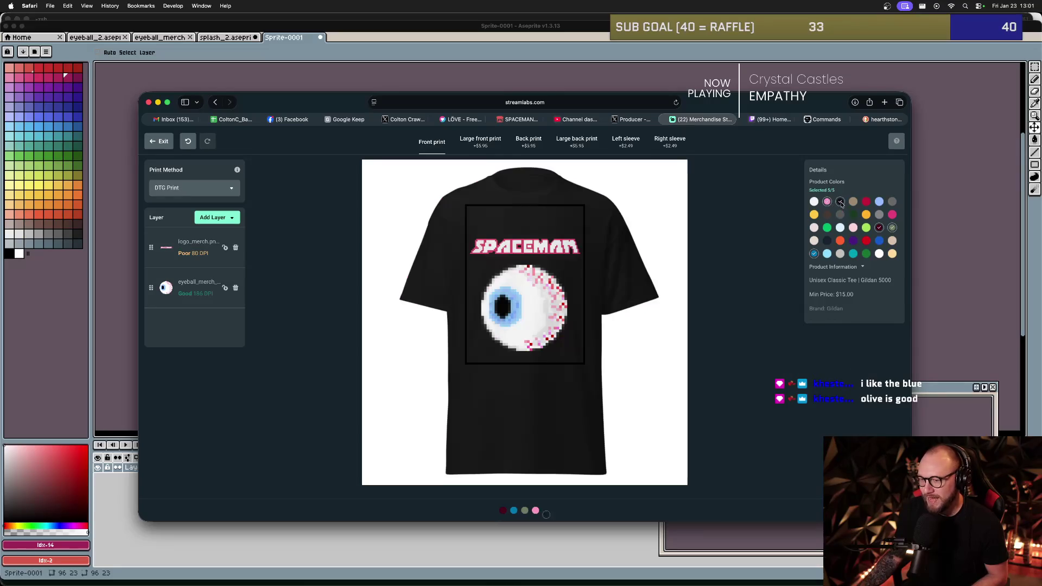
{"action": "left_click", "coordinate": [880, 229]}
{"action": "left_click", "coordinate": [880, 229]}
{"action": "left_click", "coordinate": [892, 228]}
{"action": "left_click", "coordinate": [892, 229]}
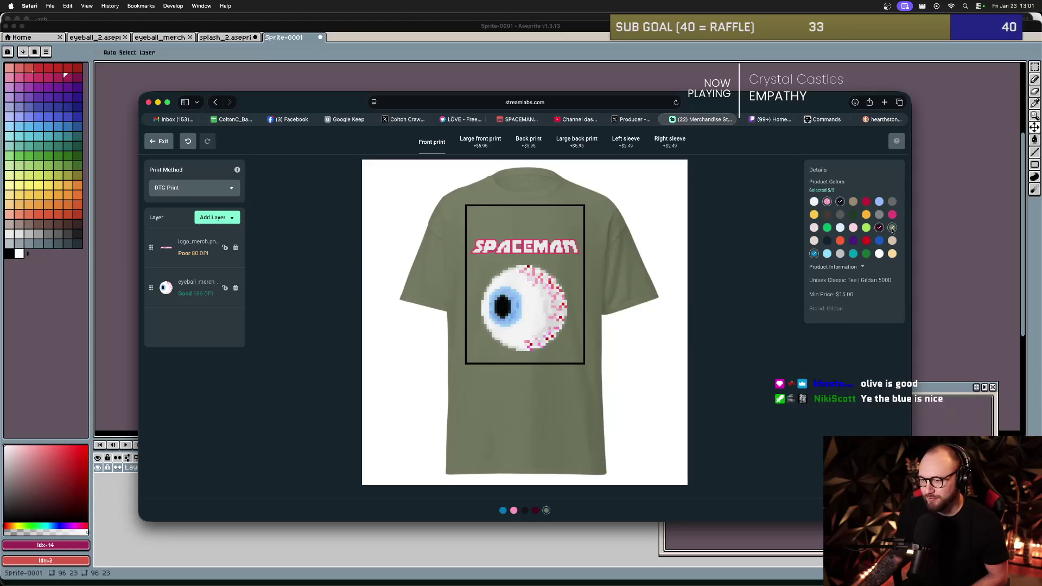
{"action": "left_click", "coordinate": [815, 254]}
{"action": "left_click", "coordinate": [815, 254]}
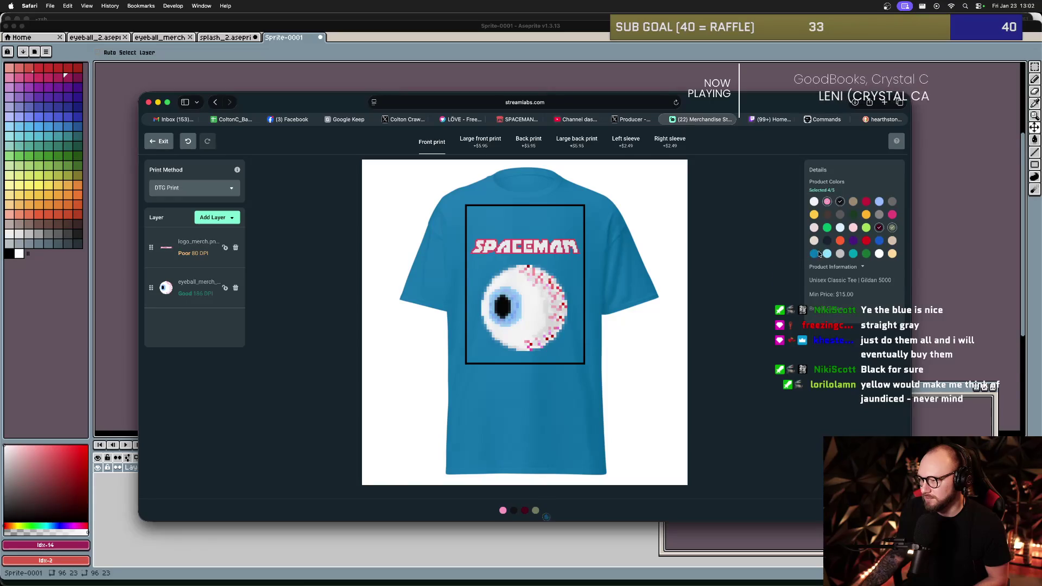
{"action": "left_click", "coordinate": [892, 202]}
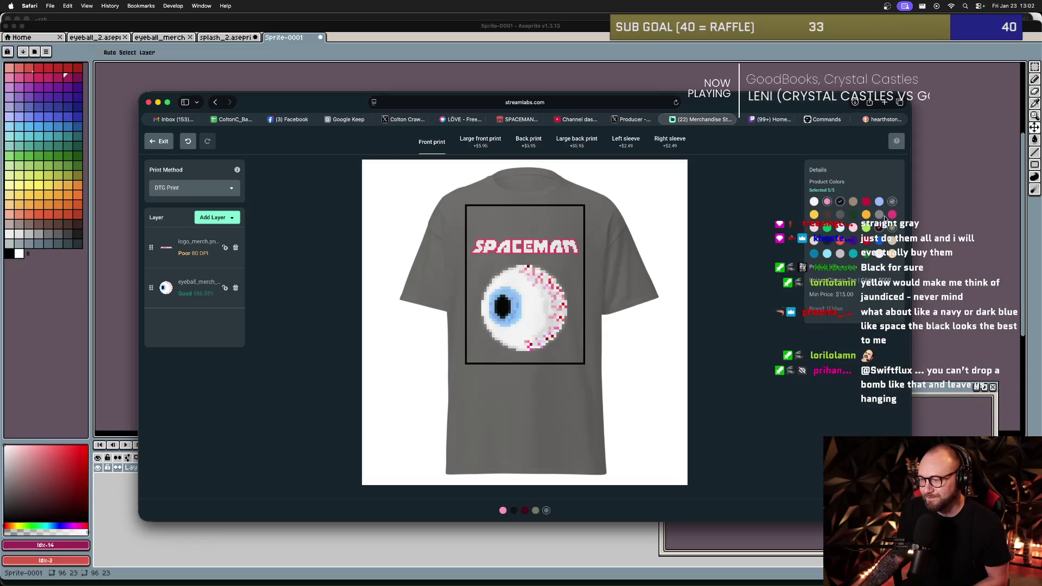
{"action": "left_click", "coordinate": [892, 202]}
{"action": "left_click", "coordinate": [814, 254]}
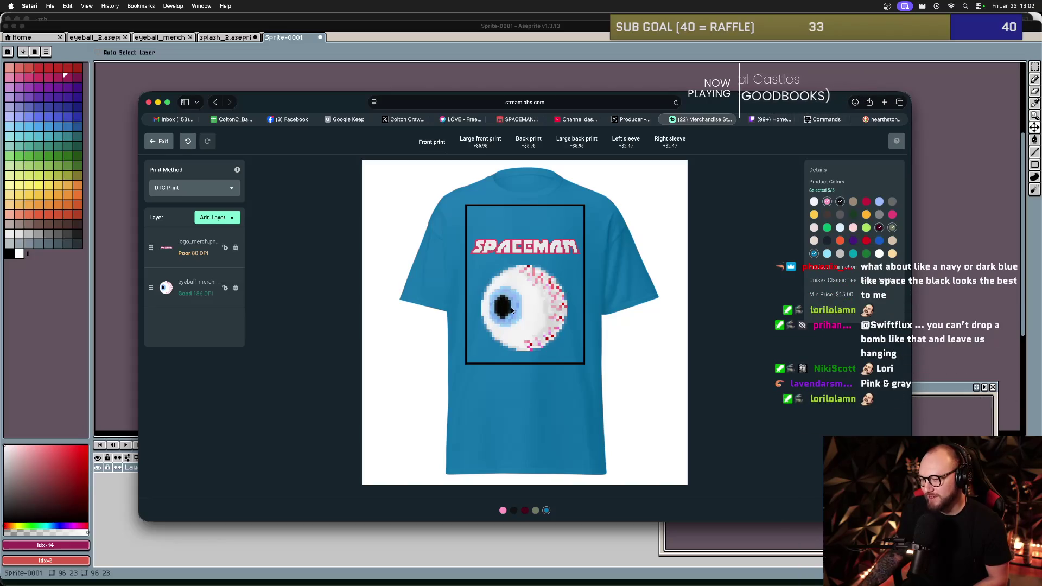
- Replace olive with dark grey among the five shirt colours
{"action": "left_click", "coordinate": [895, 230]}
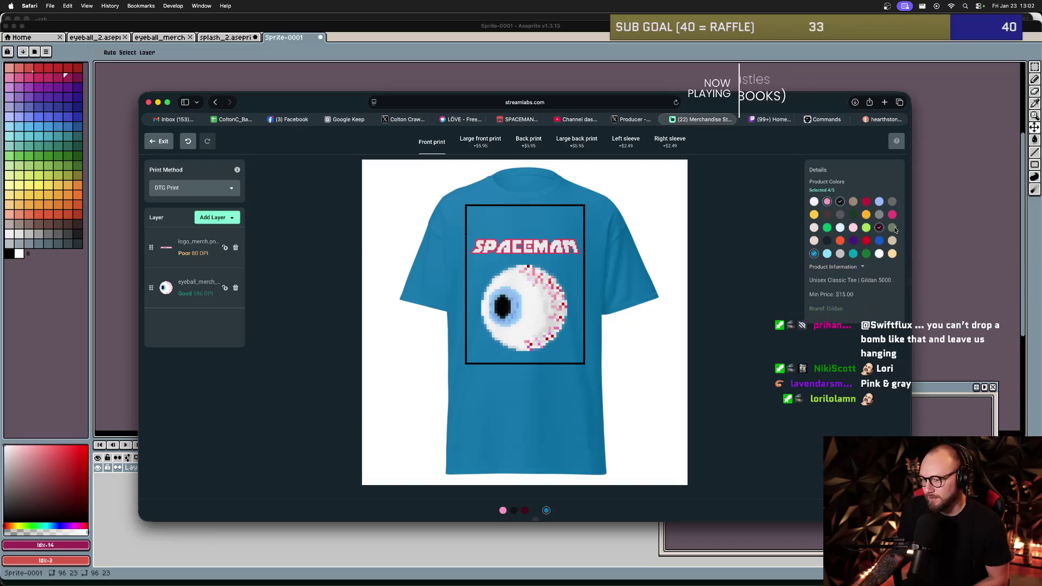
{"action": "left_click", "coordinate": [894, 201]}
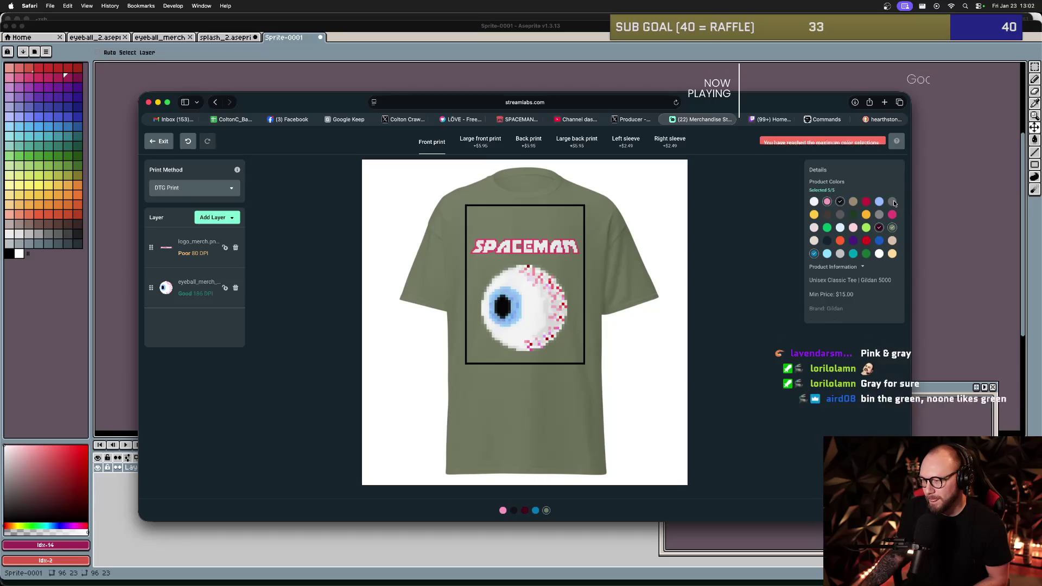
{"action": "left_click", "coordinate": [840, 202]}
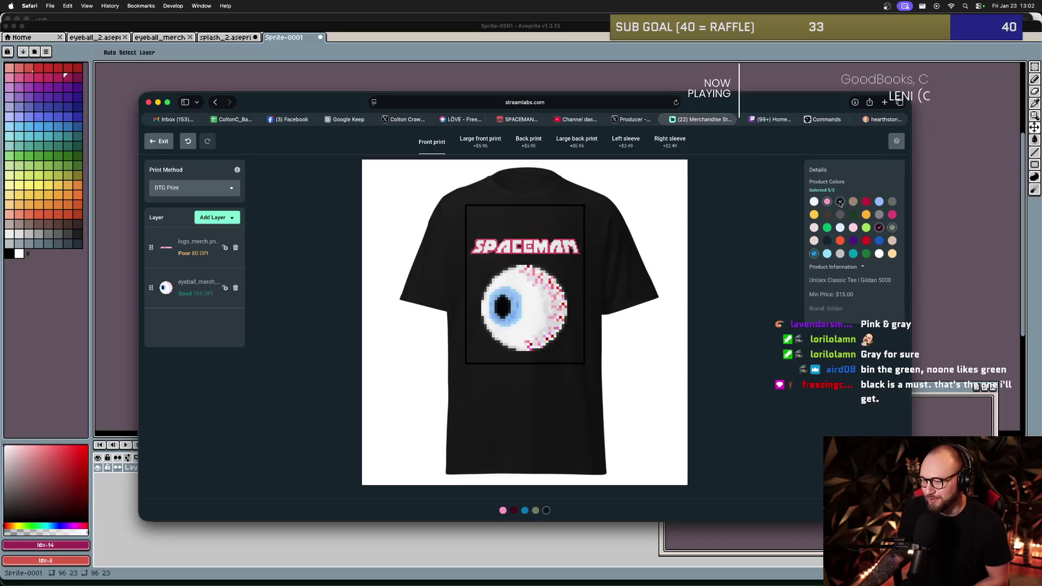
{"action": "left_click", "coordinate": [841, 203]}
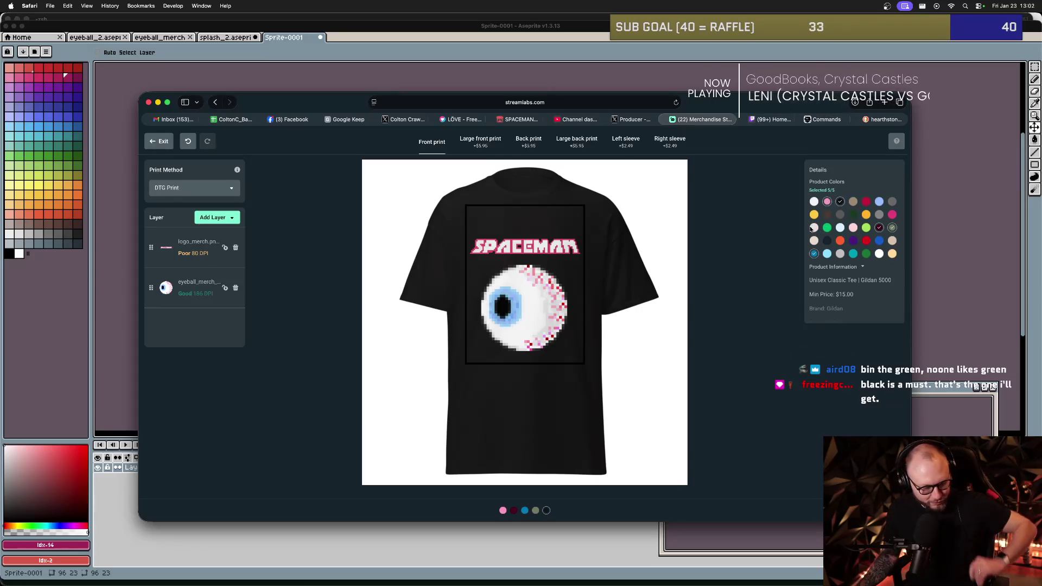
{"action": "left_click", "coordinate": [892, 228]}
{"action": "left_click", "coordinate": [893, 229]}
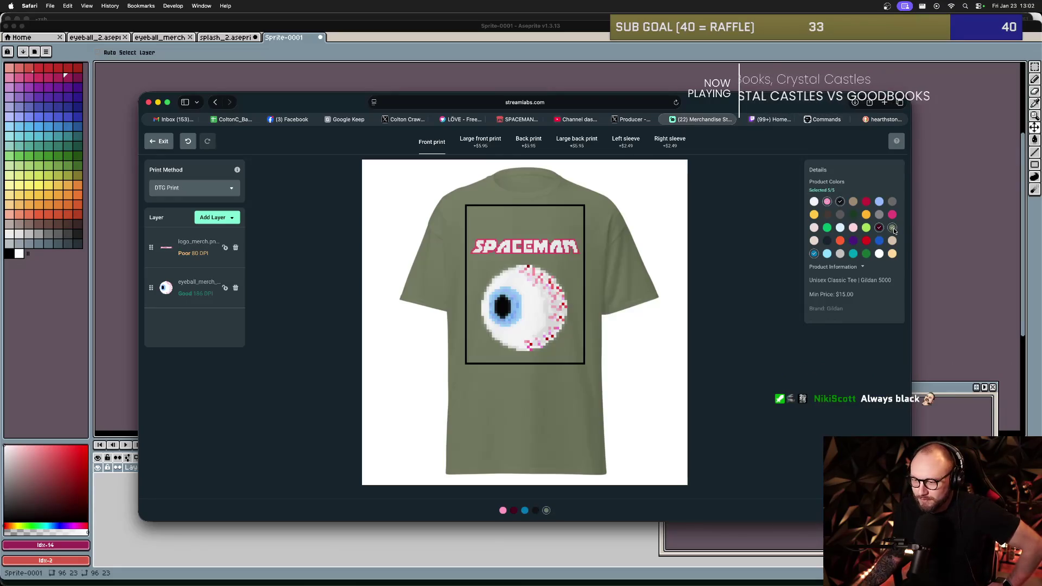
{"action": "left_click", "coordinate": [893, 228]}
{"action": "left_click", "coordinate": [893, 202]}
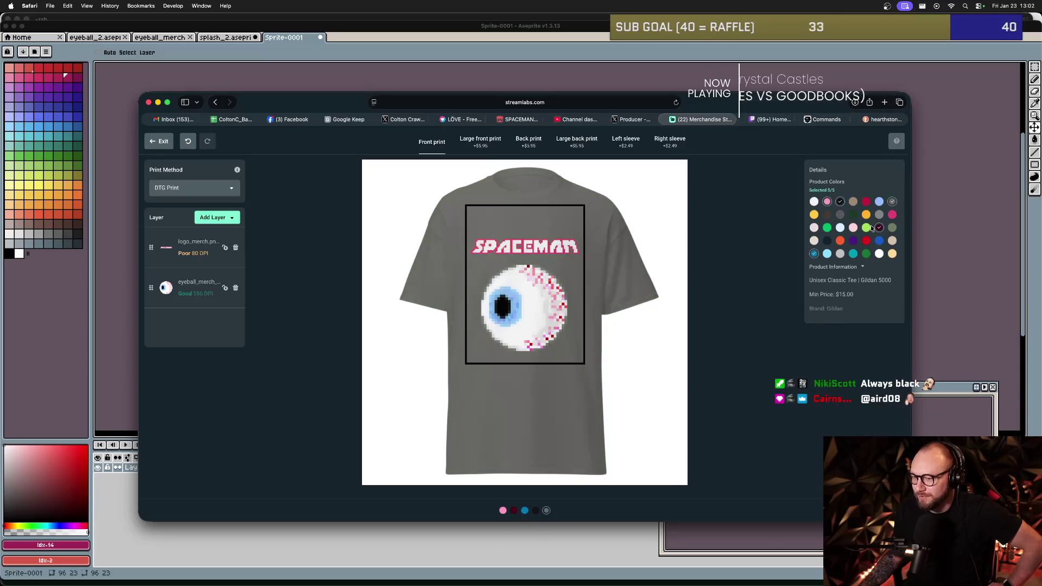
{"action": "left_click", "coordinate": [840, 215]}
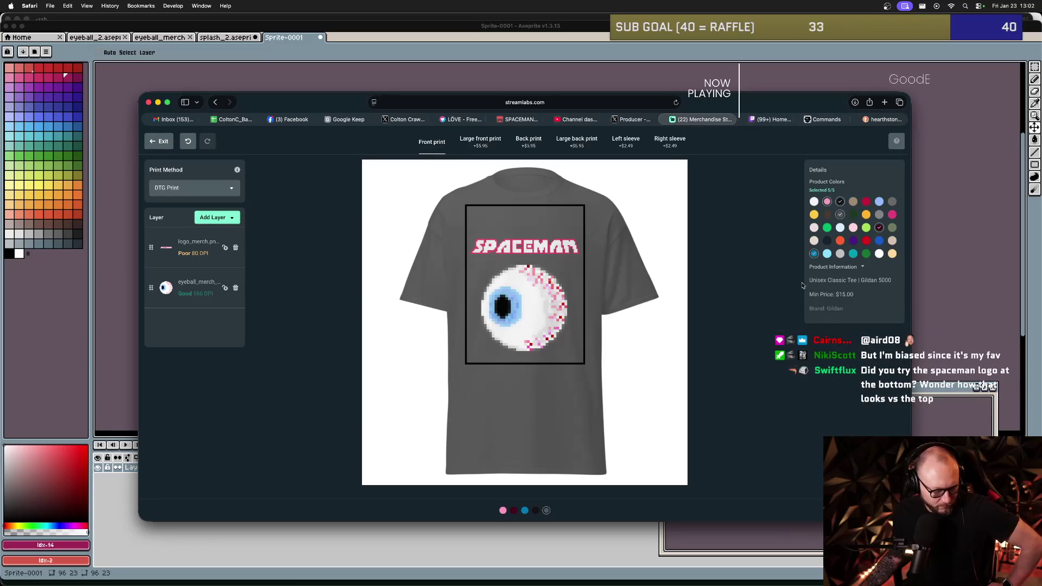
{"action": "left_click", "coordinate": [555, 252]}
- Try placing the SPACEMAN logo below the eyeball and nudging it slightly lower
{"action": "mouse_move", "coordinate": [532, 257]}
{"action": "left_mouse_down"}
{"action": "mouse_move", "coordinate": [534, 358]}
{"action": "mouse_move", "coordinate": [534, 344]}
{"action": "left_mouse_up"}
{"action": "left_click", "coordinate": [536, 298]}
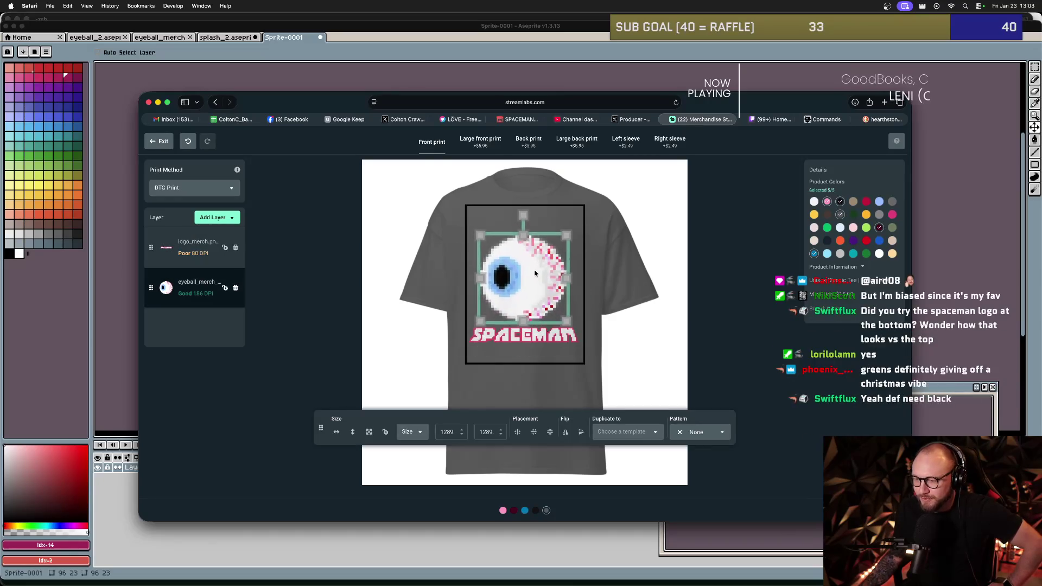
{"action": "left_click", "coordinate": [575, 351]}
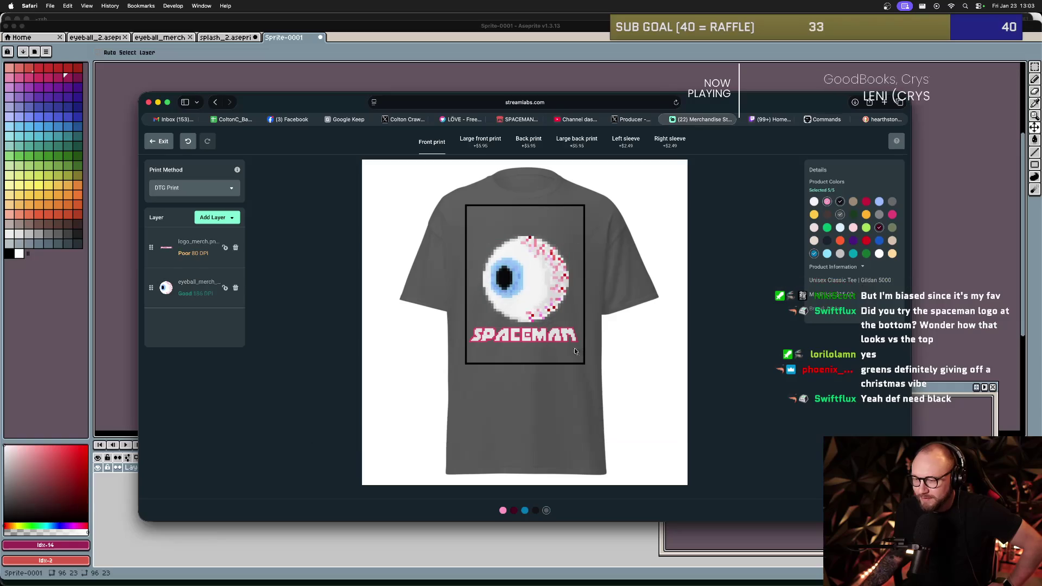
{"action": "left_click", "coordinate": [549, 293]}
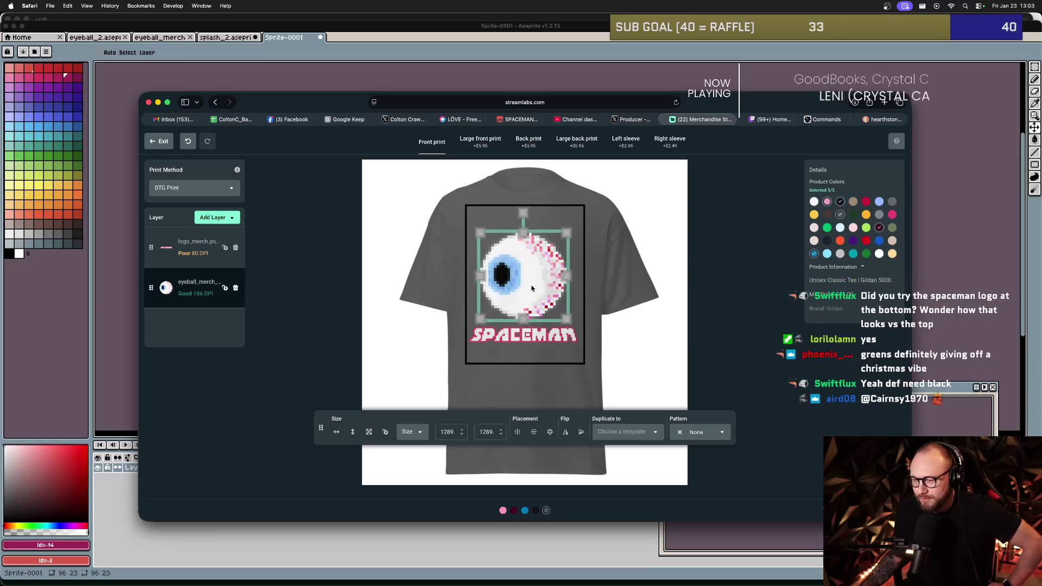
{"action": "left_click", "coordinate": [527, 336]}
{"action": "left_click_drag", "start_coordinate": [528, 337], "coordinate": [530, 340]}
{"action": "left_click", "coordinate": [625, 320]}
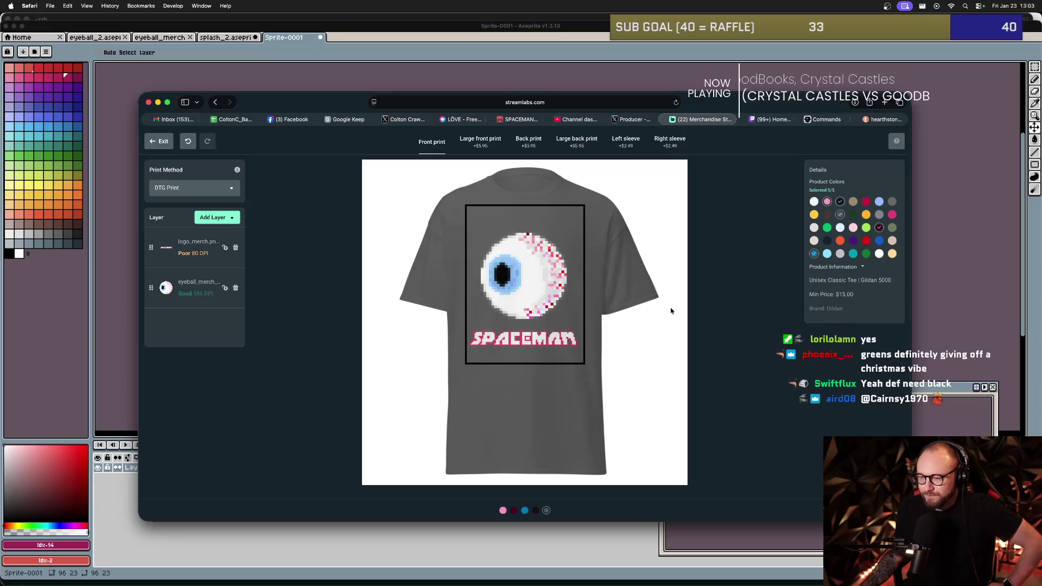
{"action": "left_click", "coordinate": [530, 340]}
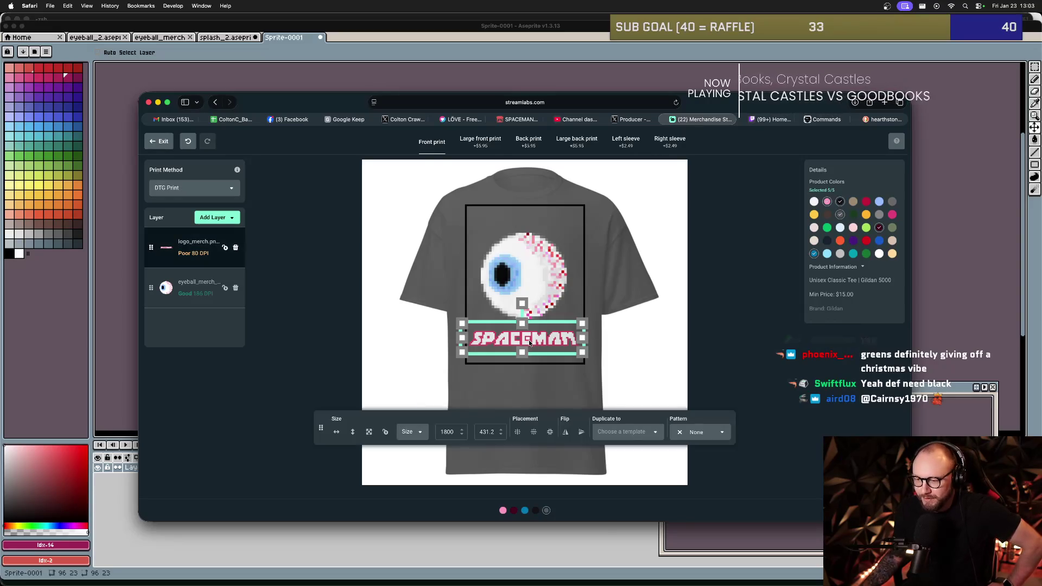
{"action": "left_click", "coordinate": [594, 311]}
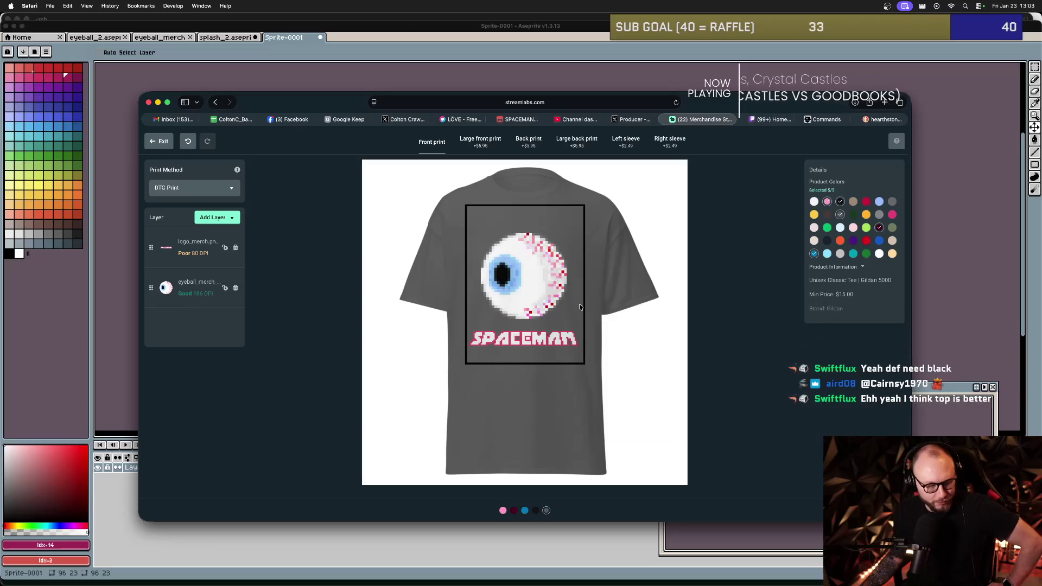
- Put the SPACEMAN logo back, centred just above the lowered eyeball, keeping DTG Print
{"action": "left_click_drag", "start_coordinate": [531, 336], "coordinate": [542, 227]}
{"action": "left_click_drag", "start_coordinate": [529, 275], "coordinate": [528, 302]}
{"action": "left_click_drag", "start_coordinate": [552, 231], "coordinate": [532, 235]}
{"action": "left_click", "coordinate": [627, 297]}
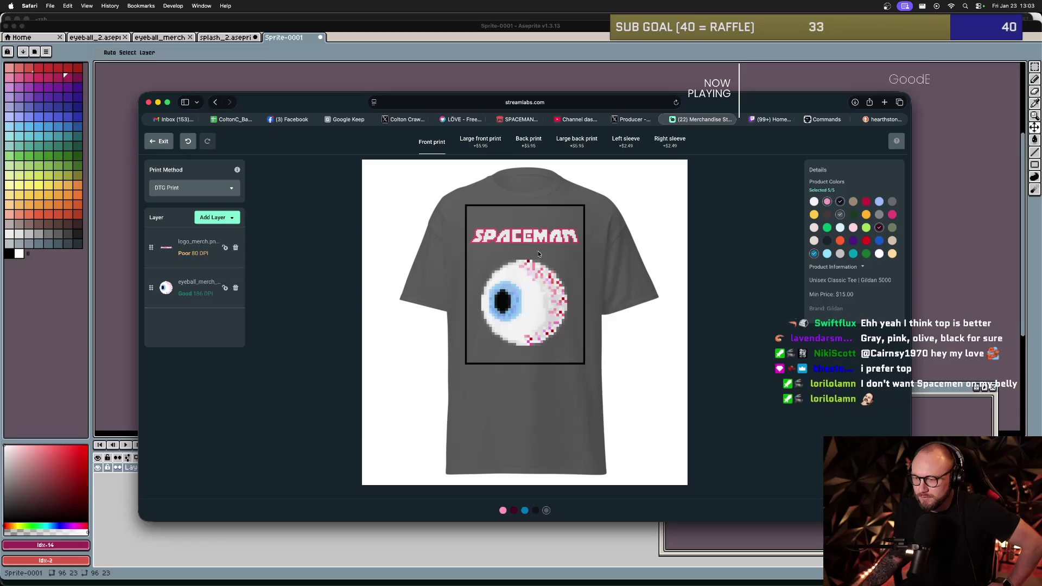
{"action": "left_click", "coordinate": [529, 238]}
{"action": "left_click_drag", "start_coordinate": [530, 238], "coordinate": [537, 245]}
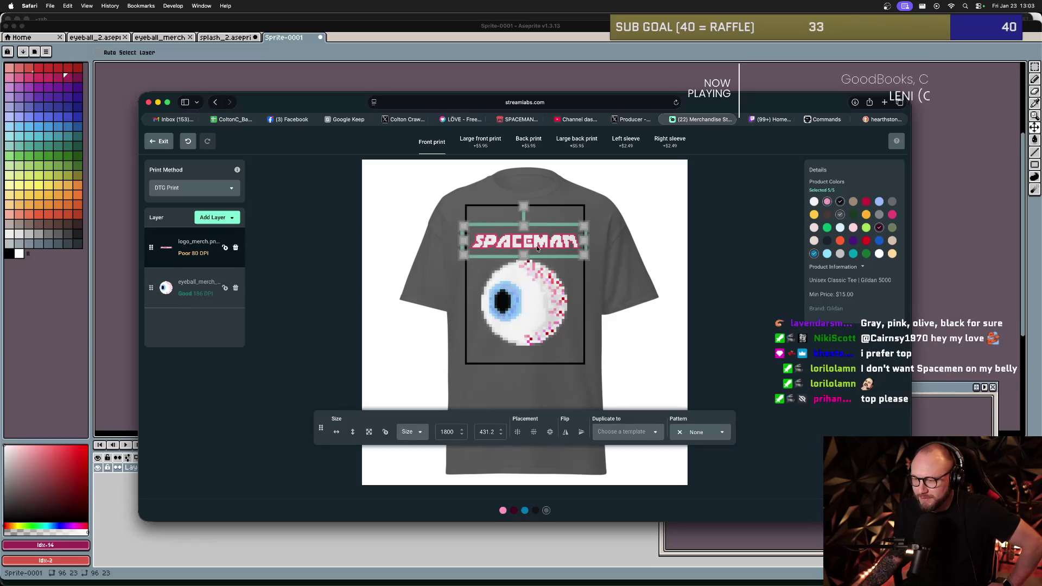
{"action": "left_click", "coordinate": [553, 287]}
{"action": "left_click", "coordinate": [585, 301]}
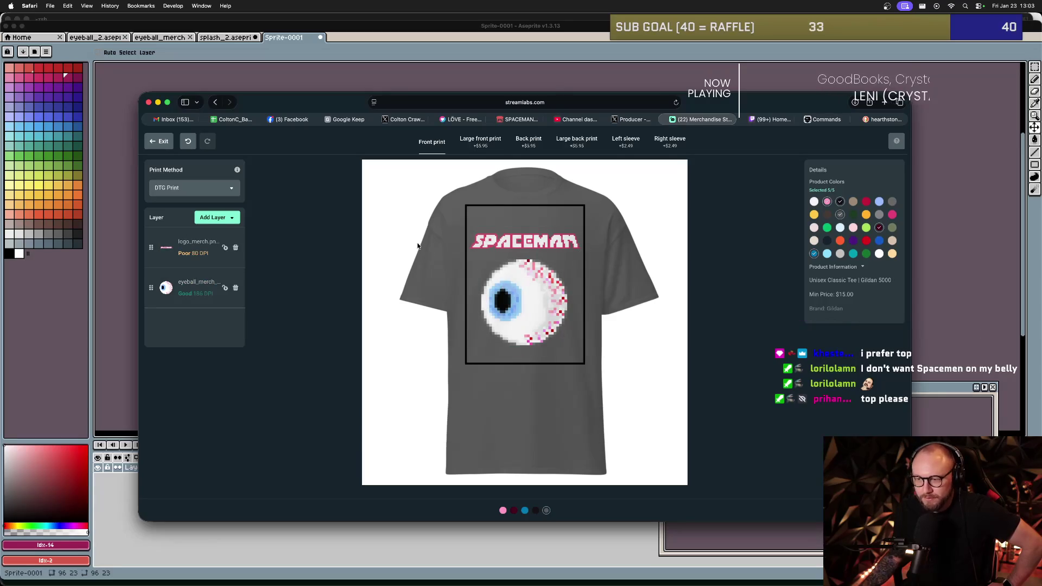
{"action": "left_click", "coordinate": [233, 190]}
{"action": "left_click", "coordinate": [233, 191]}
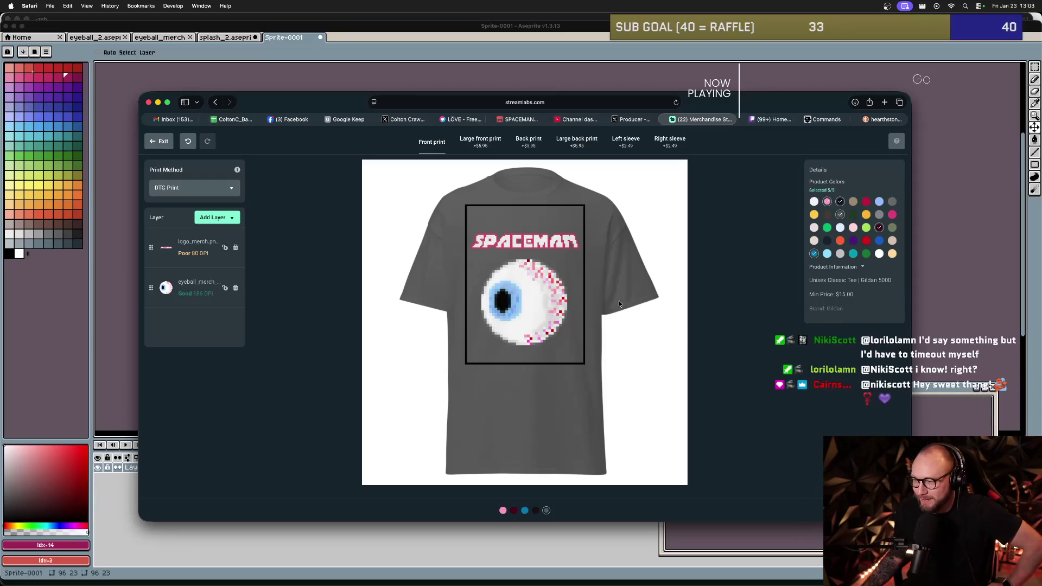
- Add maroon as a product colour, compare blue and maroon previews, then proceed to Finalize
{"action": "left_click", "coordinate": [879, 228]}
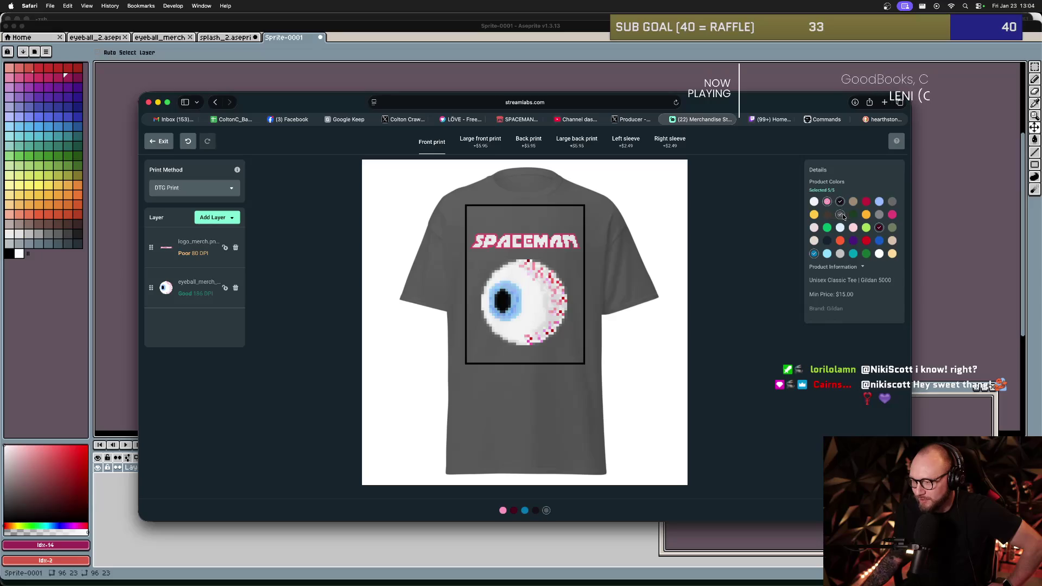
{"action": "left_click", "coordinate": [879, 228]}
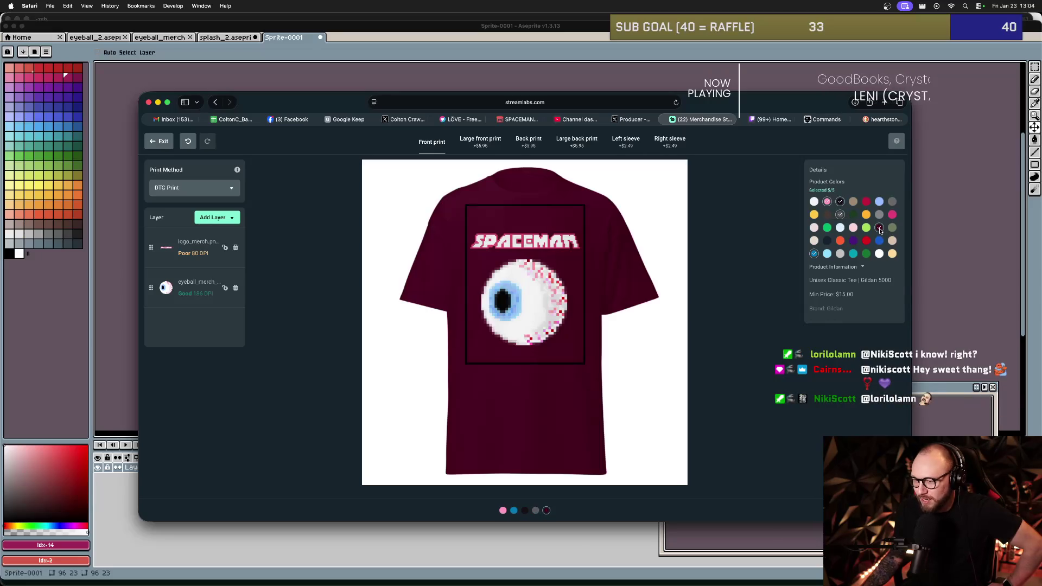
{"action": "left_click", "coordinate": [816, 256]}
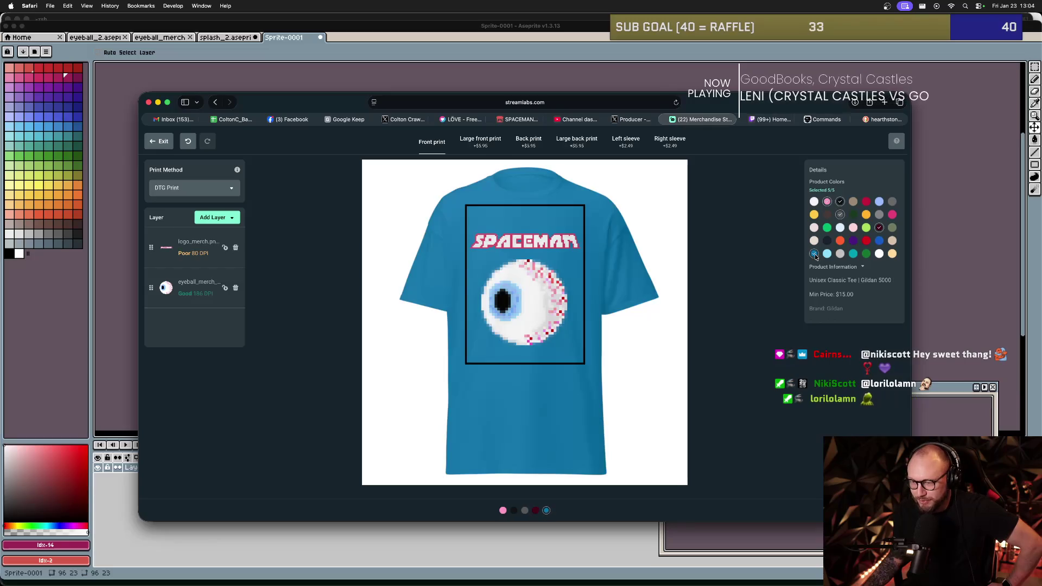
{"action": "left_click", "coordinate": [879, 229]}
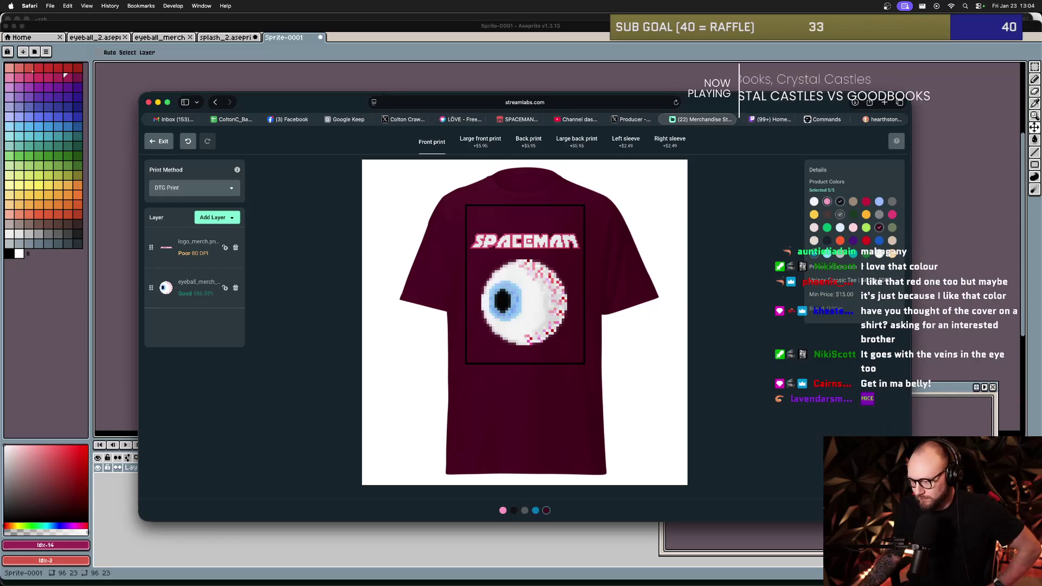
{"action": "left_click", "coordinate": [794, 498]}
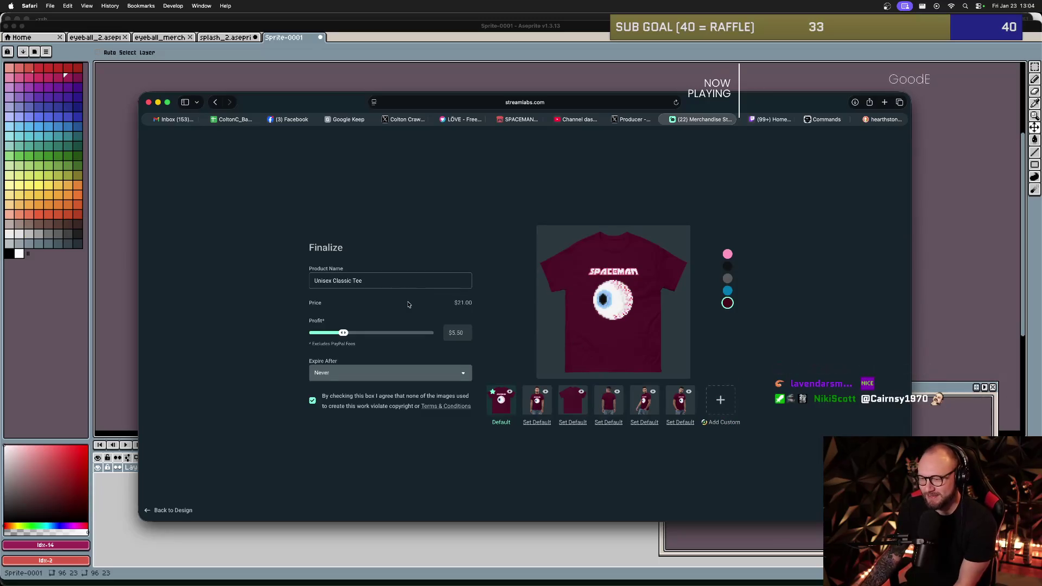
- Preview the finished tee in blue, grey, black and finally pink
{"action": "left_click", "coordinate": [728, 291]}
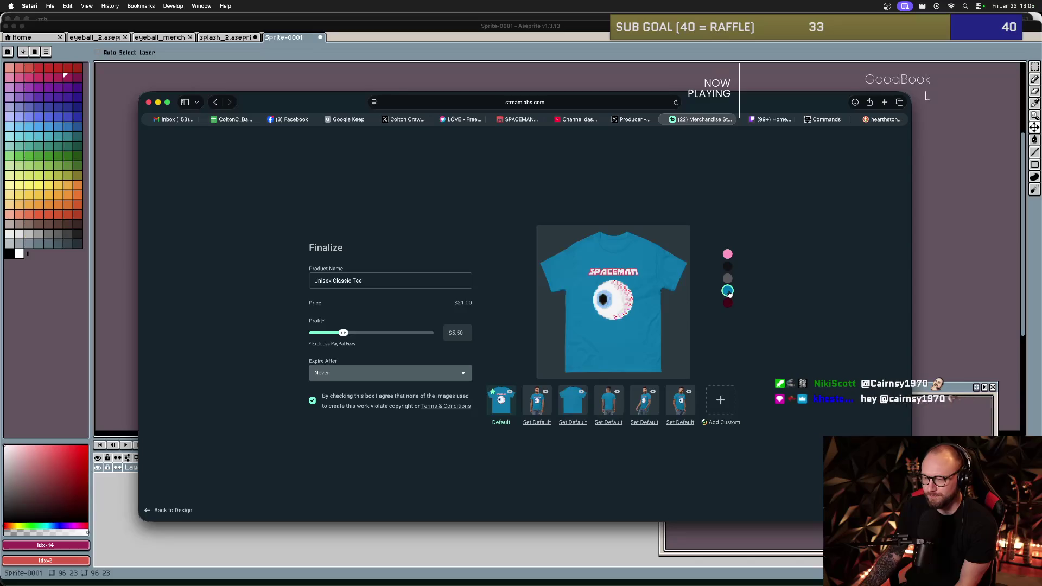
{"action": "left_click", "coordinate": [728, 280]}
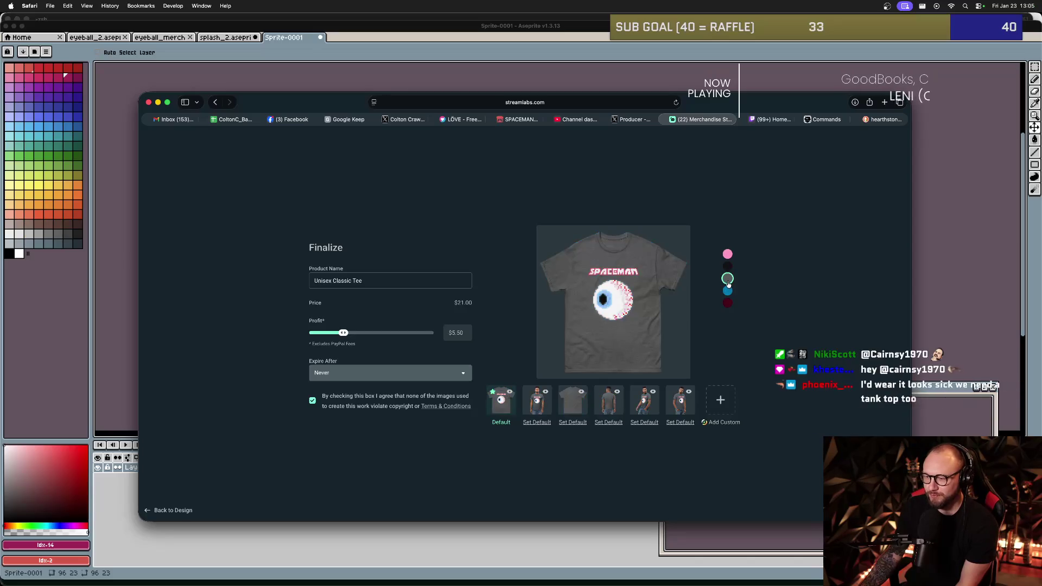
{"action": "left_click", "coordinate": [727, 268]}
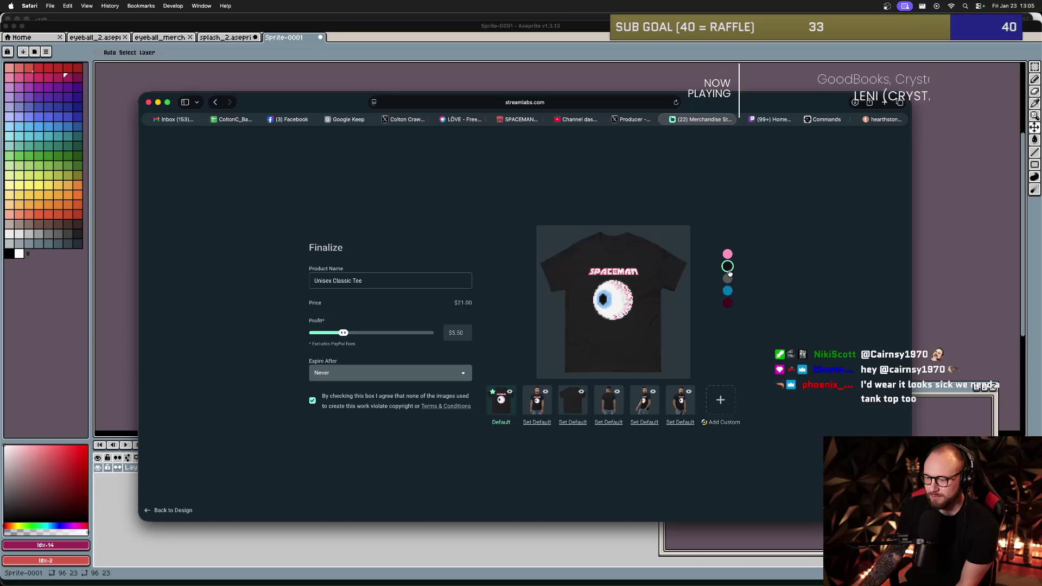
{"action": "left_click", "coordinate": [728, 255]}
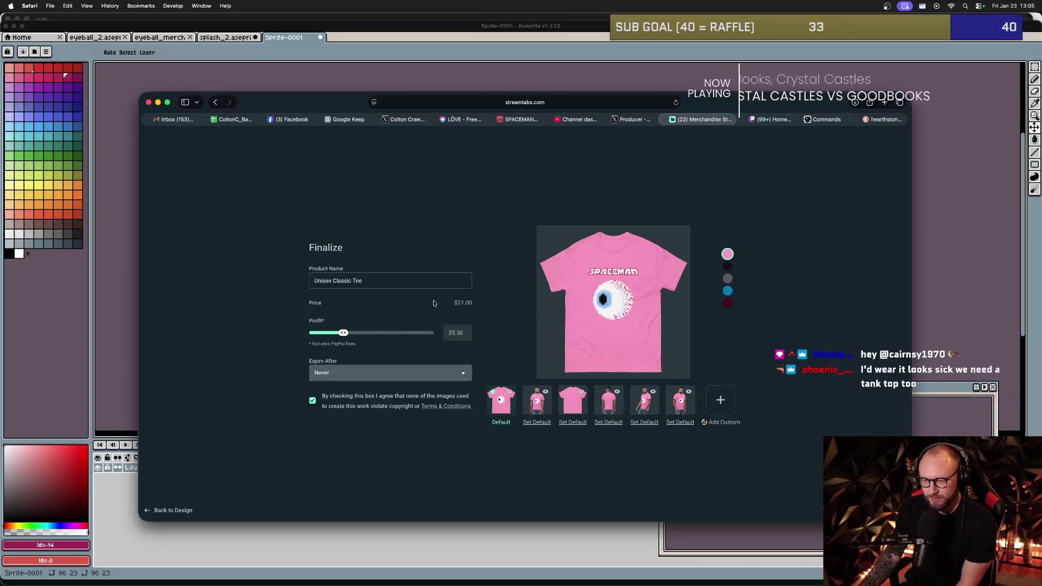
- Adjust the profit from $0.00 up to $4.50, making the tee's price $20.00
{"action": "left_click_drag", "start_coordinate": [474, 302], "coordinate": [450, 302]}
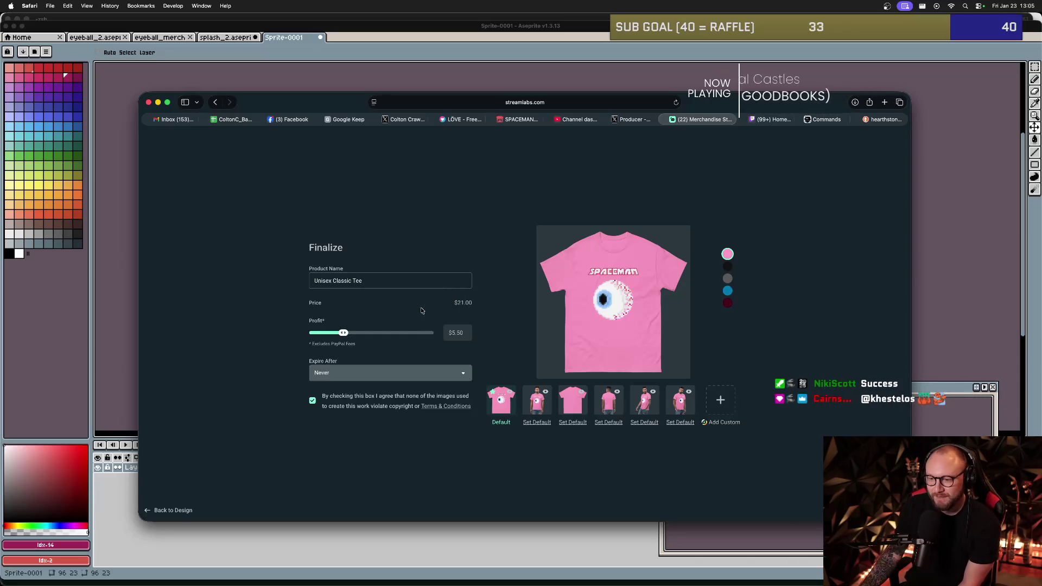
{"action": "left_click_drag", "start_coordinate": [342, 335], "coordinate": [300, 336]}
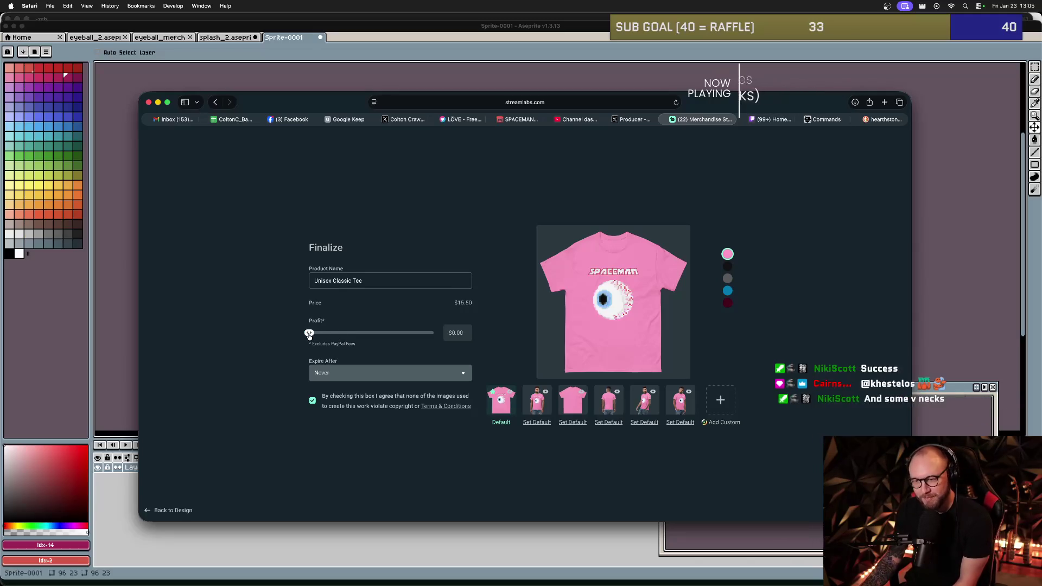
{"action": "left_click_drag", "start_coordinate": [310, 335], "coordinate": [323, 336]}
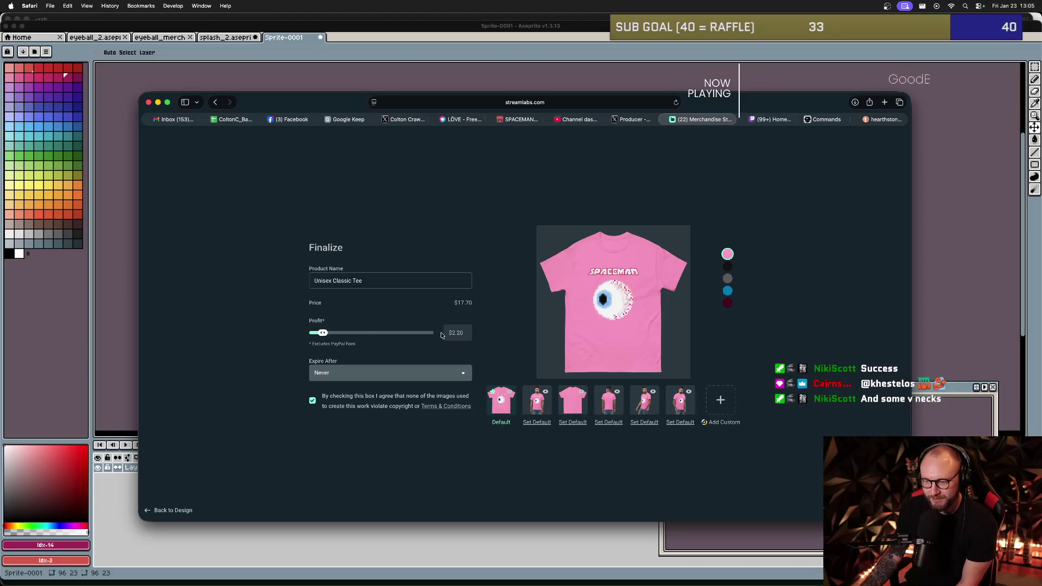
{"action": "left_click_drag", "start_coordinate": [323, 334], "coordinate": [334, 338]}
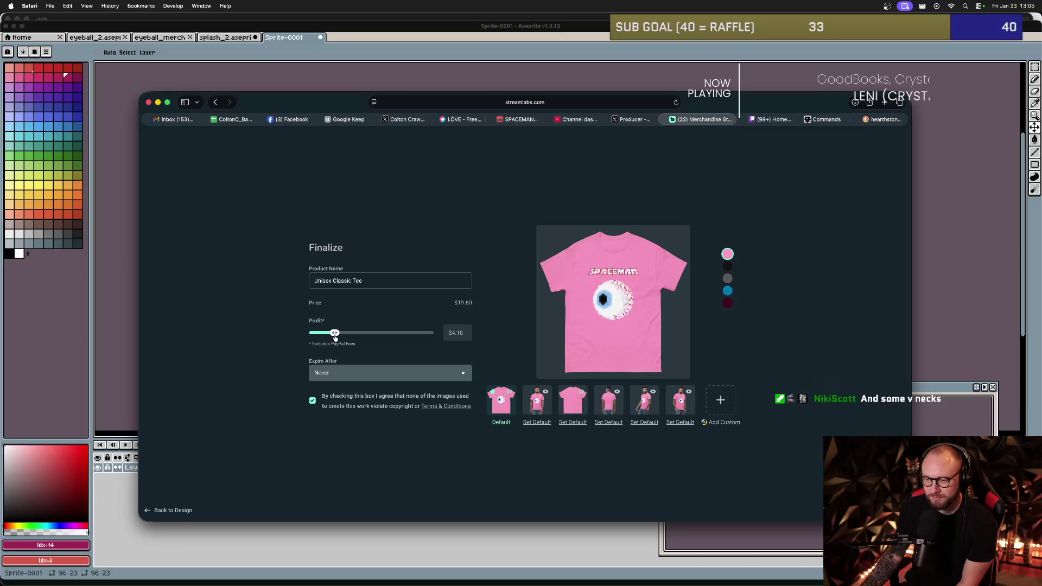
{"action": "mouse_move", "coordinate": [337, 338]}
{"action": "left_mouse_down"}
{"action": "mouse_move", "coordinate": [410, 337]}
{"action": "mouse_move", "coordinate": [338, 337]}
{"action": "left_mouse_up"}
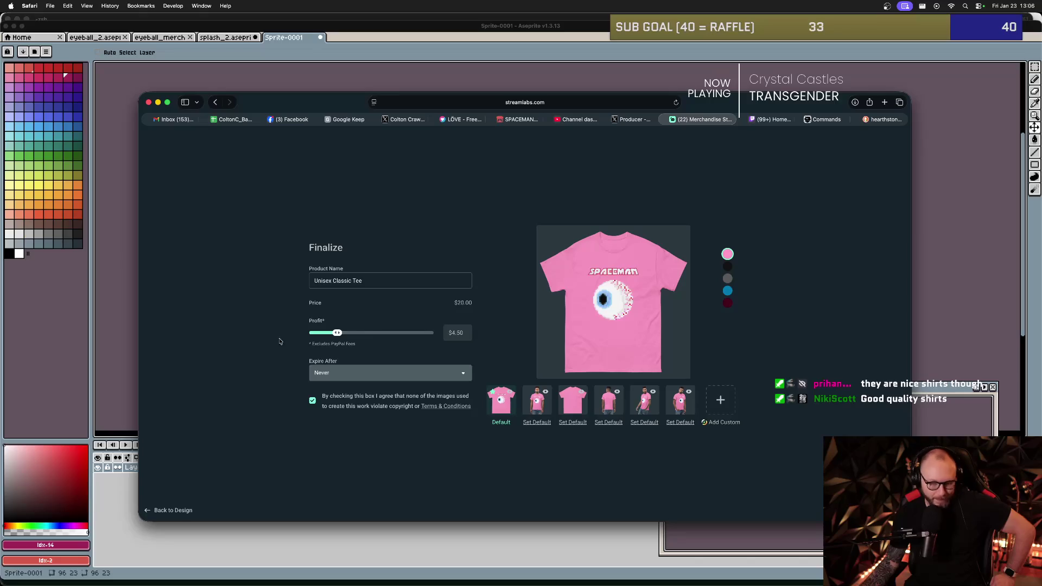
- Raise the tee's profit with the Profit slider to about $8.45
{"action": "left_click_drag", "start_coordinate": [337, 335], "coordinate": [364, 337]}
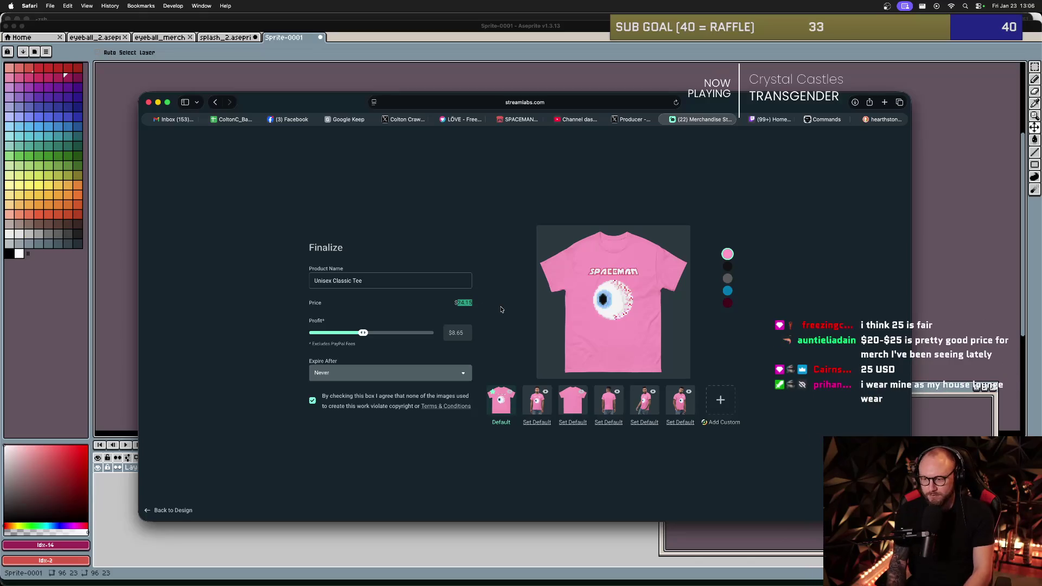
{"action": "left_click_drag", "start_coordinate": [363, 334], "coordinate": [363, 336]}
{"action": "right_click", "coordinate": [362, 337]}
{"action": "left_click", "coordinate": [362, 336]}
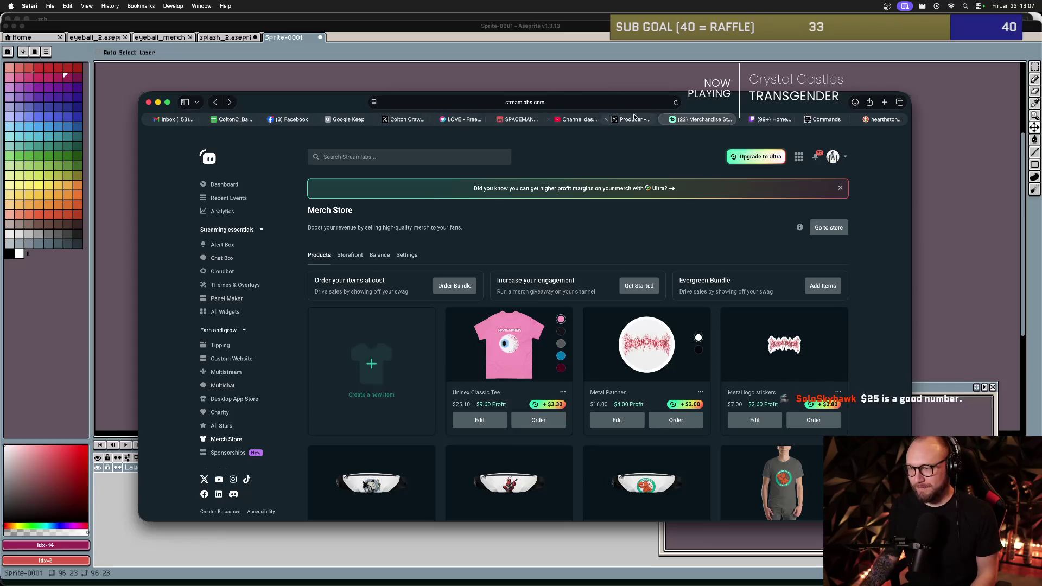
- Draft a new Nightbot command named !merch replying 'CHECK OUT MY MERCHANDISE!'
{"action": "left_click", "coordinate": [822, 119]}
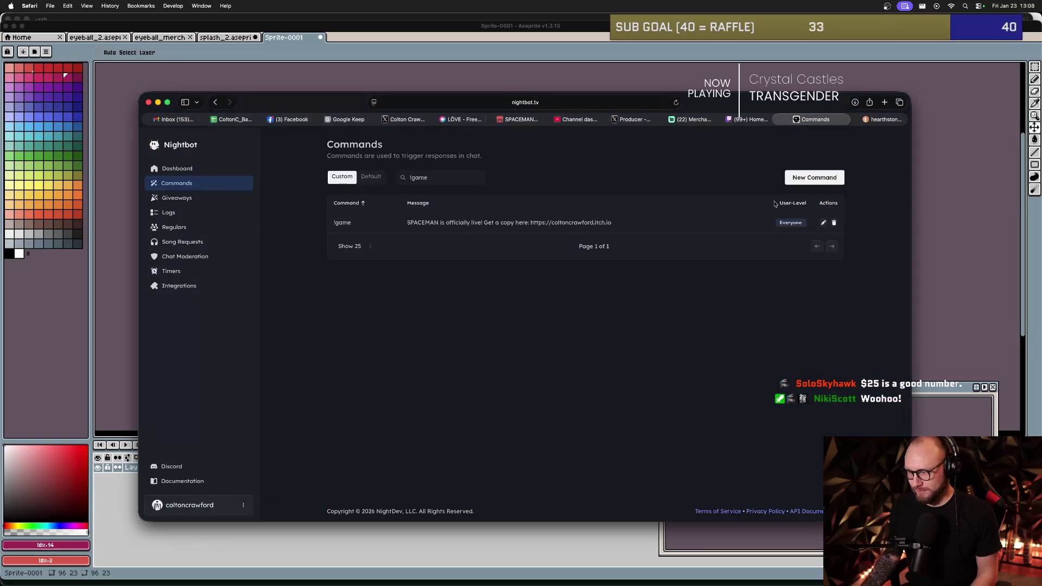
{"action": "left_click", "coordinate": [820, 178]}
{"action": "type", "text": "!"}
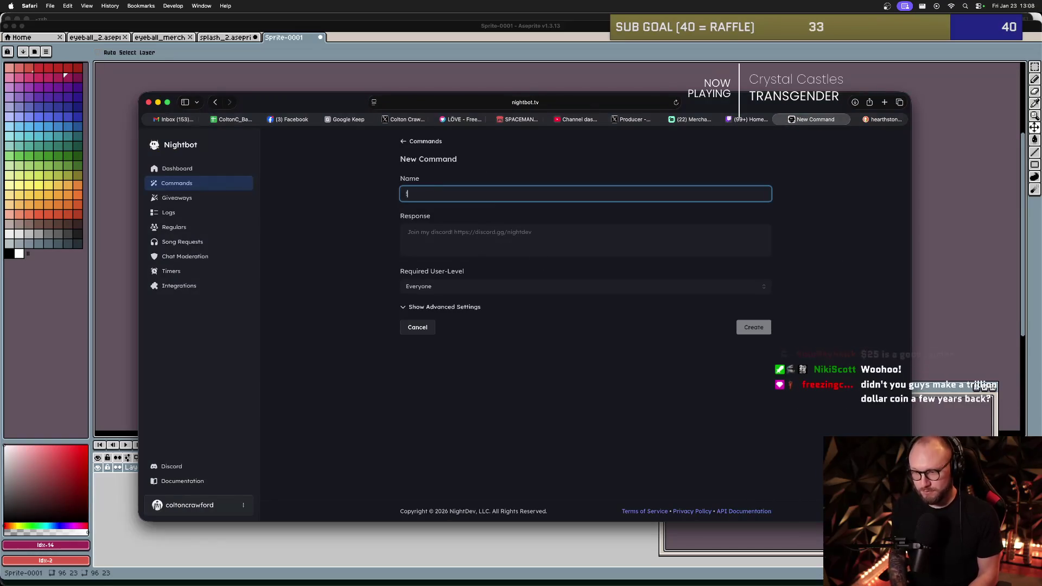
{"action": "type", "text": "merch"}
{"action": "left_click", "coordinate": [500, 240]}
{"action": "type", "text": "CHECK OUT MY MER"}
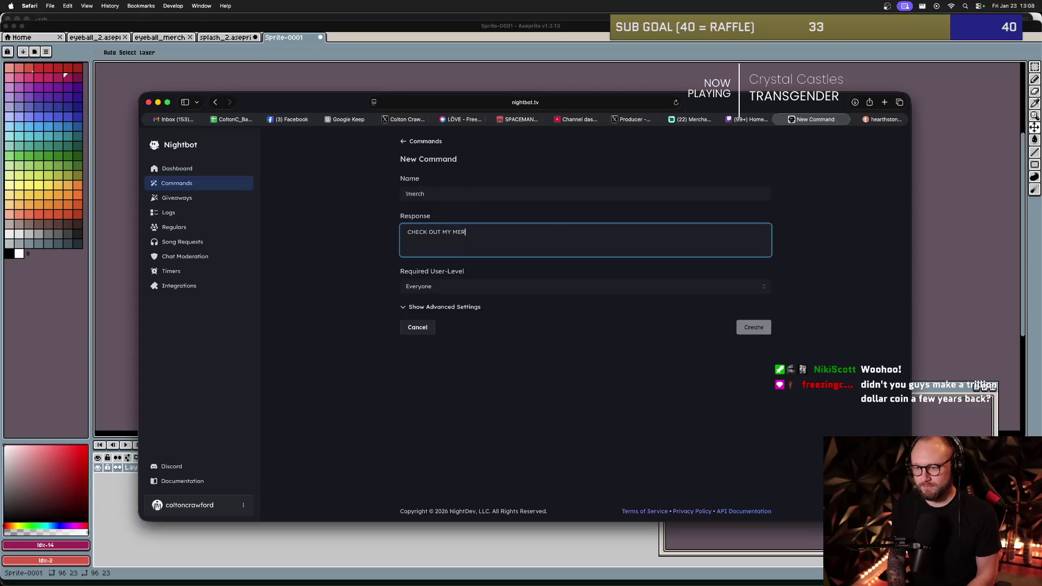
{"action": "type", "text": "SE!"}
{"action": "key", "text": "Tab"}
{"action": "left_click", "coordinate": [557, 235]}
{"action": "left_click", "coordinate": [694, 120]}
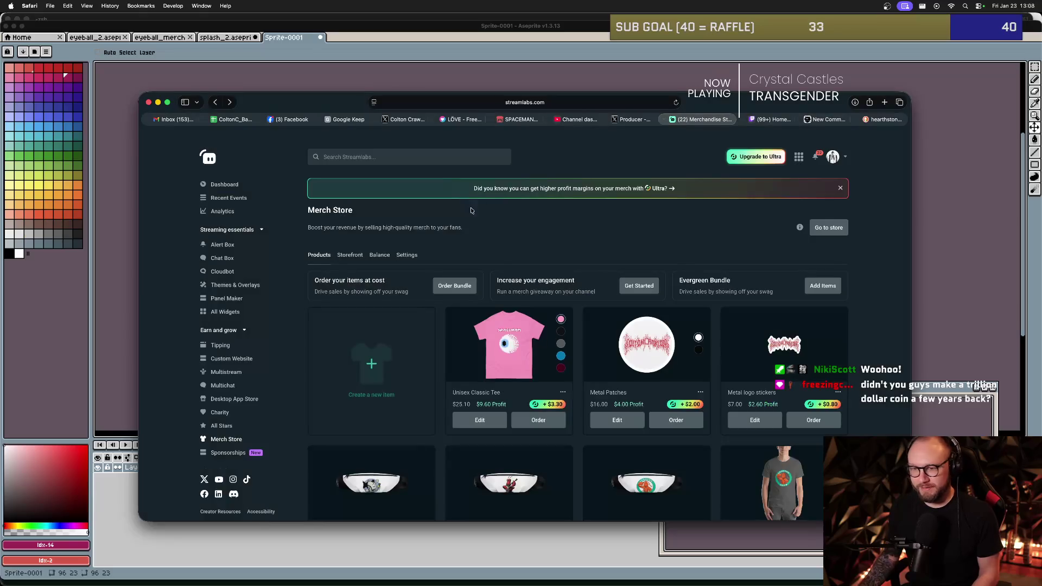
- Copy the public store link from the merch Storefront and return to Nightbot
{"action": "scroll", "coordinate": [321, 274], "scroll_direction": "down", "scroll_amount": 1}
{"action": "scroll", "coordinate": [320, 274], "scroll_direction": "down", "scroll_amount": 1}
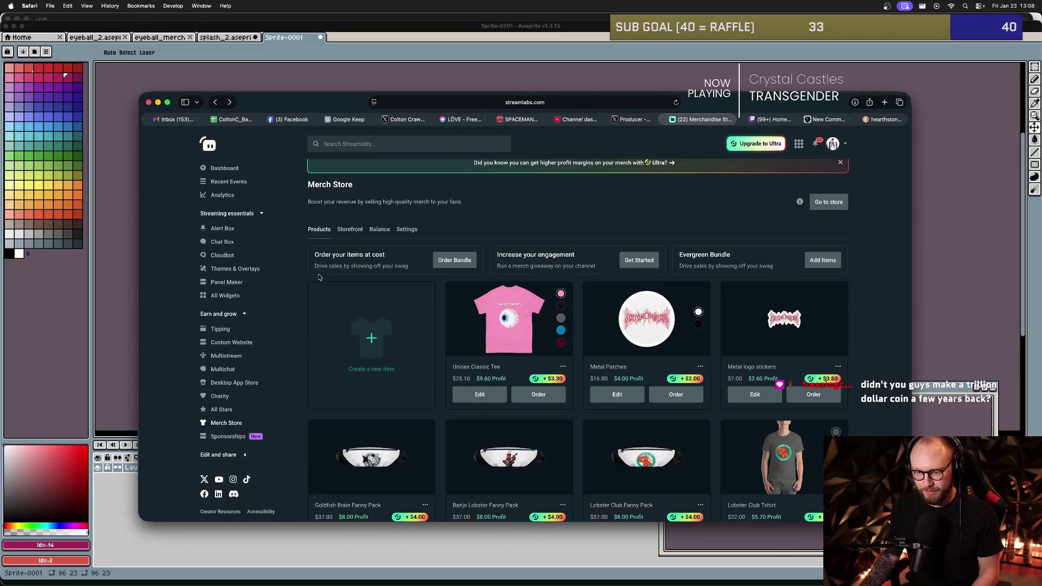
{"action": "scroll", "coordinate": [482, 284], "scroll_direction": "up", "scroll_amount": 2}
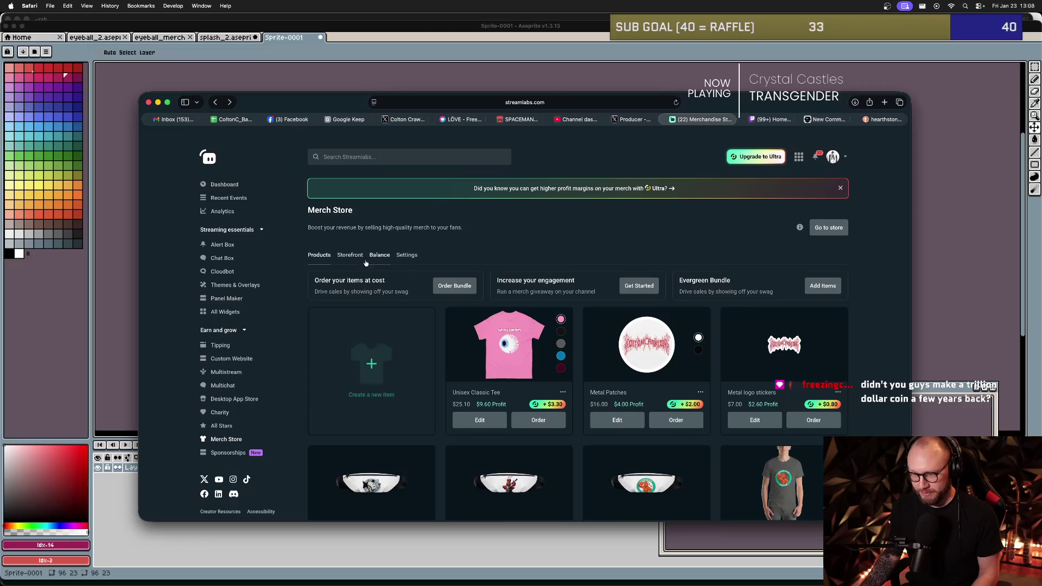
{"action": "left_click", "coordinate": [352, 255]}
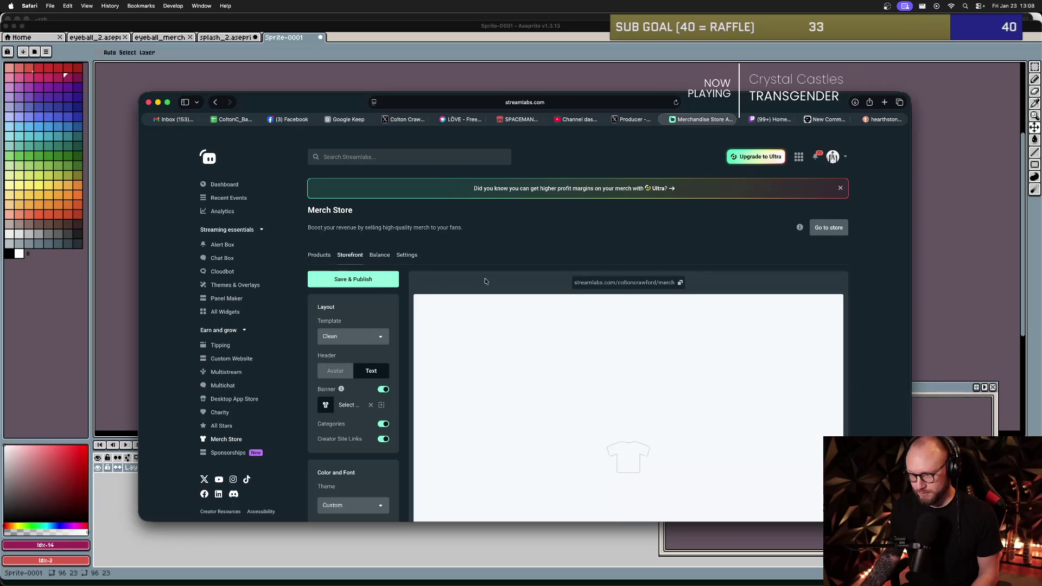
{"action": "left_click", "coordinate": [680, 282]}
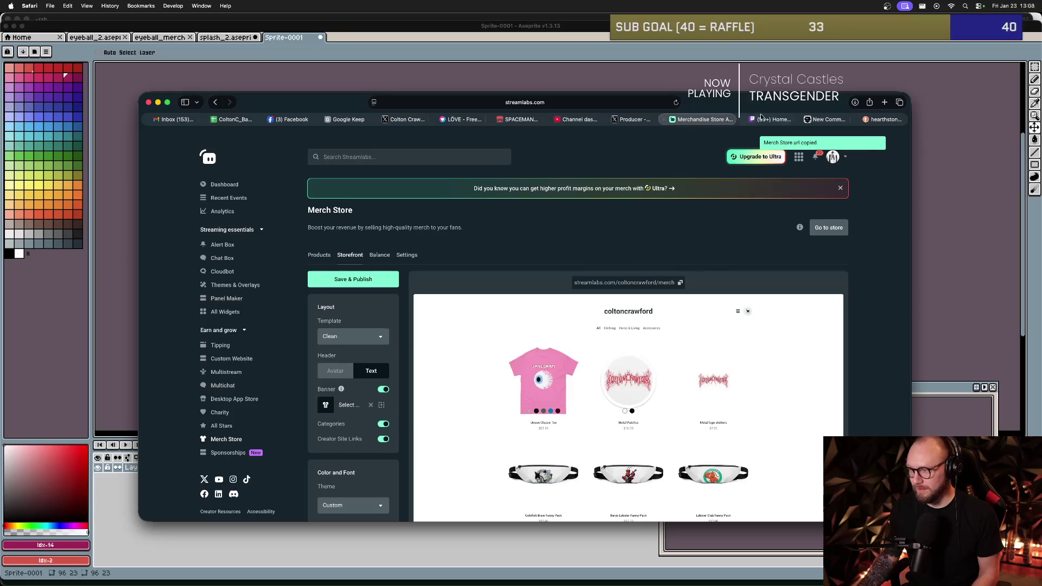
{"action": "left_click", "coordinate": [819, 120]}
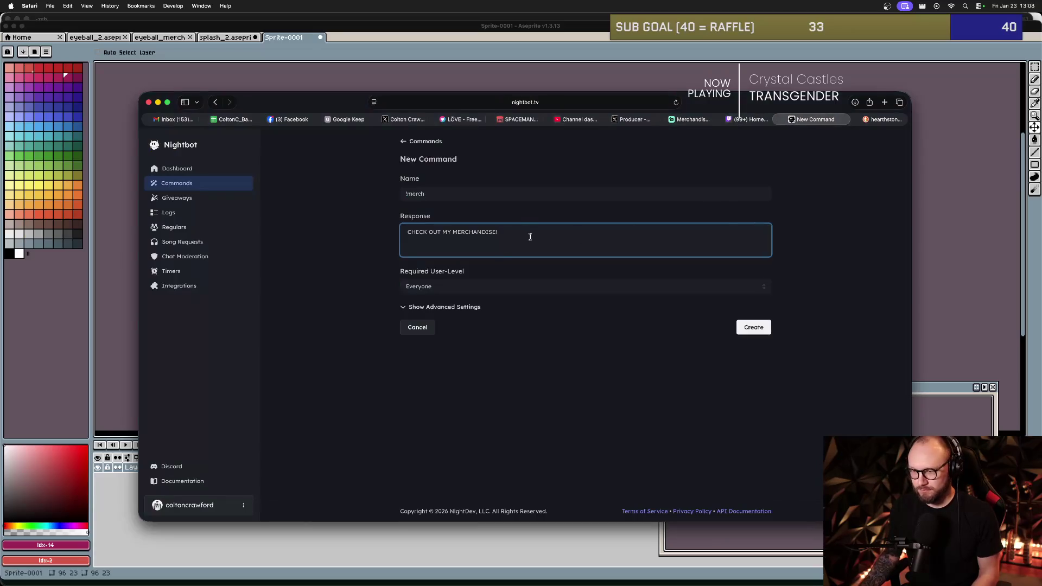
{"action": "key", "text": "super+v"}
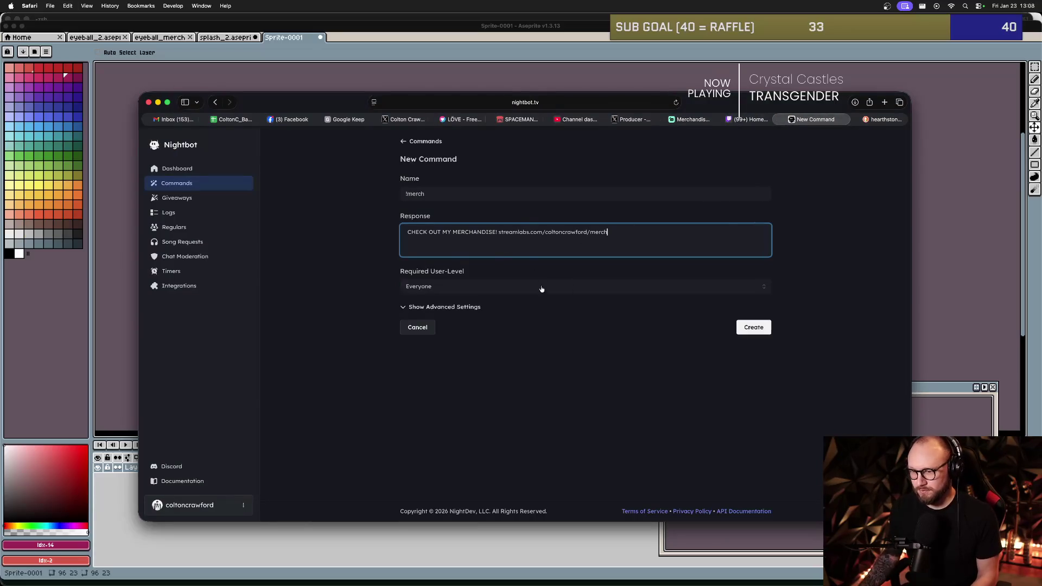
{"action": "type", "text": "https://"}
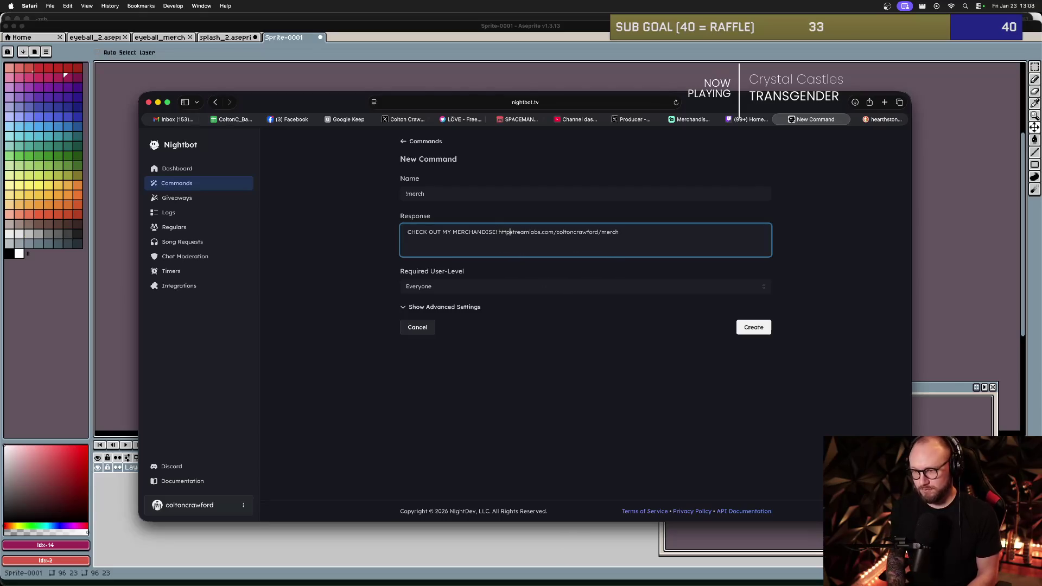
{"action": "left_click", "coordinate": [754, 327]}
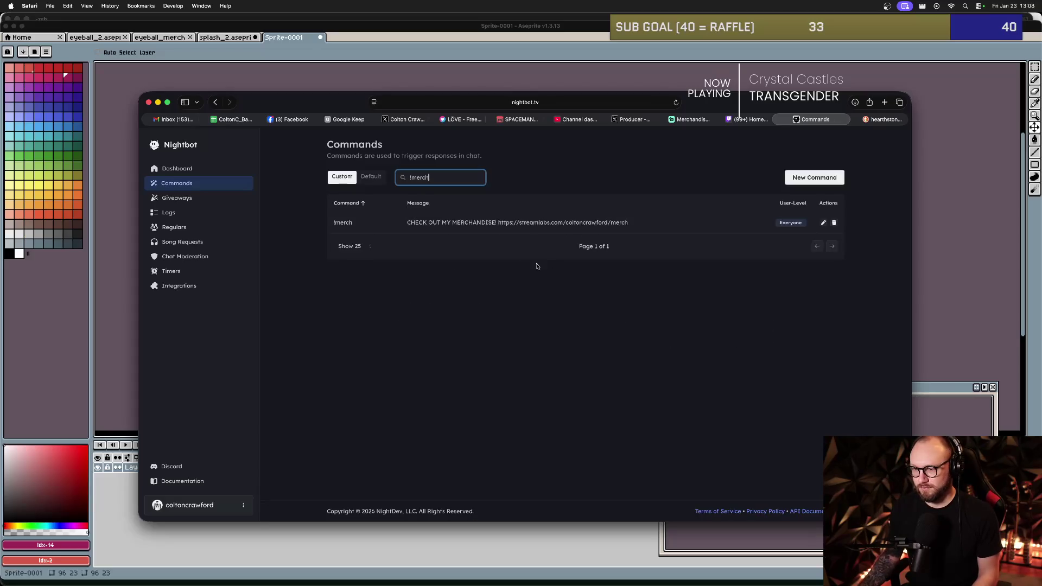
{"action": "left_click", "coordinate": [537, 272]}
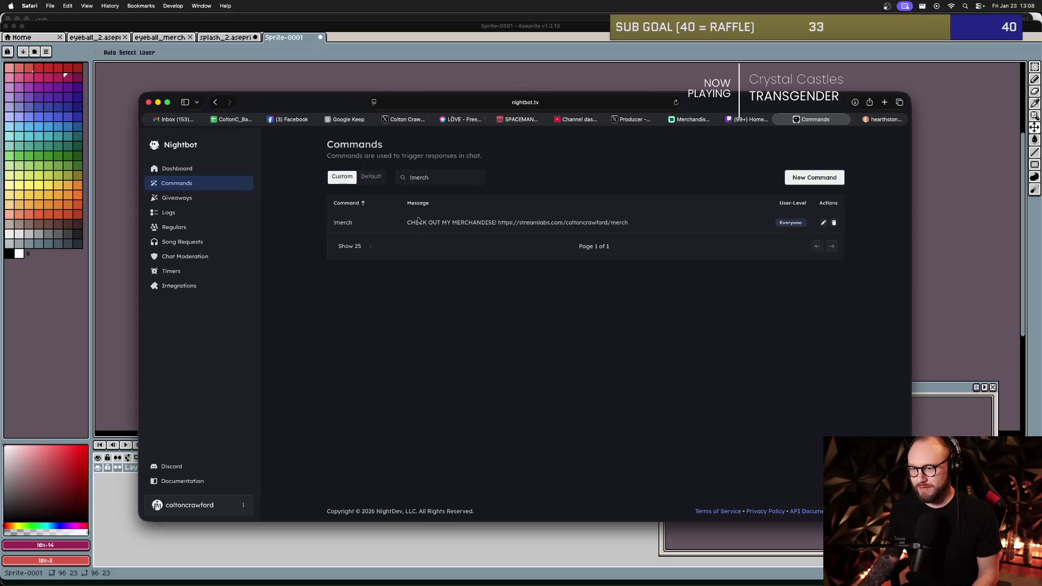
- Start a new !game command with a SPACEMAN reply linking the itch.io page
{"action": "left_click", "coordinate": [814, 177]}
{"action": "type", "text": "!game"}
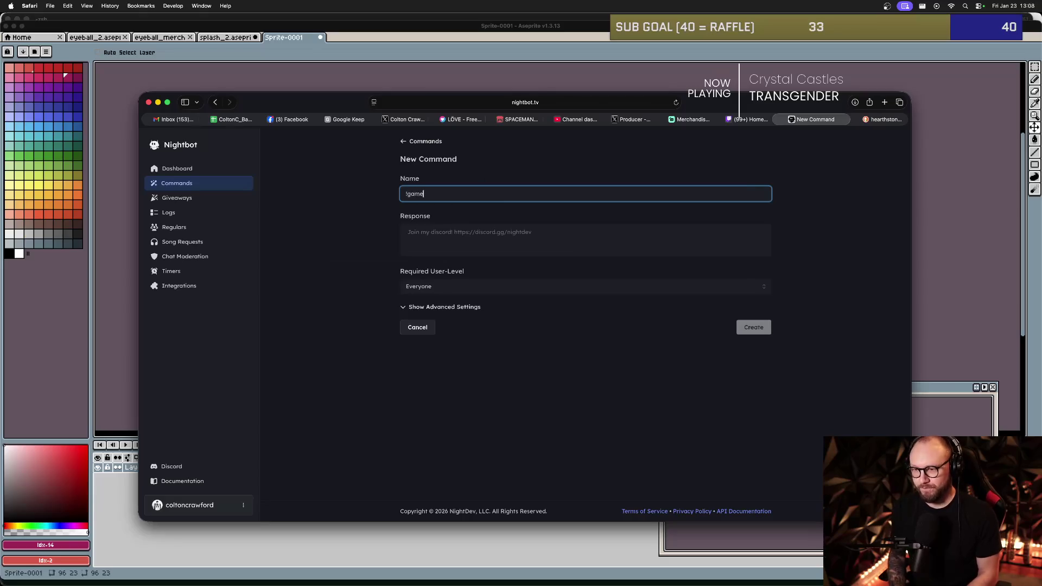
{"action": "left_click", "coordinate": [548, 239]}
{"action": "type", "text": "disc"}
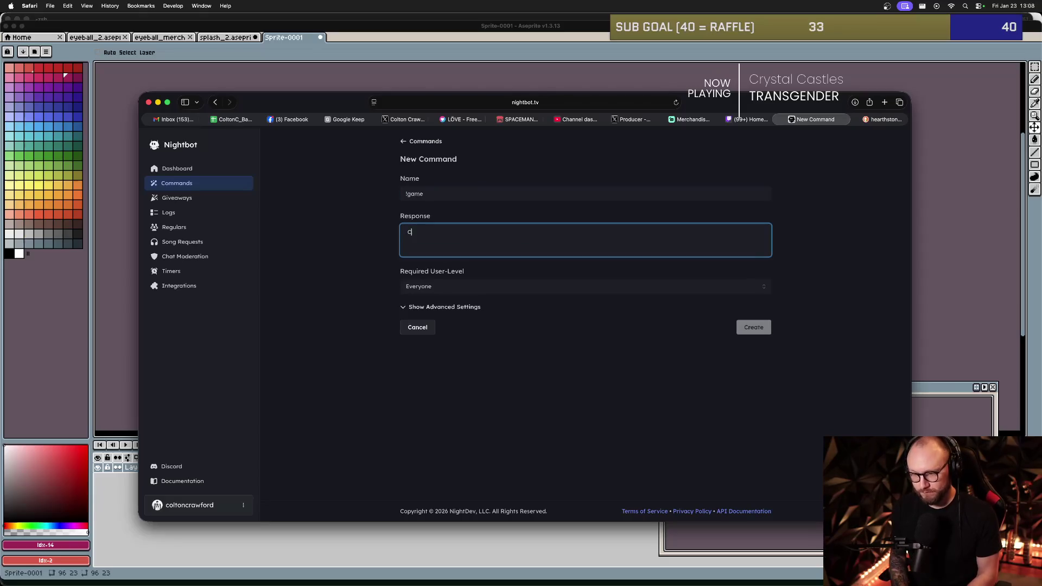
{"action": "key", "text": "BackSpace"}
{"action": "key", "text": "BackSpace"}
{"action": "key", "text": "BackSpace"}
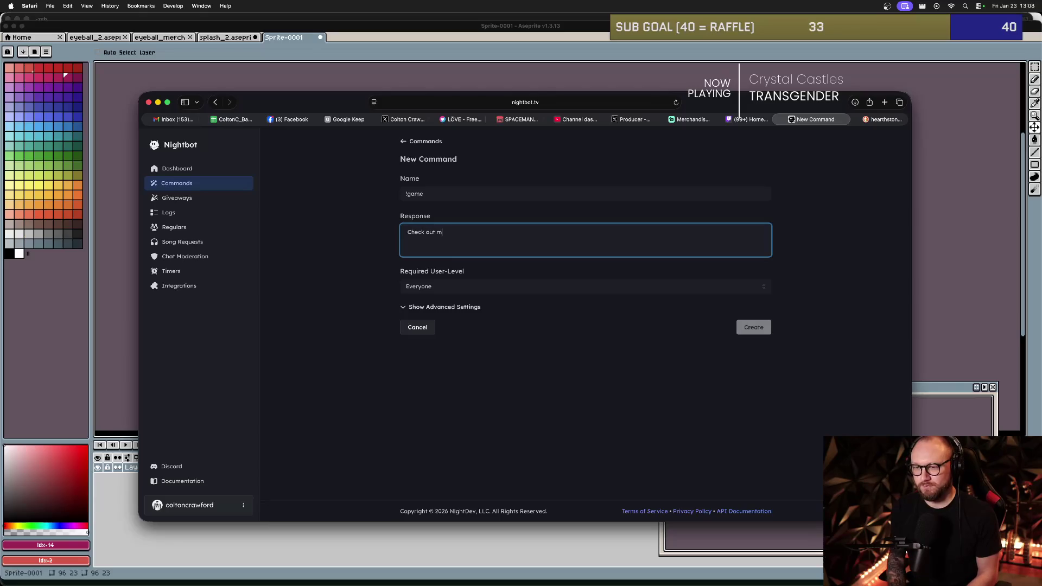
{"action": "type", "text": "y game SPACEMA"}
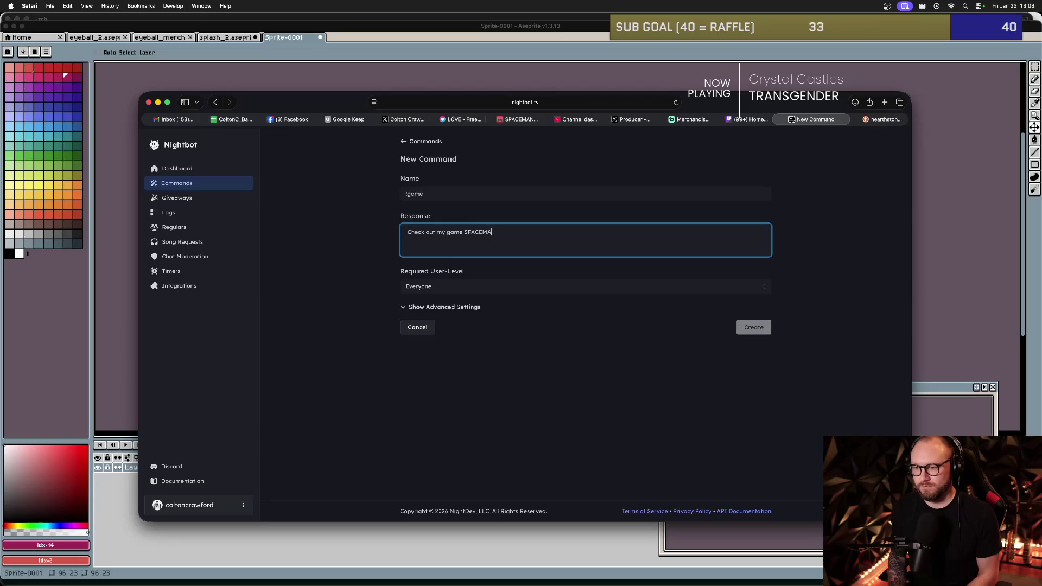
{"action": "type", "text": "N here! ht"}
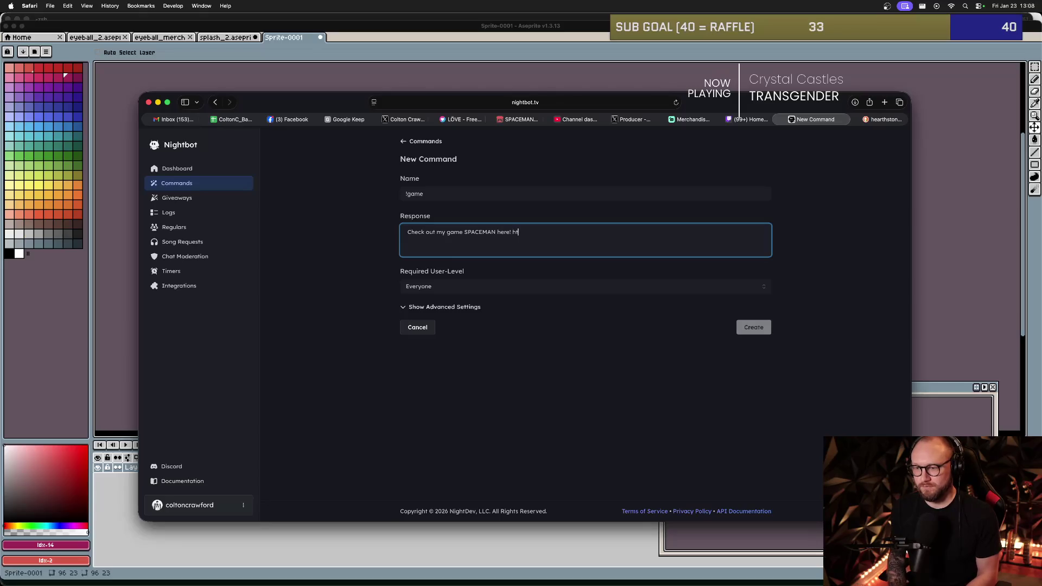
{"action": "type", "text": "tps://colto"}
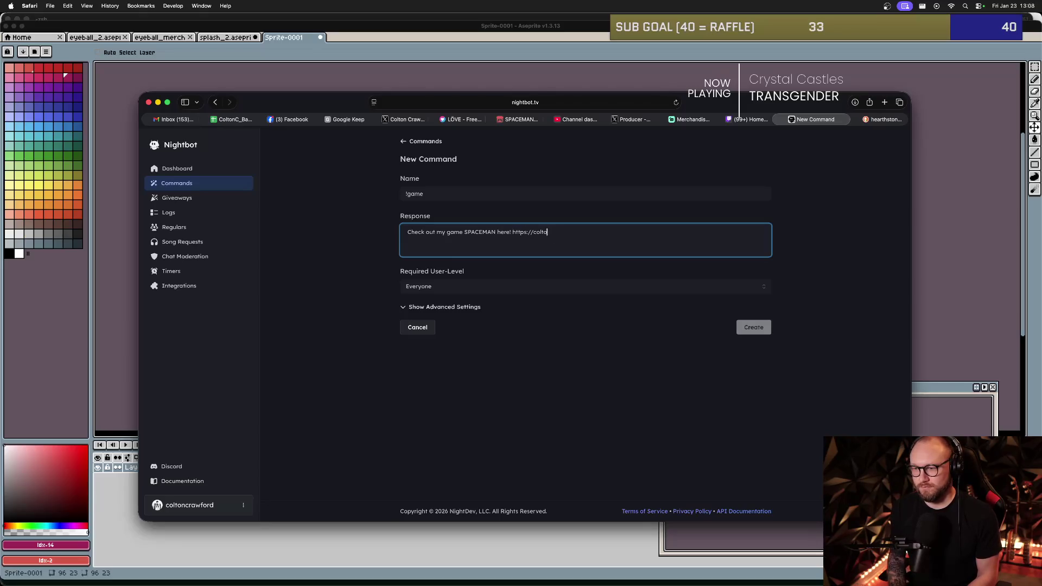
{"action": "type", "text": "h.io"}
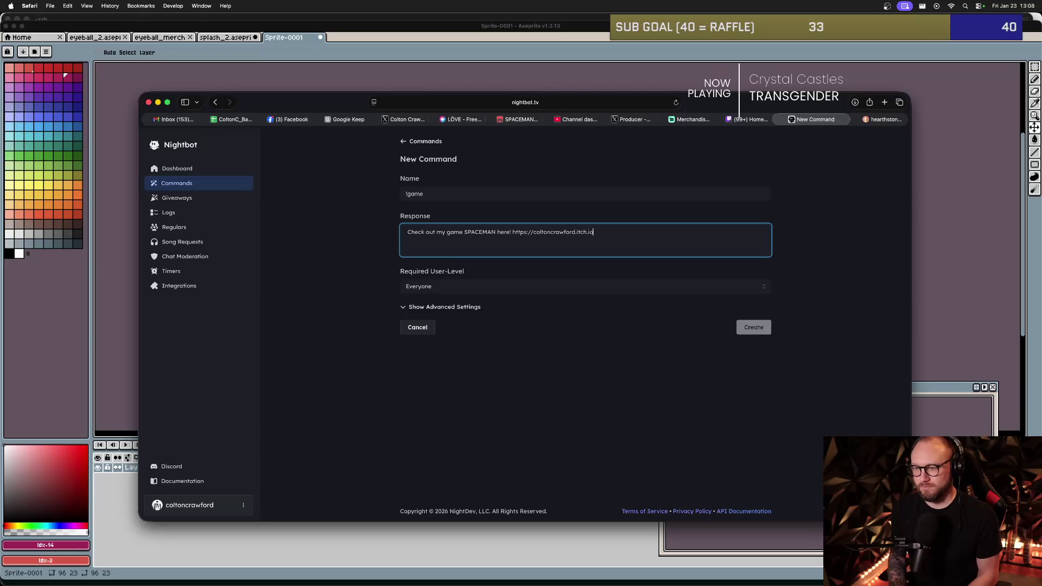
- Keep Everyone as the user level, attempt to create it, and return to Commands
{"action": "left_click", "coordinate": [551, 291]}
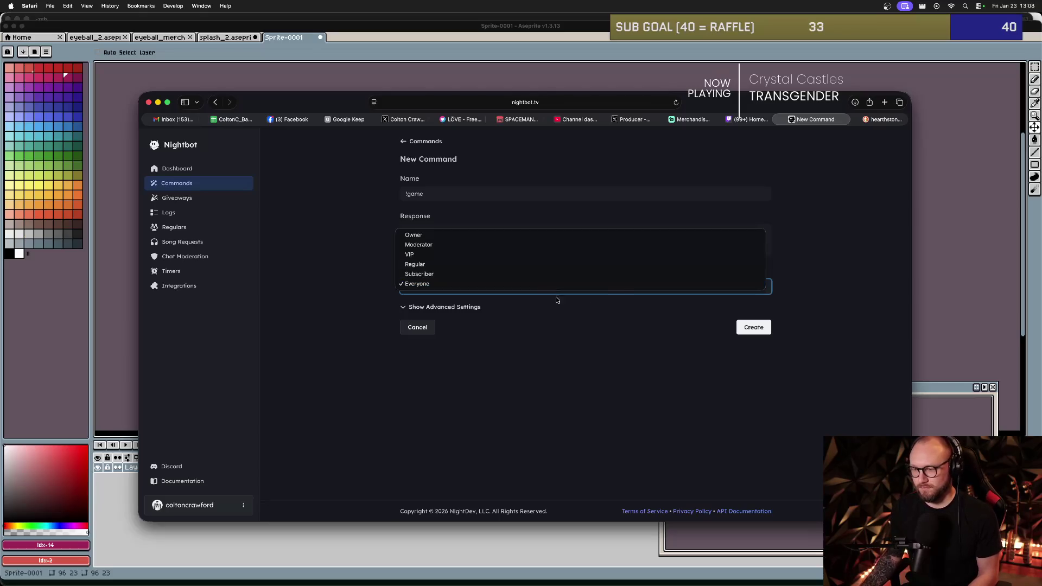
{"action": "left_click", "coordinate": [670, 333]}
{"action": "left_click", "coordinate": [754, 327]}
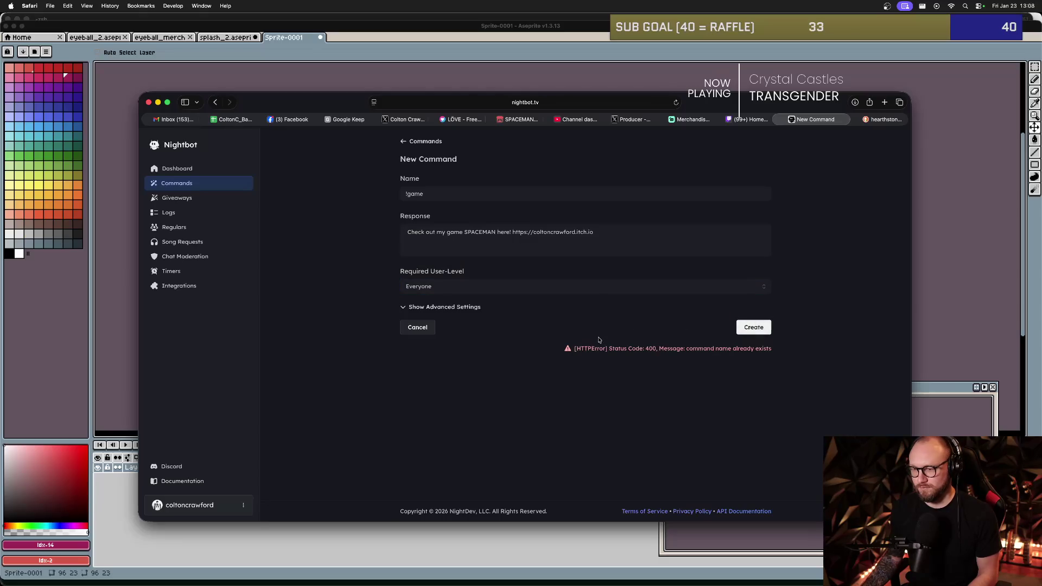
{"action": "left_click", "coordinate": [426, 141]}
{"action": "left_click", "coordinate": [367, 243]}
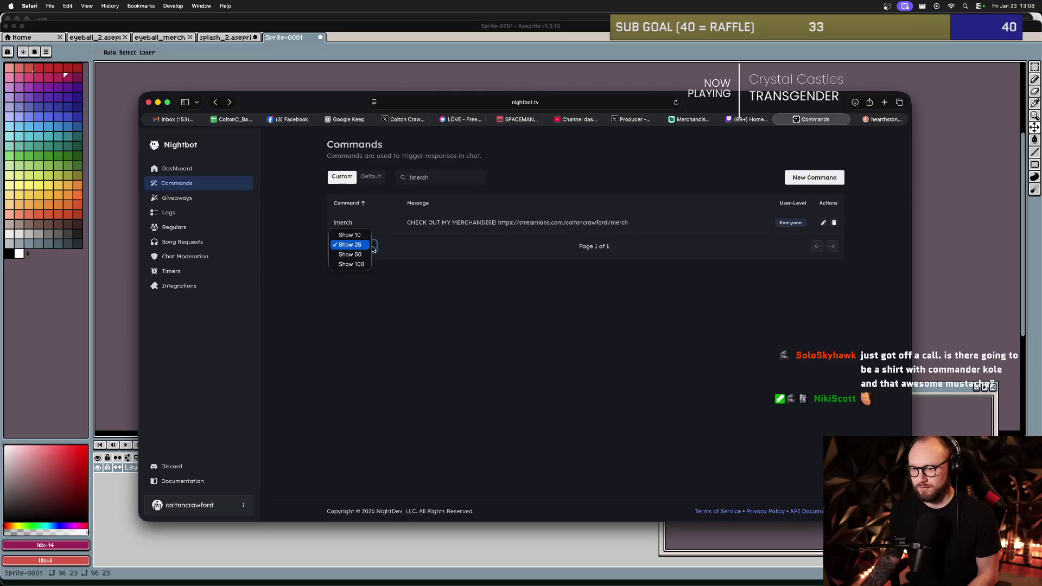
- Show 10 commands per page and reload the Nightbot commands page
{"action": "left_click", "coordinate": [430, 243]}
{"action": "key", "text": "Up"}
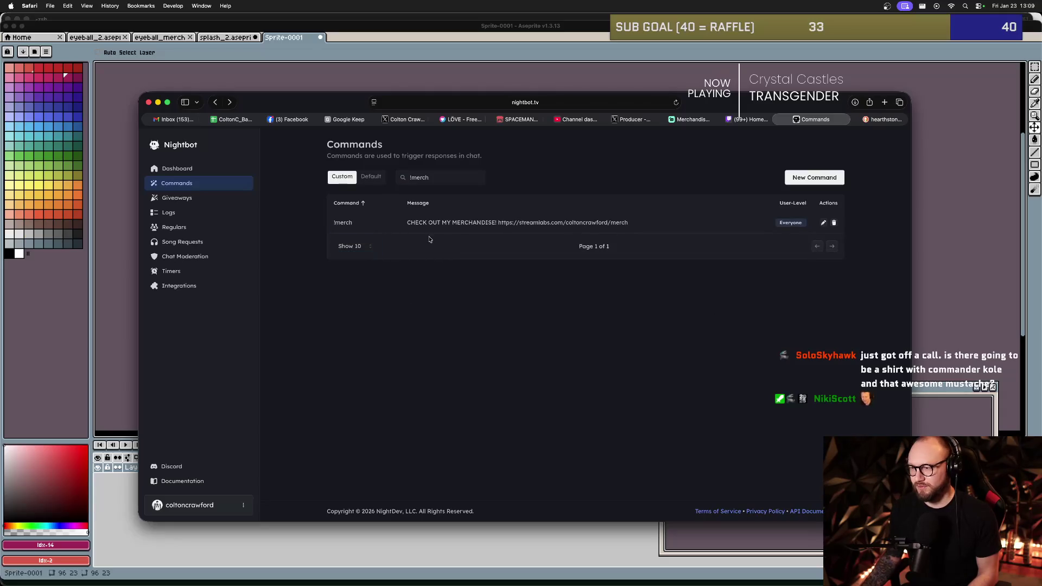
{"action": "key", "text": "super+r"}
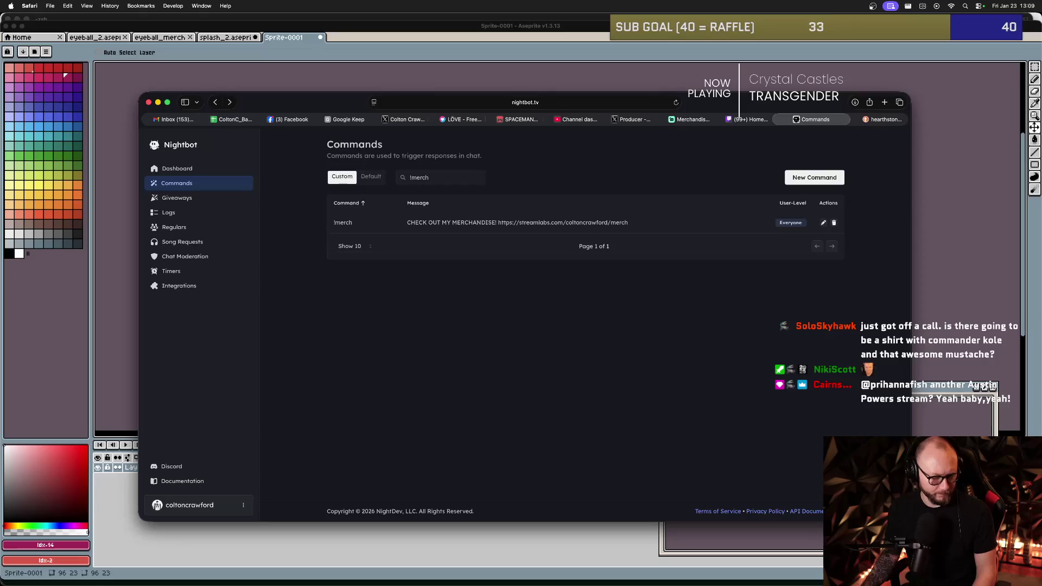
{"action": "key", "text": "super+Tab"}
{"action": "key", "text": "super+Tab"}
{"action": "key", "text": "super+Tab"}
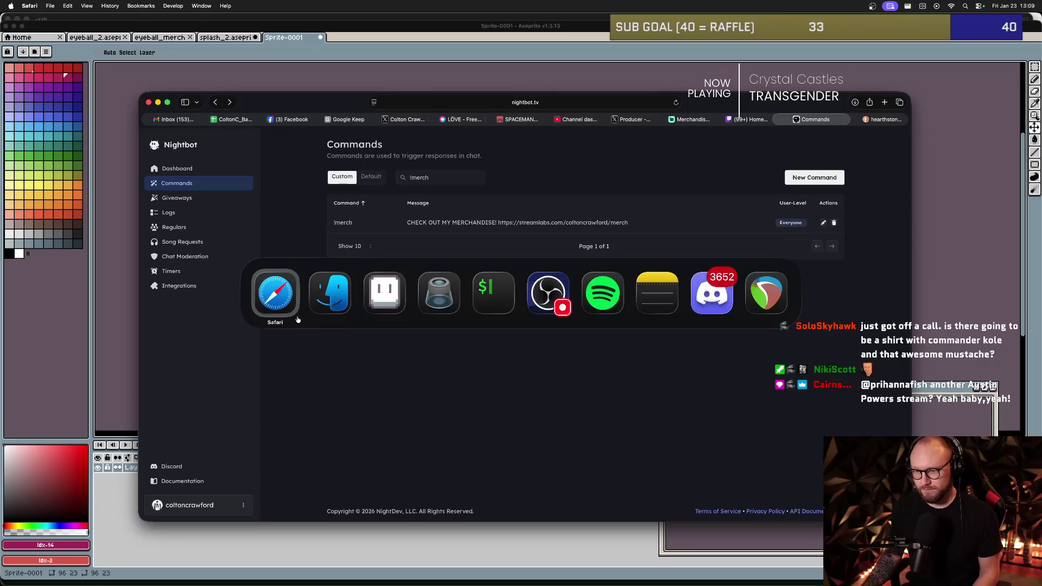
{"action": "key", "text": "super+Tab"}
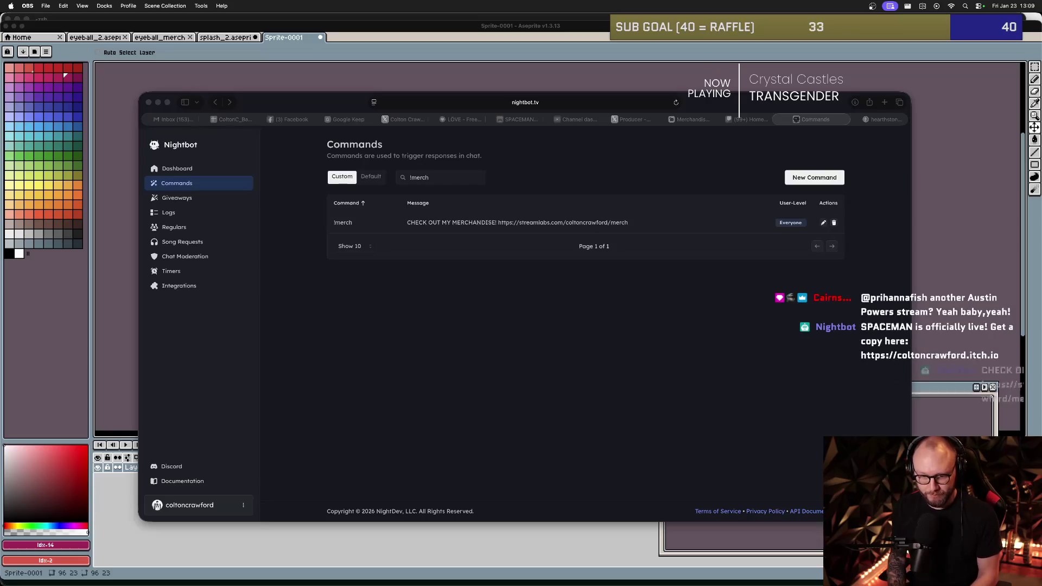
{"action": "key", "text": "super+Tab"}
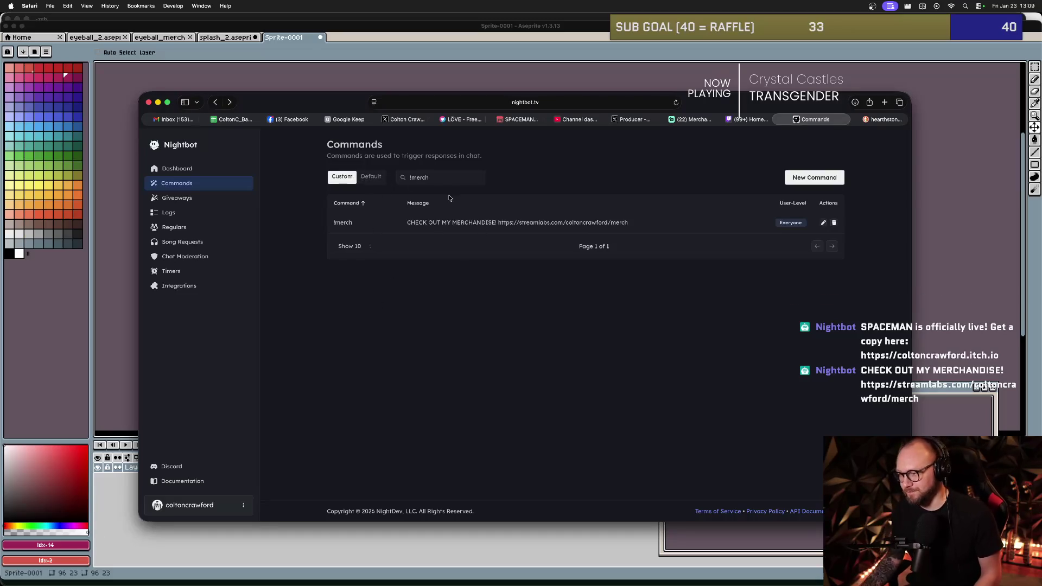
- Clear the !merch search so all commands, including !game, are listed
{"action": "left_click", "coordinate": [455, 178]}
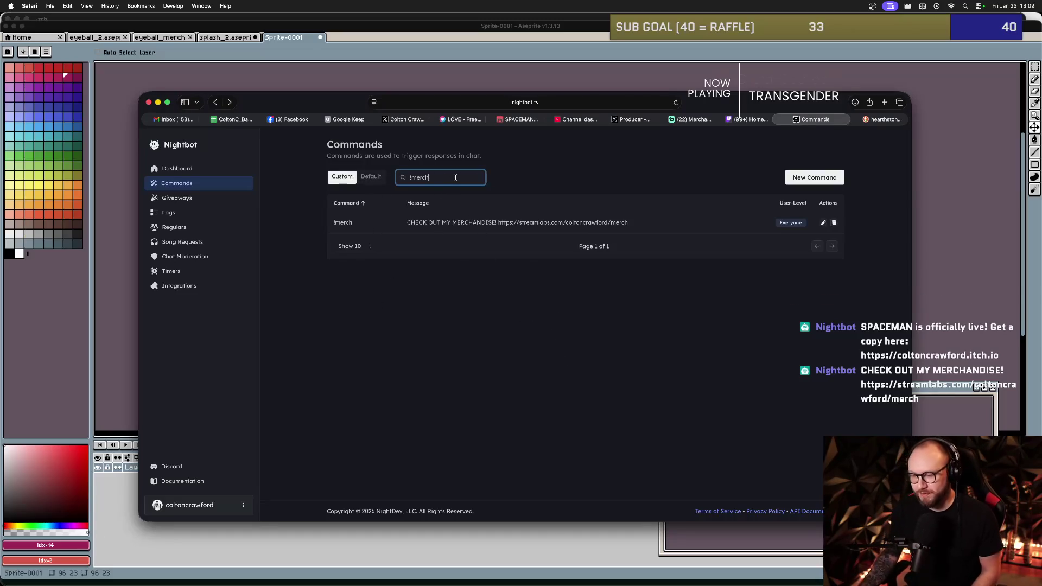
{"action": "key", "text": "BackSpace"}
{"action": "key", "text": "BackSpace"}
{"action": "key", "text": "BackSpace"}
{"action": "left_click", "coordinate": [481, 335]}
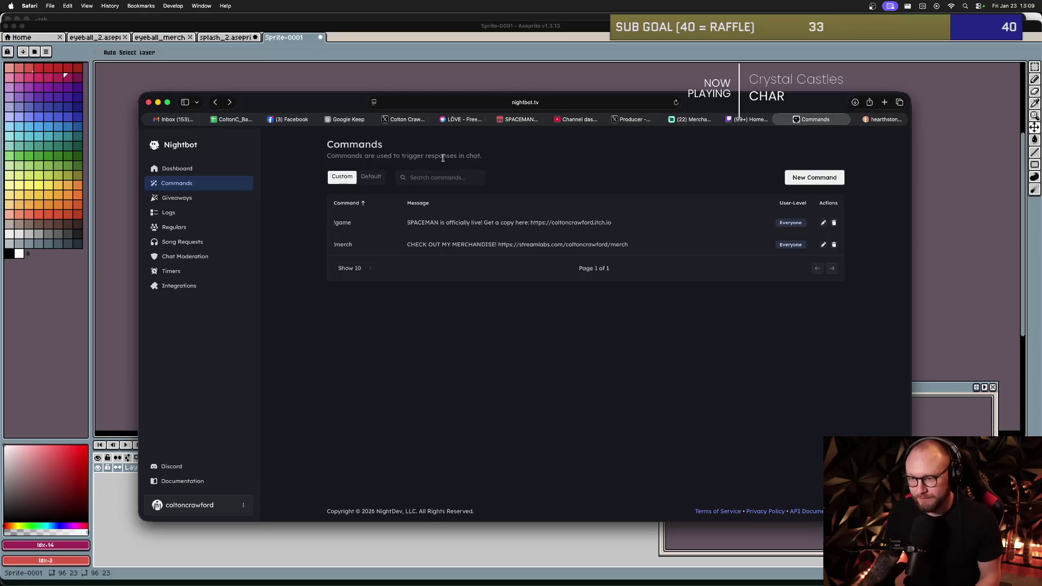
{"action": "left_click", "coordinate": [761, 121]}
{"action": "left_click", "coordinate": [709, 121]}
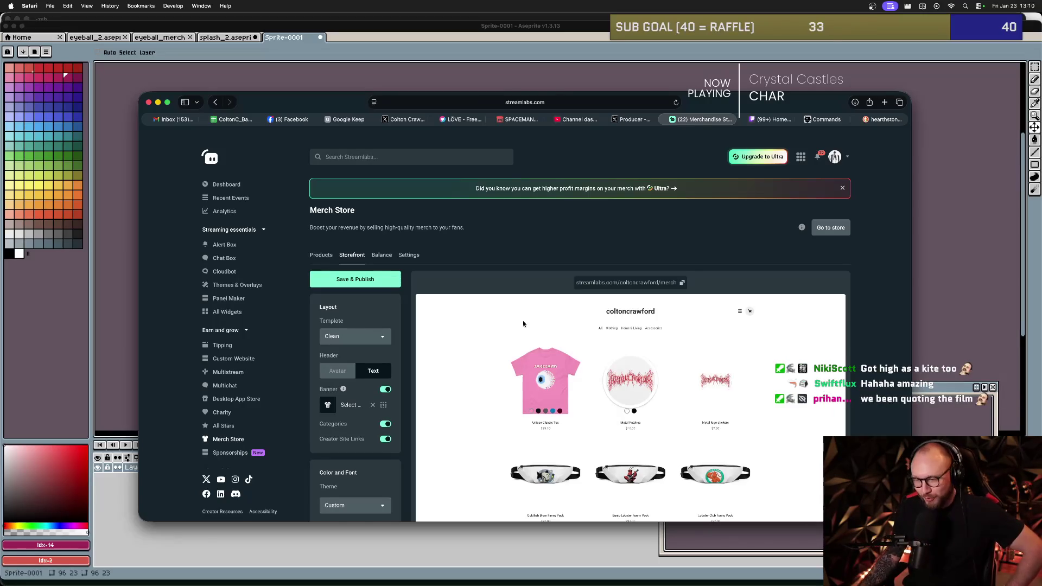
- Save and publish the storefront changes
{"action": "scroll", "coordinate": [505, 288], "scroll_direction": "down", "scroll_amount": 1}
{"action": "scroll", "coordinate": [505, 290], "scroll_direction": "down", "scroll_amount": 2}
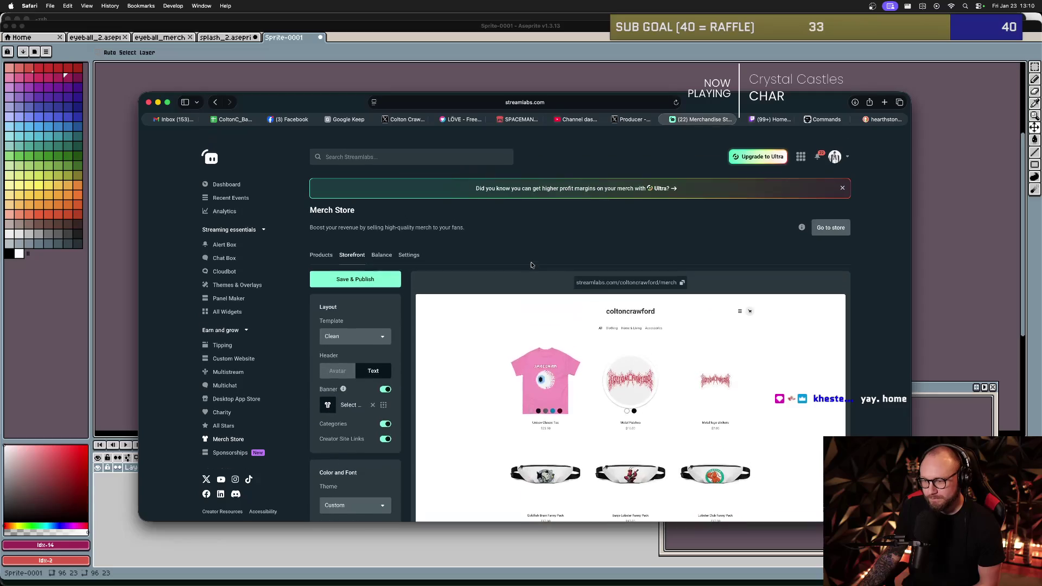
{"action": "left_click", "coordinate": [367, 279]}
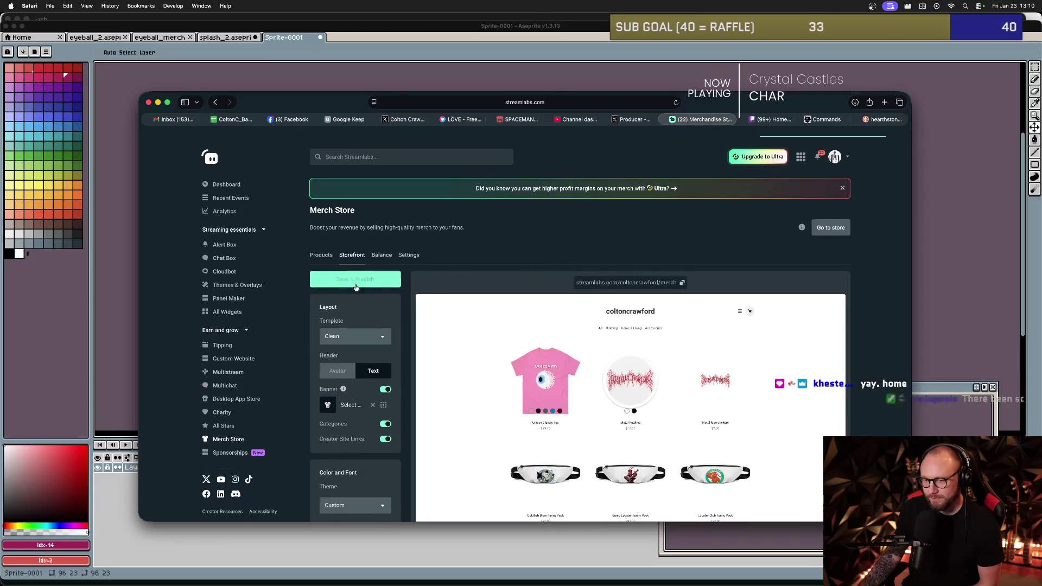
- Browse the Products grid, which lists the pink eyeball Unisex Classic Tee at $25.10
{"action": "left_click", "coordinate": [323, 256]}
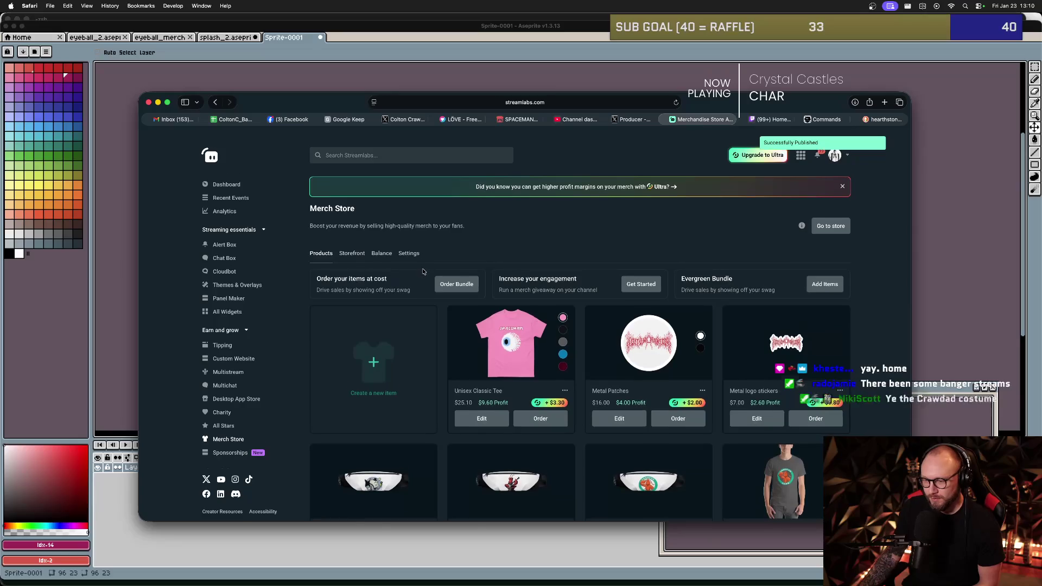
{"action": "scroll", "coordinate": [422, 268], "scroll_direction": "down", "scroll_amount": 1}
{"action": "scroll", "coordinate": [422, 271], "scroll_direction": "down", "scroll_amount": 1}
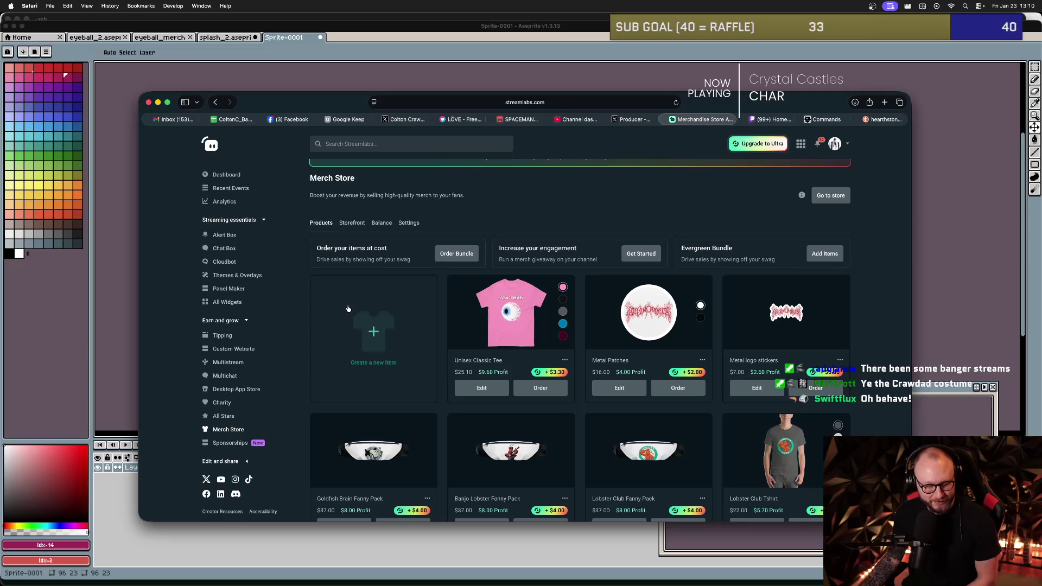
{"action": "scroll", "coordinate": [413, 315], "scroll_direction": "down", "scroll_amount": 10}
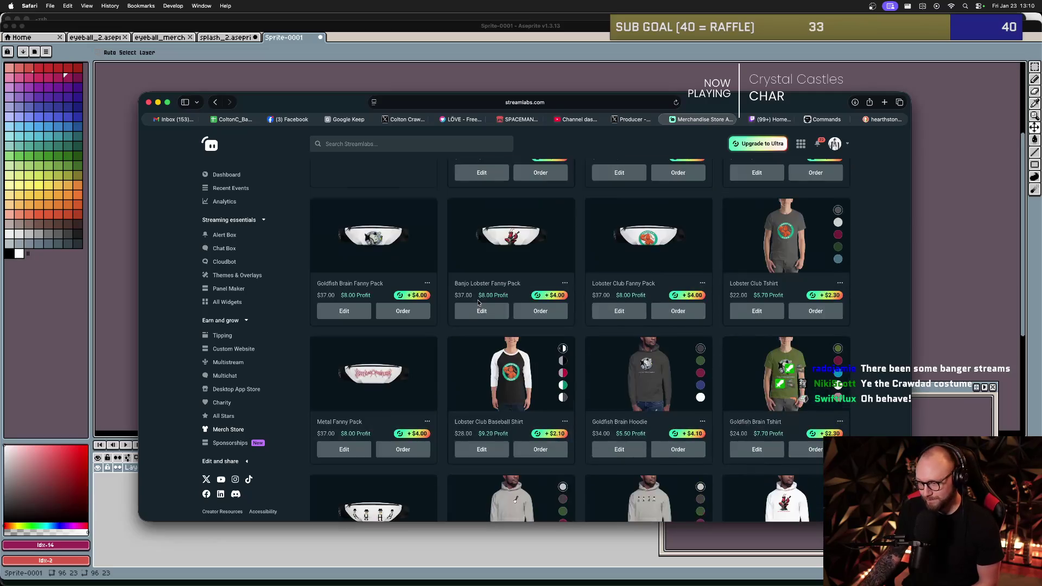
{"action": "scroll", "coordinate": [471, 298], "scroll_direction": "up", "scroll_amount": 10}
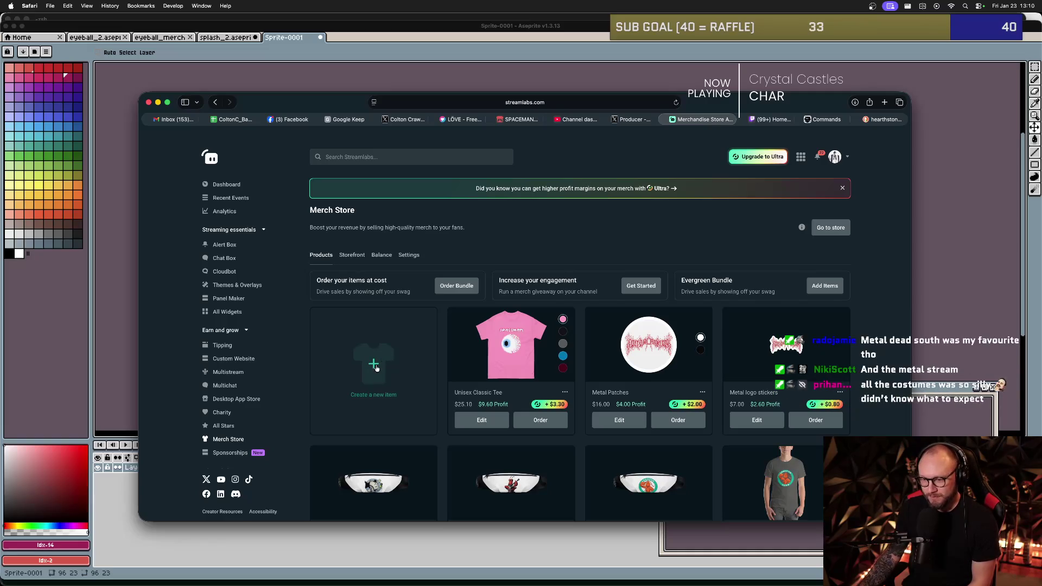
- Start a new merch item and browse through the clothing product catalog
{"action": "left_click", "coordinate": [379, 367]}
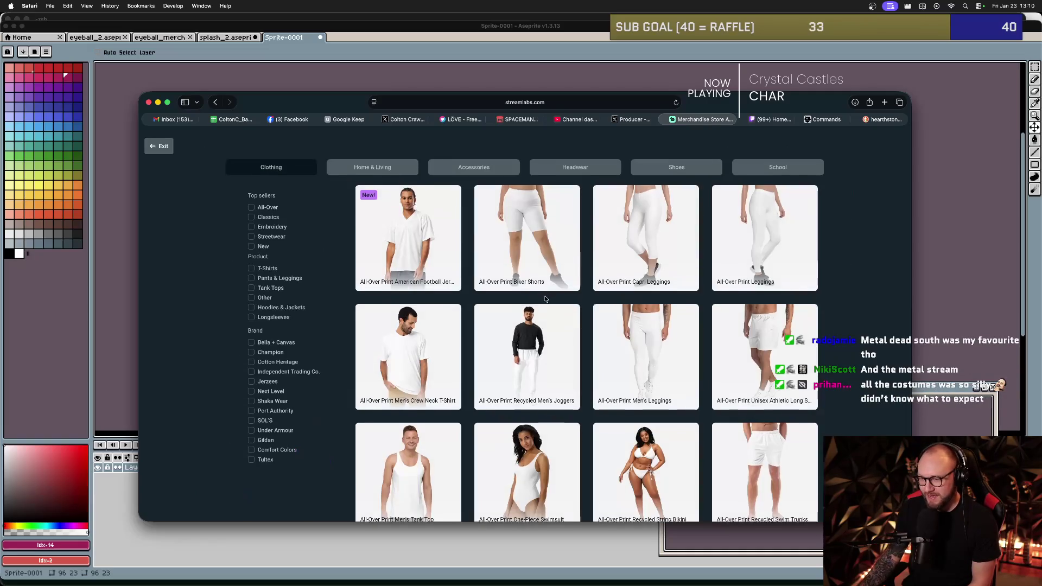
{"action": "scroll", "coordinate": [546, 301], "scroll_direction": "down", "scroll_amount": 5}
{"action": "scroll", "coordinate": [545, 301], "scroll_direction": "down", "scroll_amount": 1}
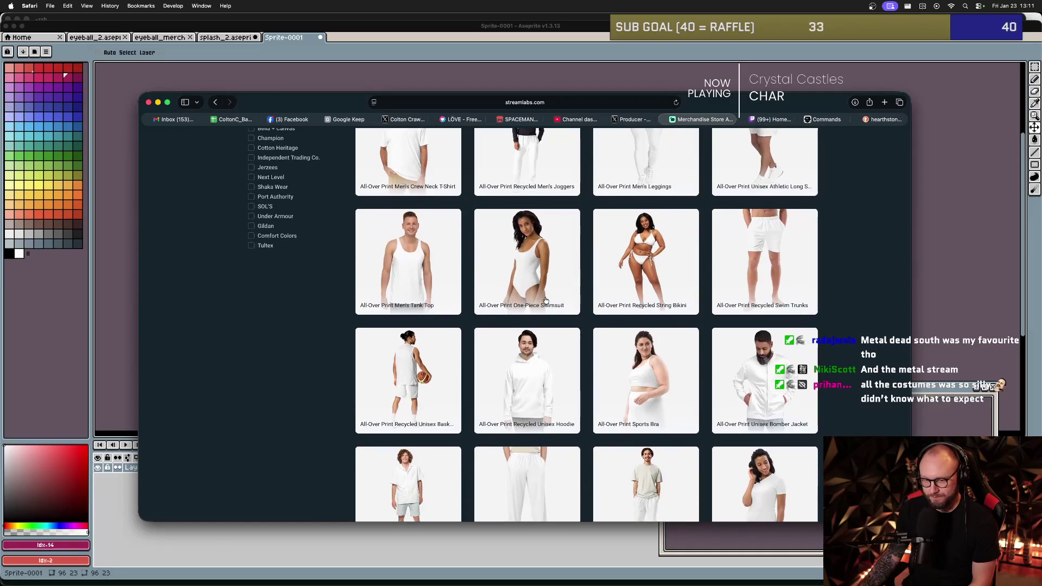
{"action": "scroll", "coordinate": [545, 294], "scroll_direction": "down", "scroll_amount": 3}
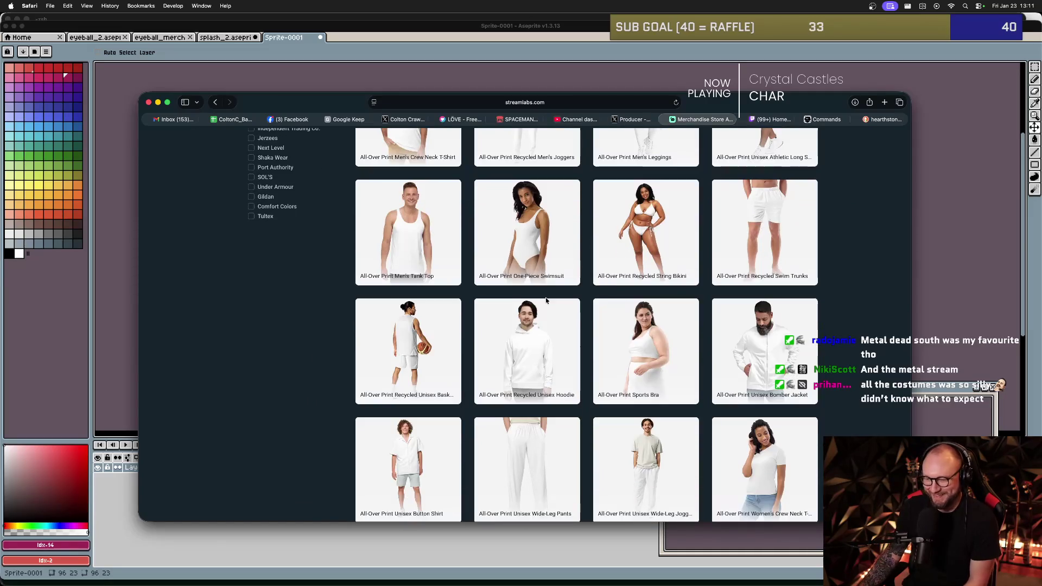
{"action": "scroll", "coordinate": [546, 300], "scroll_direction": "down", "scroll_amount": 10}
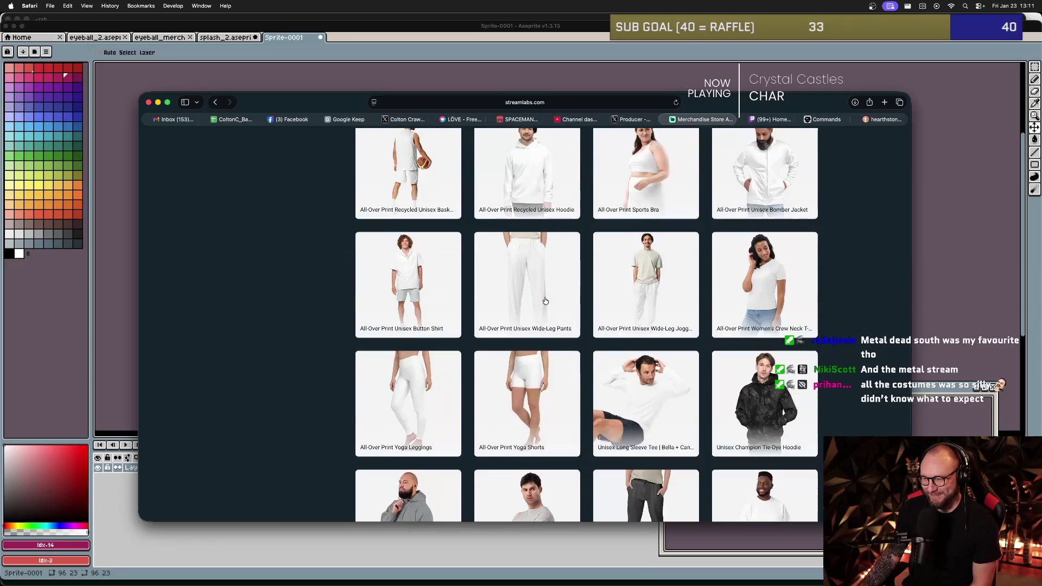
{"action": "scroll", "coordinate": [545, 300], "scroll_direction": "down", "scroll_amount": 7}
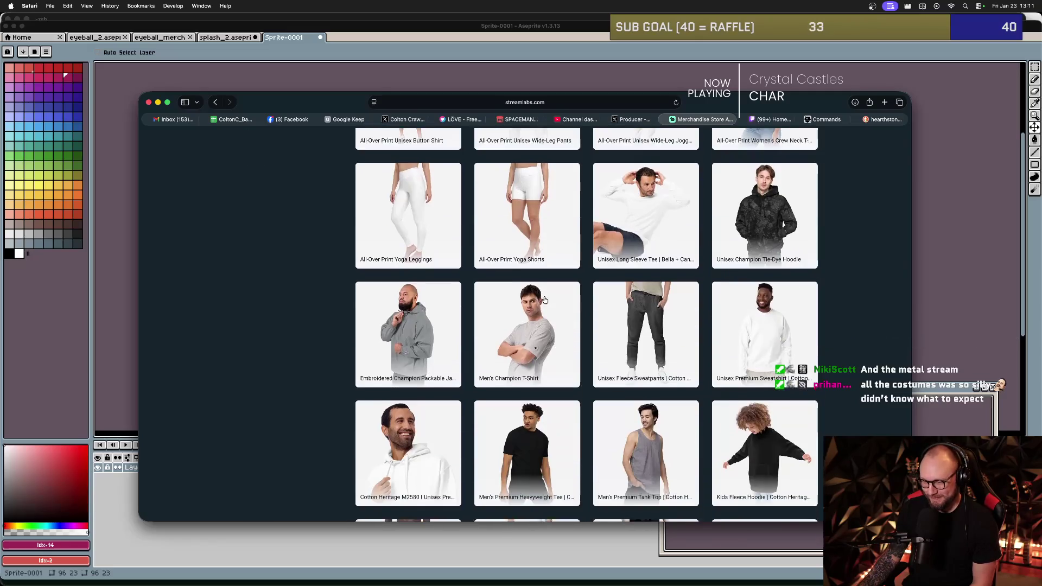
{"action": "scroll", "coordinate": [545, 300], "scroll_direction": "down", "scroll_amount": 1}
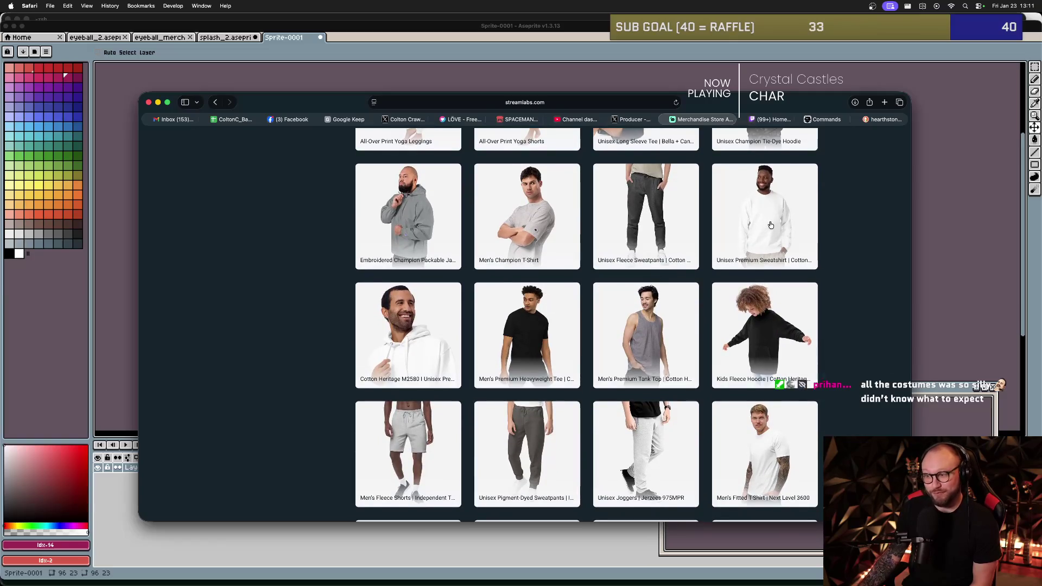
{"action": "scroll", "coordinate": [722, 268], "scroll_direction": "down", "scroll_amount": 2}
{"action": "scroll", "coordinate": [722, 275], "scroll_direction": "down", "scroll_amount": 5}
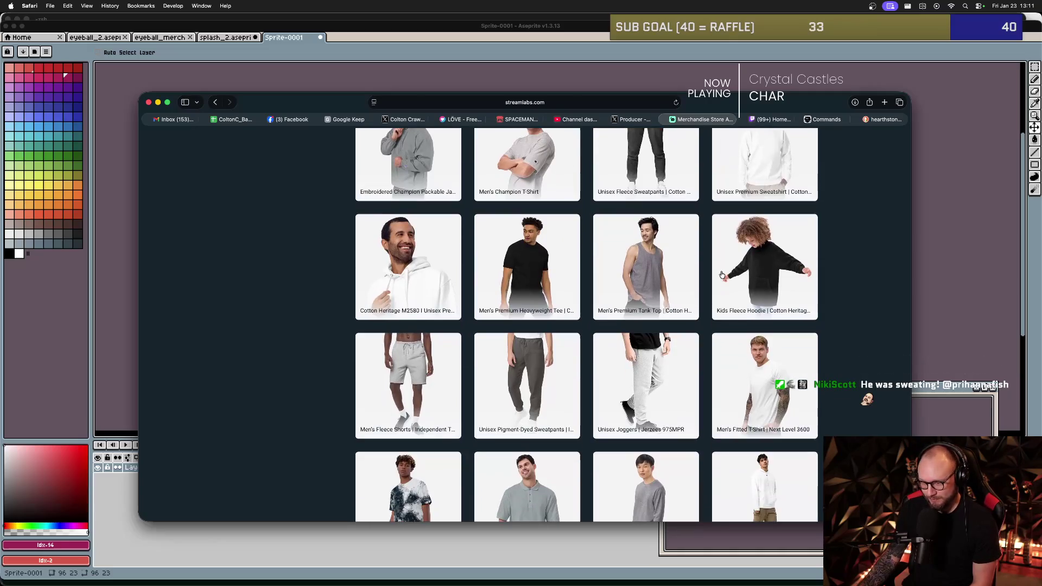
{"action": "scroll", "coordinate": [721, 275], "scroll_direction": "down", "scroll_amount": 6}
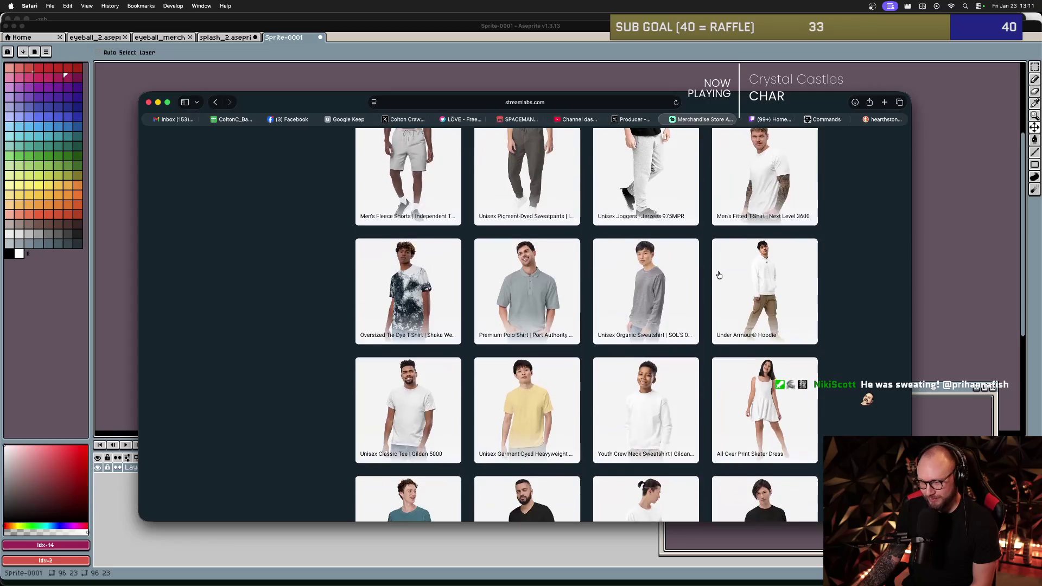
{"action": "scroll", "coordinate": [719, 275], "scroll_direction": "down", "scroll_amount": 3}
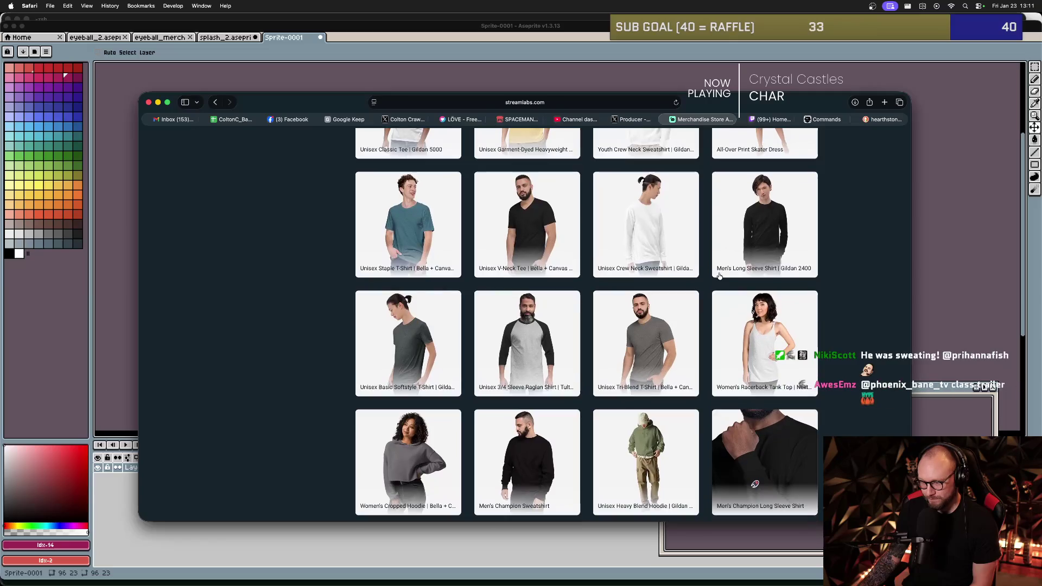
{"action": "scroll", "coordinate": [719, 276], "scroll_direction": "up", "scroll_amount": 10}
{"action": "scroll", "coordinate": [718, 279], "scroll_direction": "up", "scroll_amount": 5}
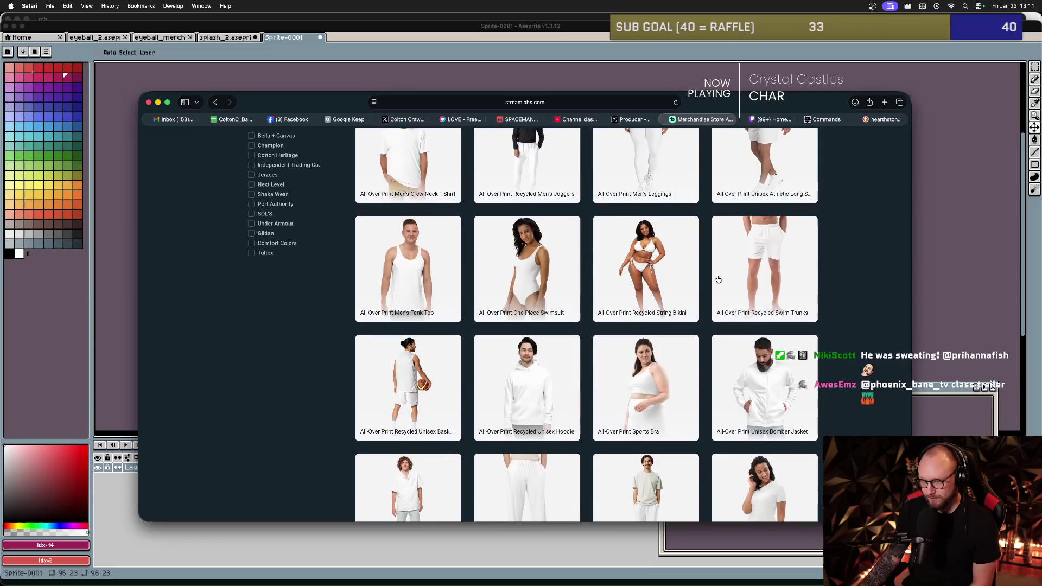
{"action": "scroll", "coordinate": [429, 294], "scroll_direction": "up", "scroll_amount": 5}
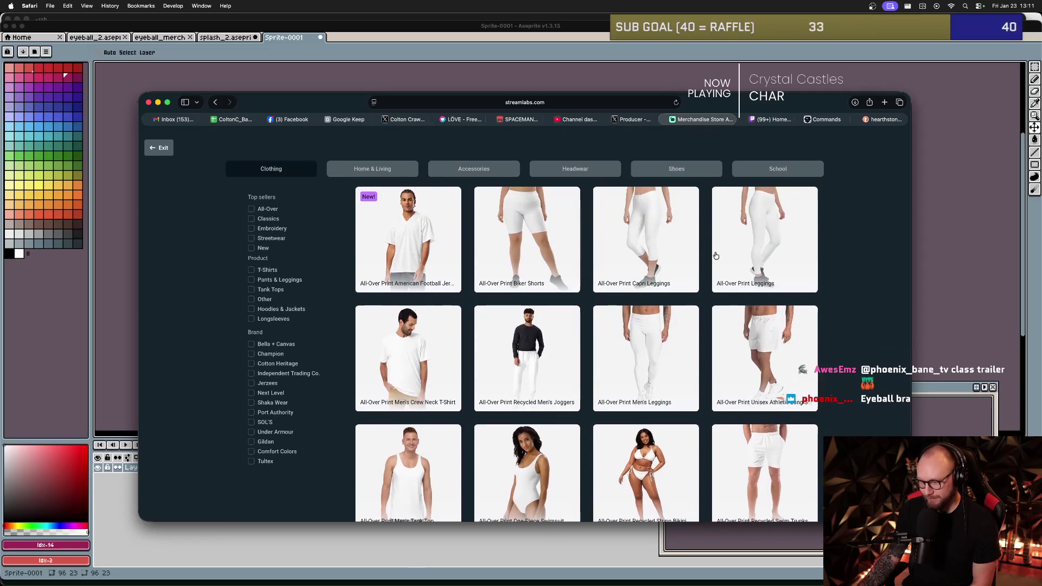
{"action": "scroll", "coordinate": [704, 261], "scroll_direction": "down", "scroll_amount": 4}
{"action": "scroll", "coordinate": [704, 261], "scroll_direction": "down", "scroll_amount": 3}
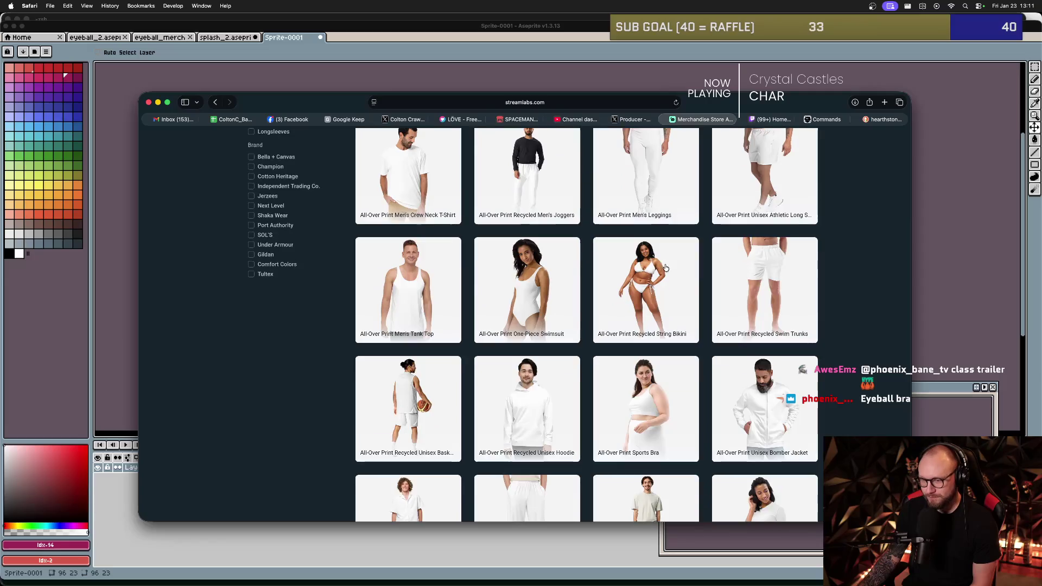
- Open the All-Over Print Men's Tank Top editor, back out, then reopen the tank top card
{"action": "left_click", "coordinate": [429, 298]}
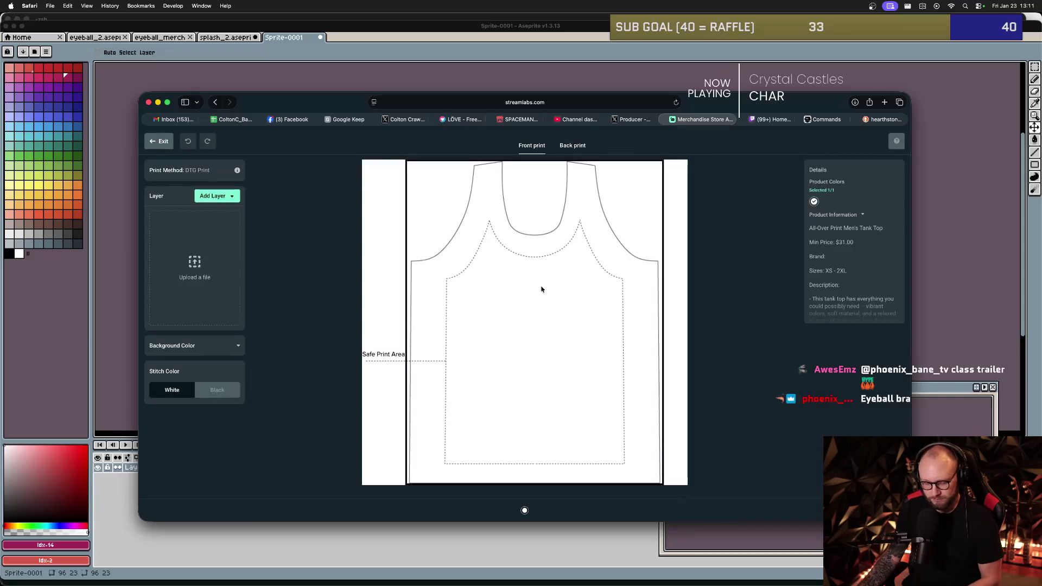
{"action": "left_click", "coordinate": [159, 141]}
{"action": "scroll", "coordinate": [428, 299], "scroll_direction": "down", "scroll_amount": 3}
{"action": "scroll", "coordinate": [428, 299], "scroll_direction": "down", "scroll_amount": 2}
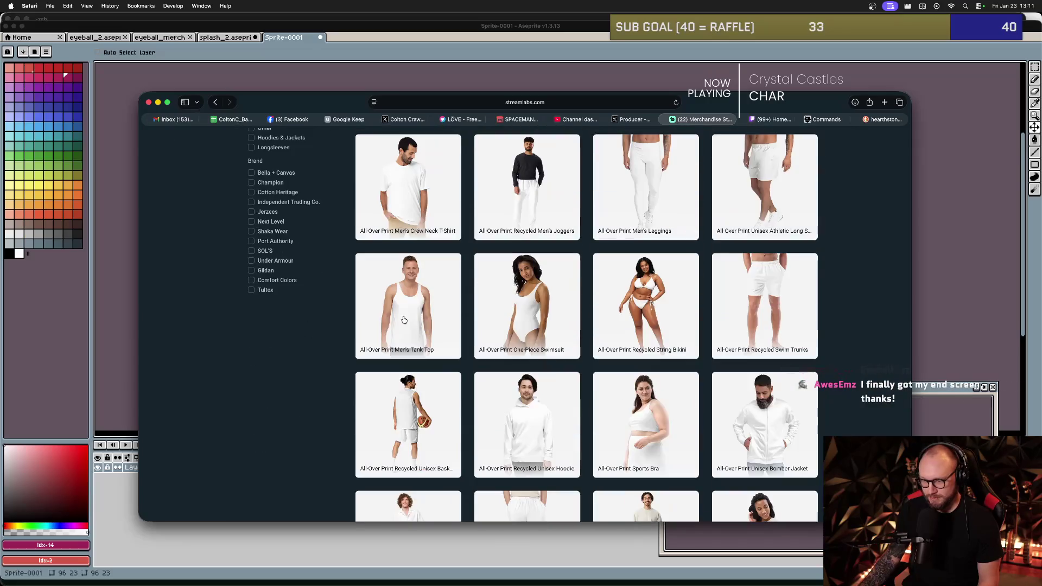
{"action": "scroll", "coordinate": [414, 315], "scroll_direction": "down", "scroll_amount": 2}
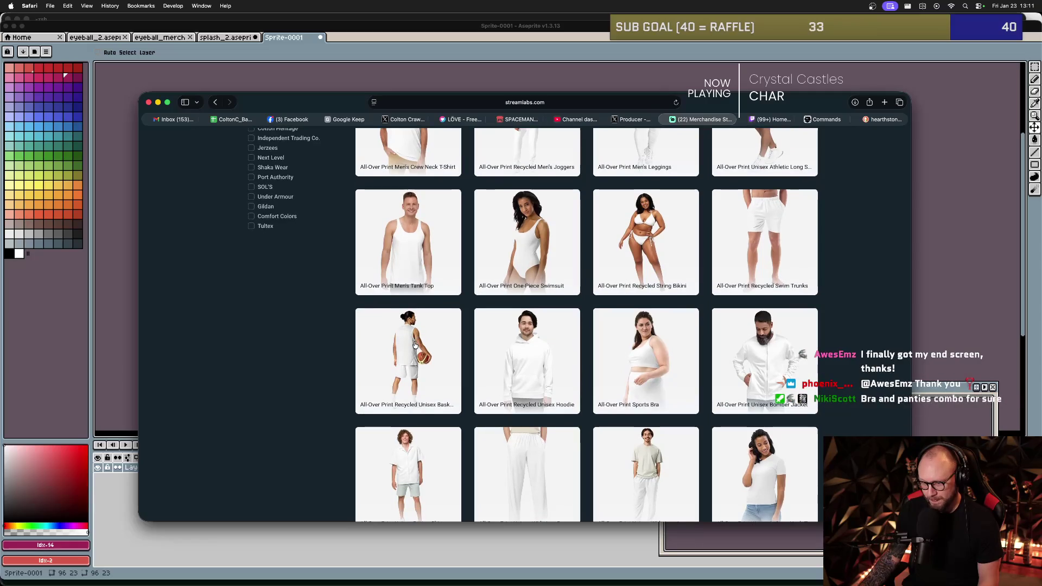
{"action": "left_click", "coordinate": [413, 346]}
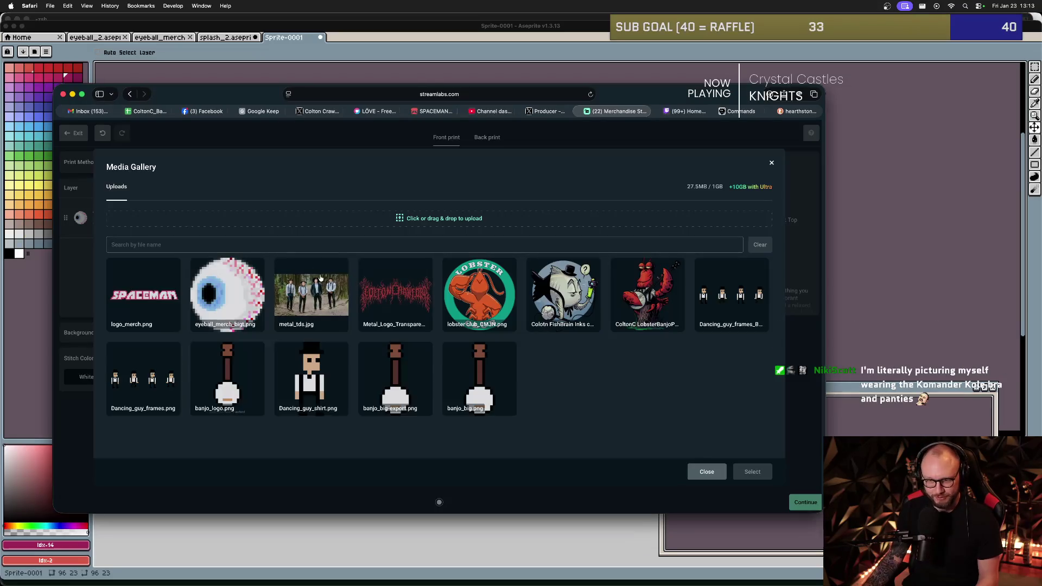
- Place the SPACEMAN logo on the tank top and move it above the eyeball
{"action": "left_click", "coordinate": [144, 294]}
{"action": "left_click", "coordinate": [756, 473]}
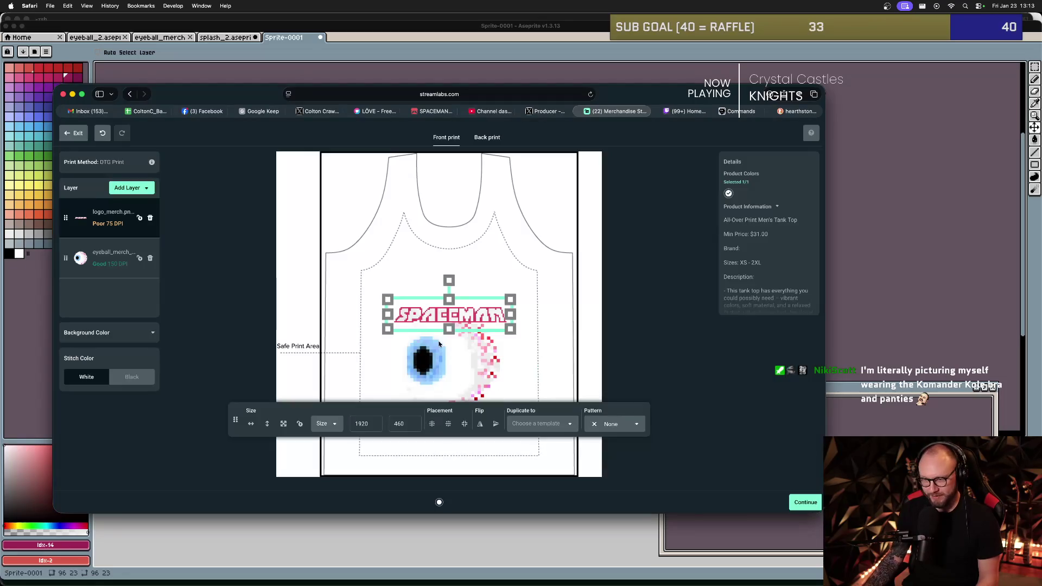
{"action": "left_click_drag", "start_coordinate": [470, 317], "coordinate": [461, 298]}
{"action": "left_click", "coordinate": [488, 344]}
{"action": "left_click", "coordinate": [532, 342]}
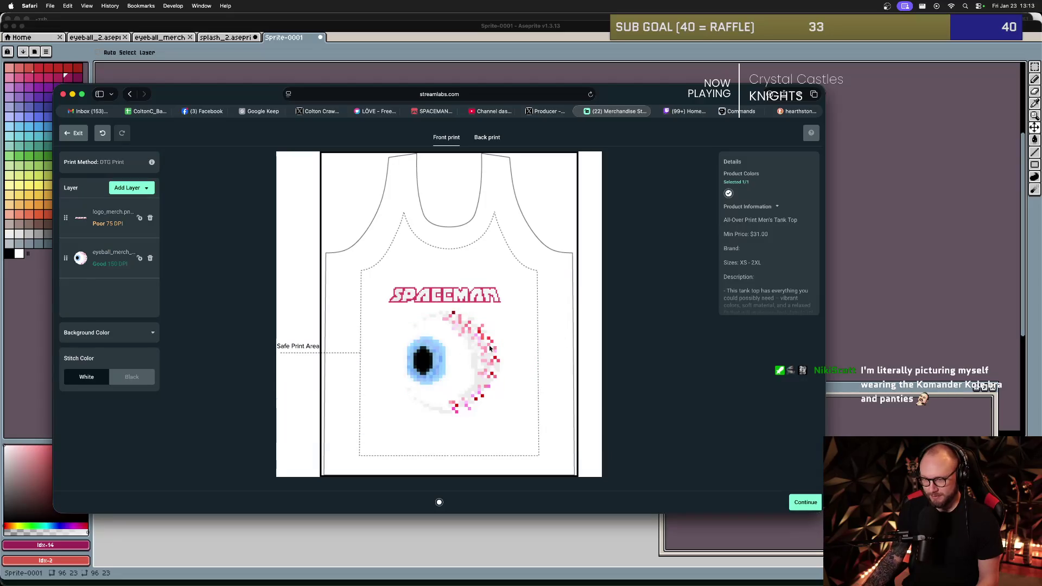
{"action": "left_click", "coordinate": [461, 349]}
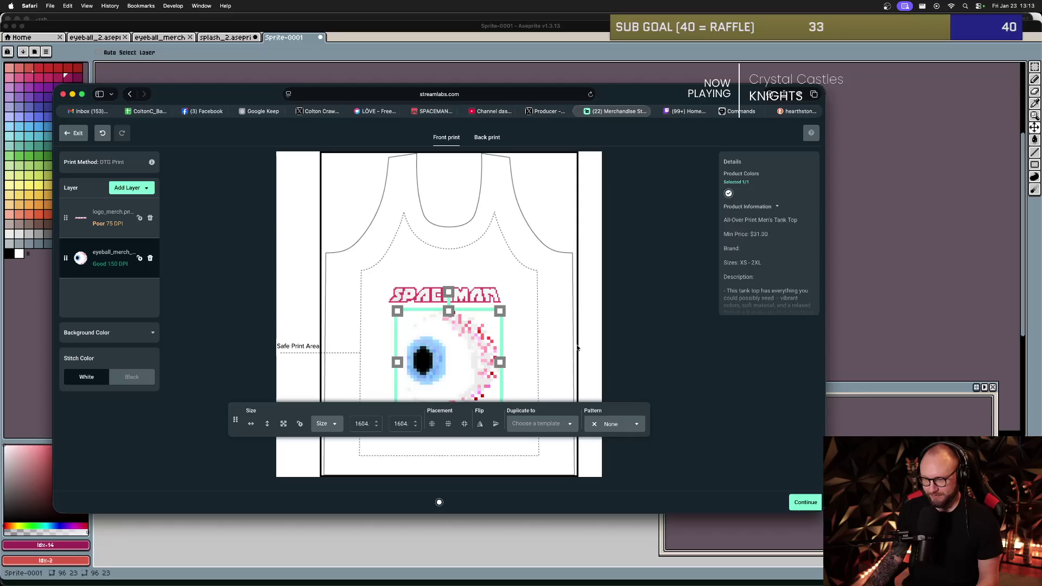
{"action": "left_click", "coordinate": [470, 298]}
- Enlarge the SPACEMAN logo across the chest and the eyeball to 1700 px
{"action": "left_click_drag", "start_coordinate": [509, 283], "coordinate": [517, 276]}
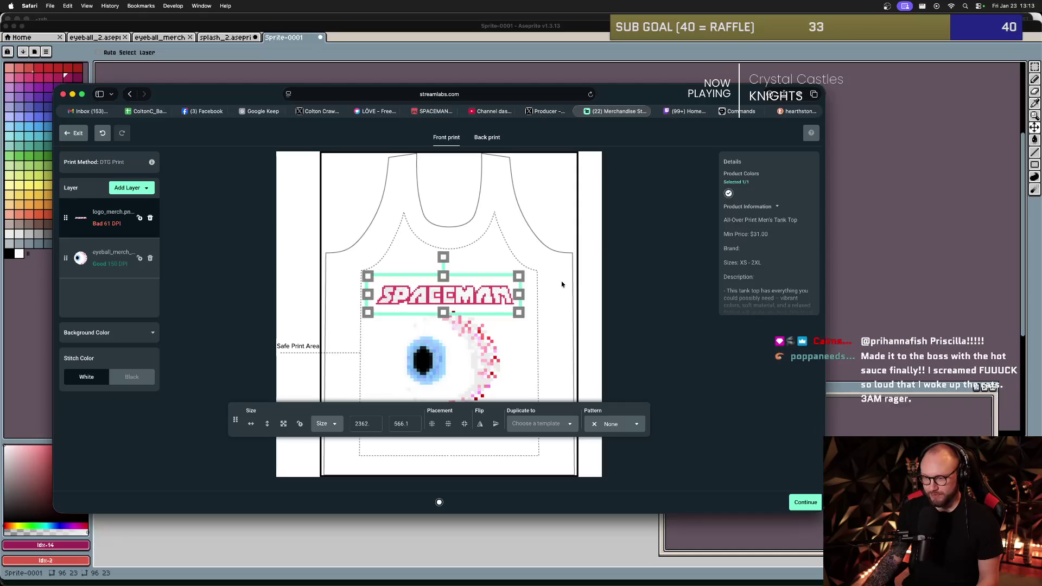
{"action": "left_click", "coordinate": [488, 380]}
{"action": "left_click_drag", "start_coordinate": [501, 313], "coordinate": [467, 345]}
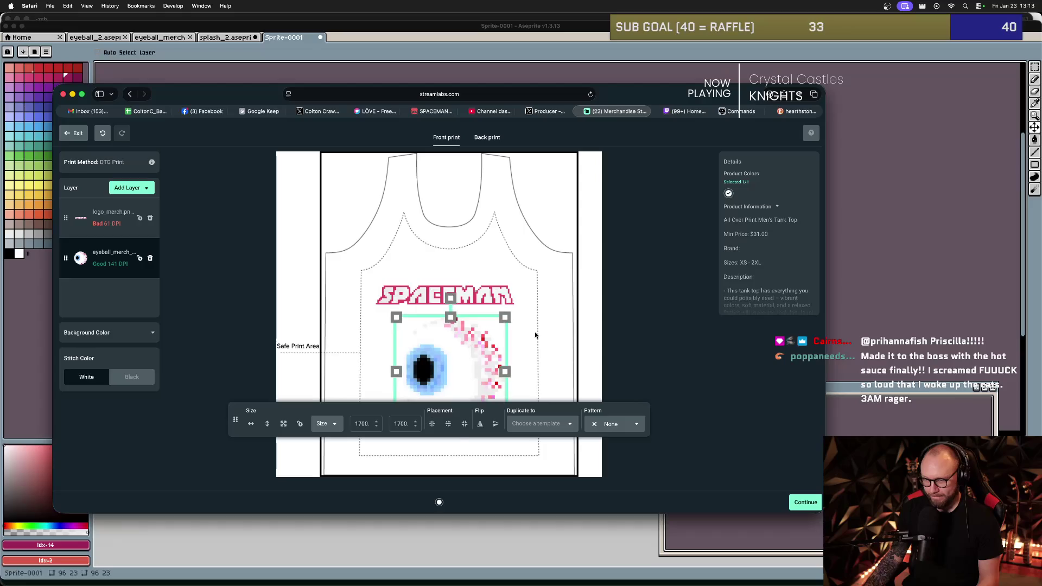
{"action": "left_click", "coordinate": [617, 346]}
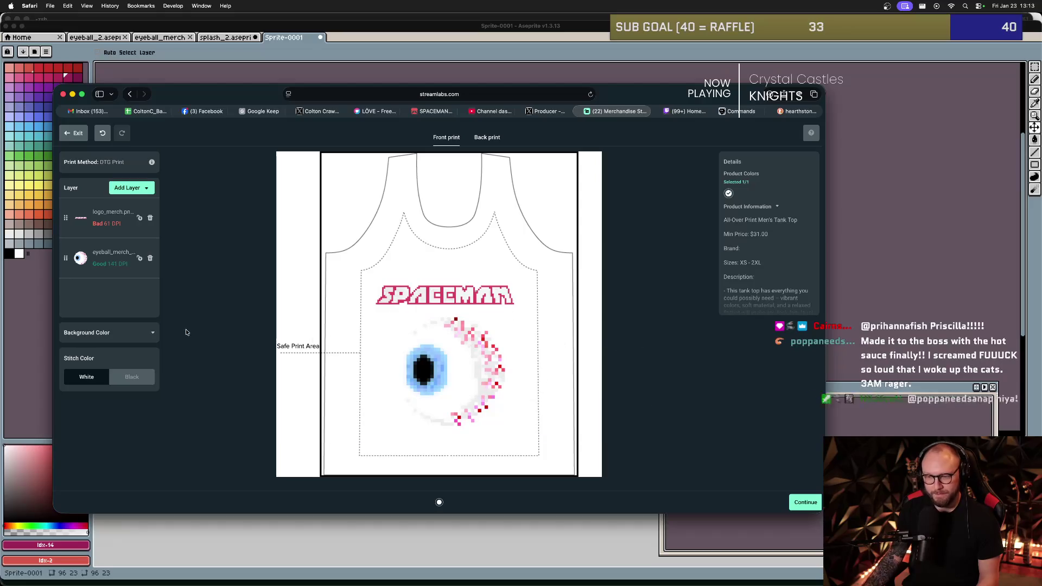
- Toggle the white product colour off and on, then exit the tank-top editor
{"action": "left_click", "coordinate": [728, 195]}
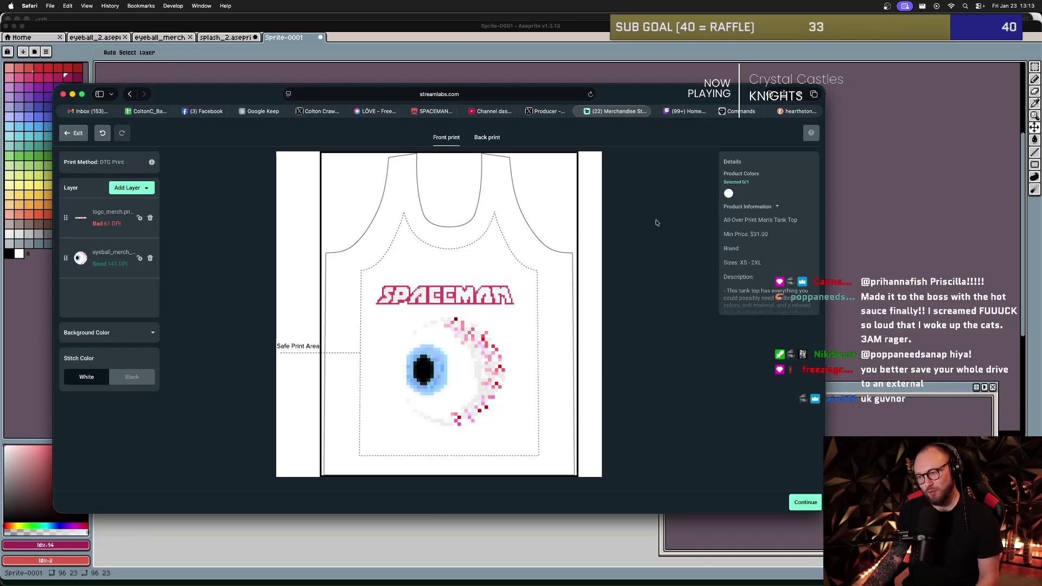
{"action": "left_click", "coordinate": [729, 194]}
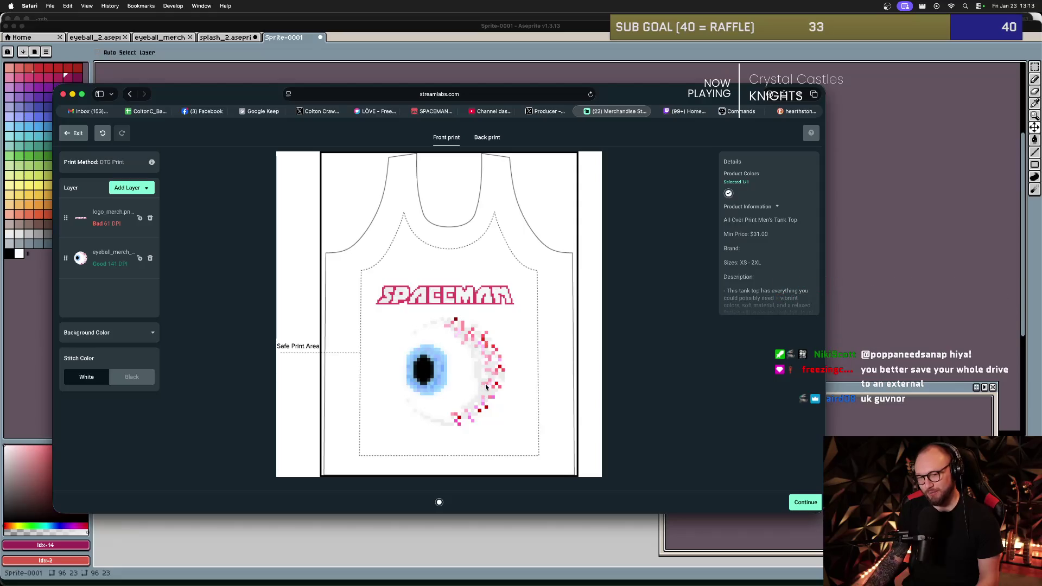
{"action": "left_click", "coordinate": [66, 134]}
{"action": "mouse_move", "coordinate": [181, 165]}
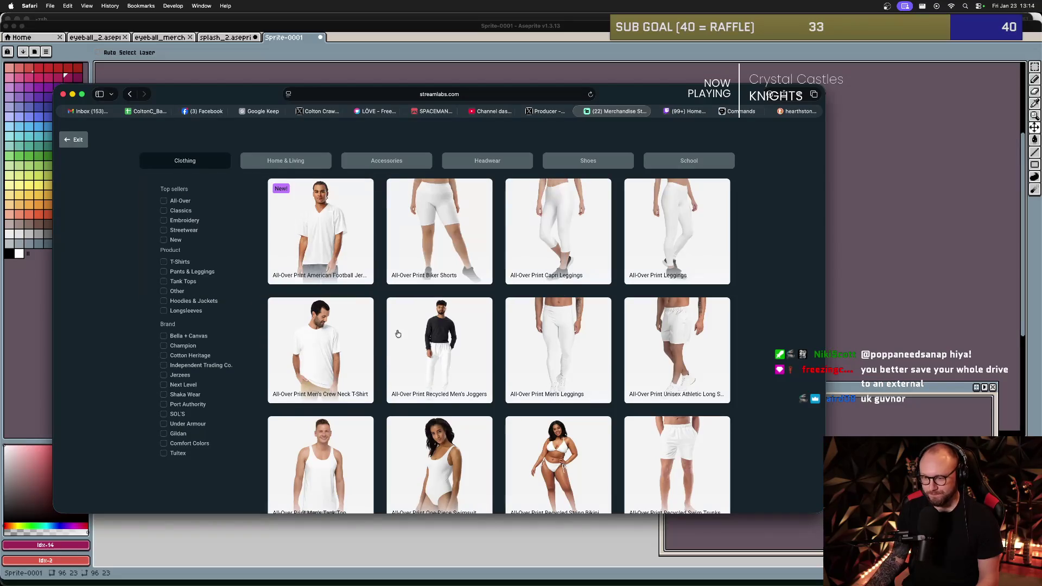
- From the merch store list, create a new item using the All-Over Print Recycled Unisex Basketball Jersey
{"action": "scroll", "coordinate": [386, 328], "scroll_direction": "down", "scroll_amount": 5}
{"action": "left_click", "coordinate": [337, 375]}
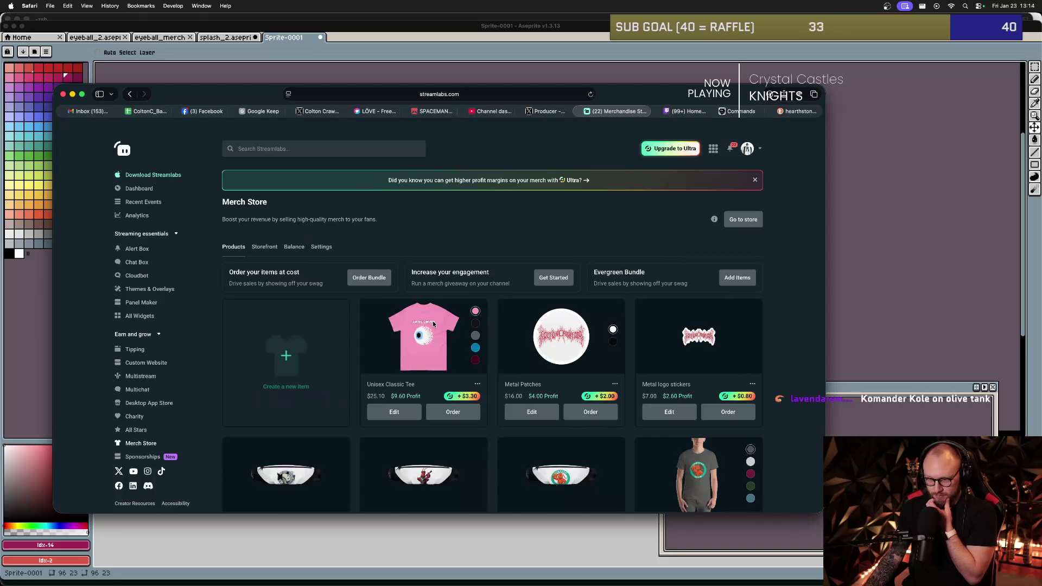
{"action": "left_click", "coordinate": [275, 361]}
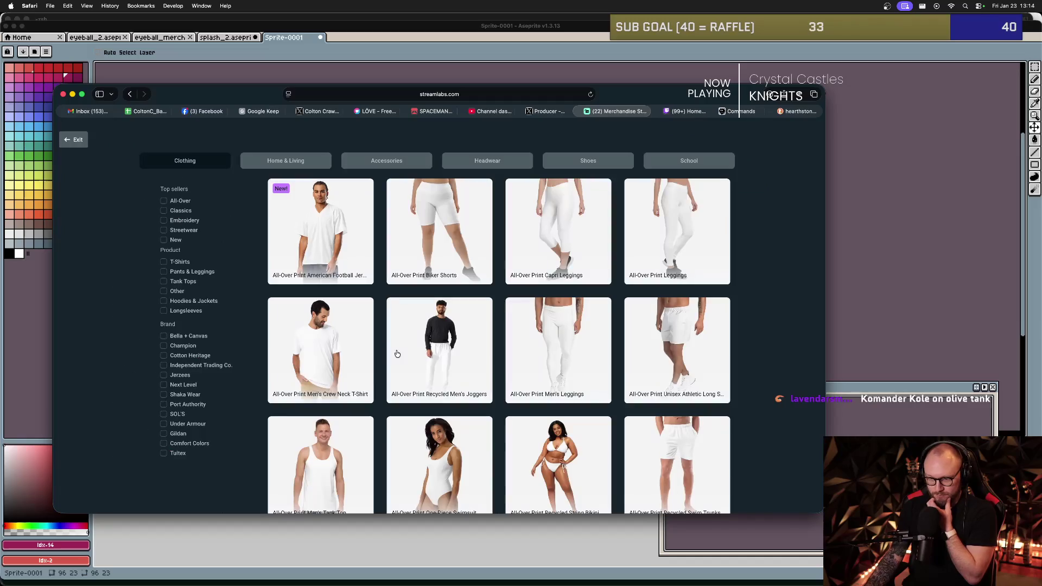
{"action": "scroll", "coordinate": [379, 333], "scroll_direction": "down", "scroll_amount": 5}
{"action": "scroll", "coordinate": [378, 333], "scroll_direction": "down", "scroll_amount": 6}
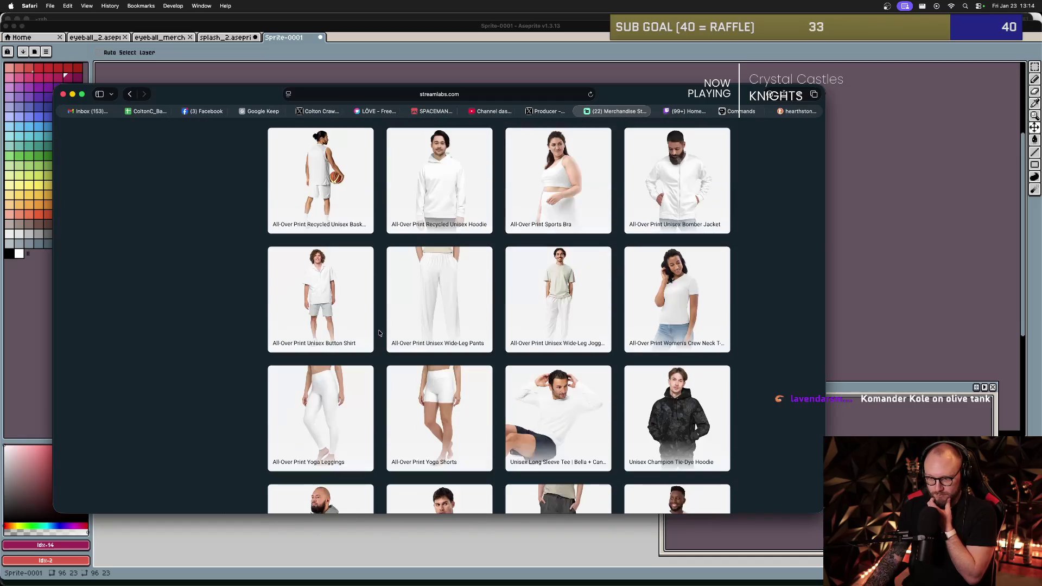
{"action": "left_click", "coordinate": [353, 274]}
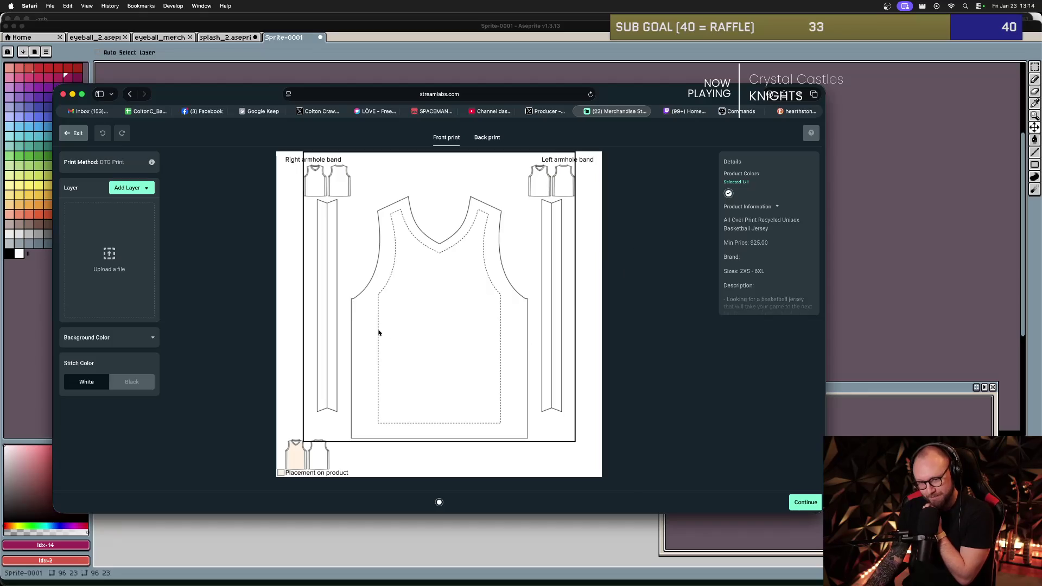
- Try black stitching on the jersey, revert to white, and check the background colour choices
{"action": "left_click", "coordinate": [149, 385]}
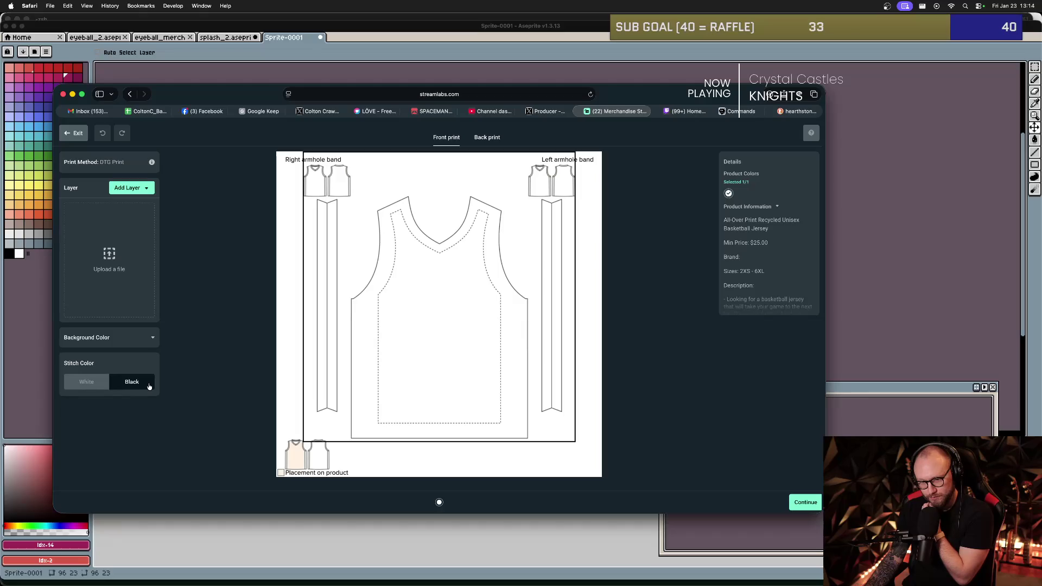
{"action": "left_click", "coordinate": [137, 385]}
{"action": "left_click", "coordinate": [134, 340]}
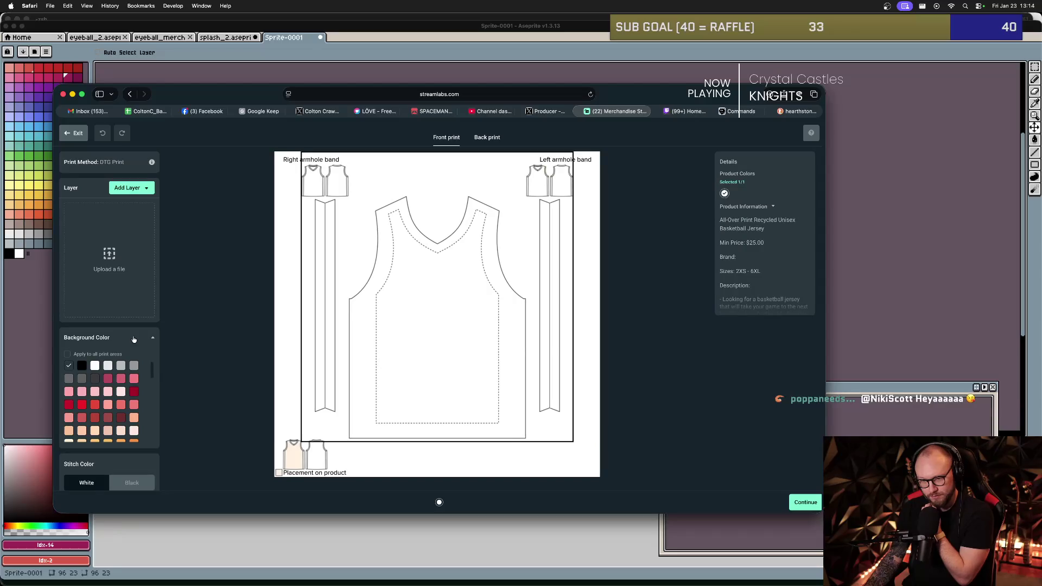
{"action": "left_click", "coordinate": [134, 339]}
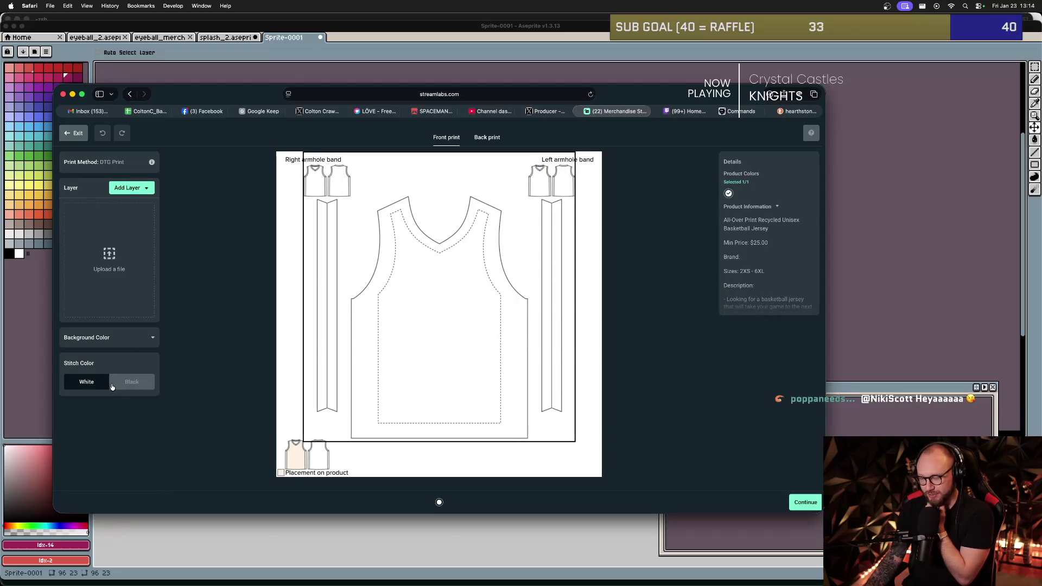
- Toggle the white product colour off and on, then exit the jersey design
{"action": "left_click", "coordinate": [728, 193]}
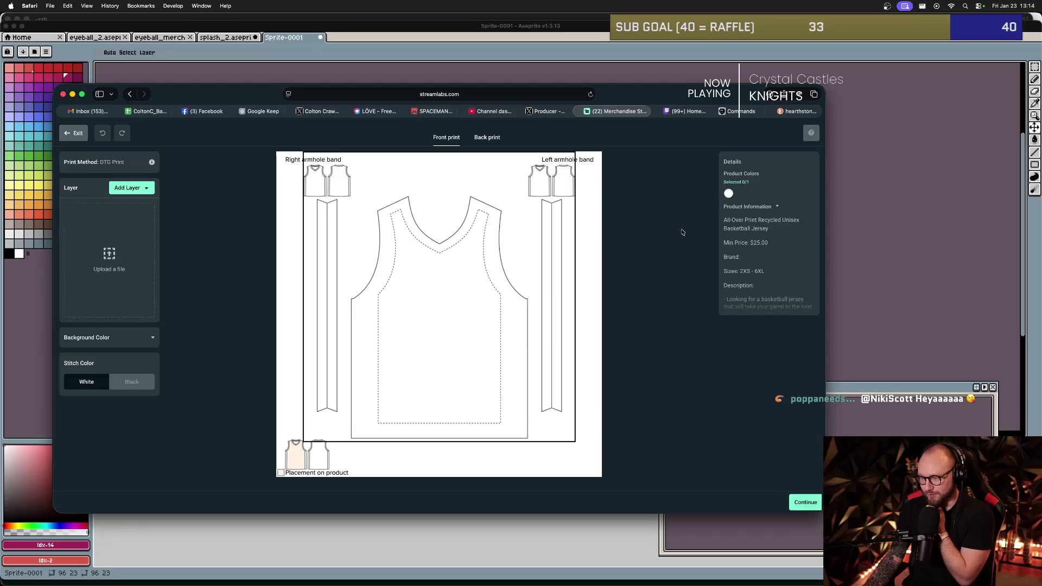
{"action": "left_click", "coordinate": [729, 195]}
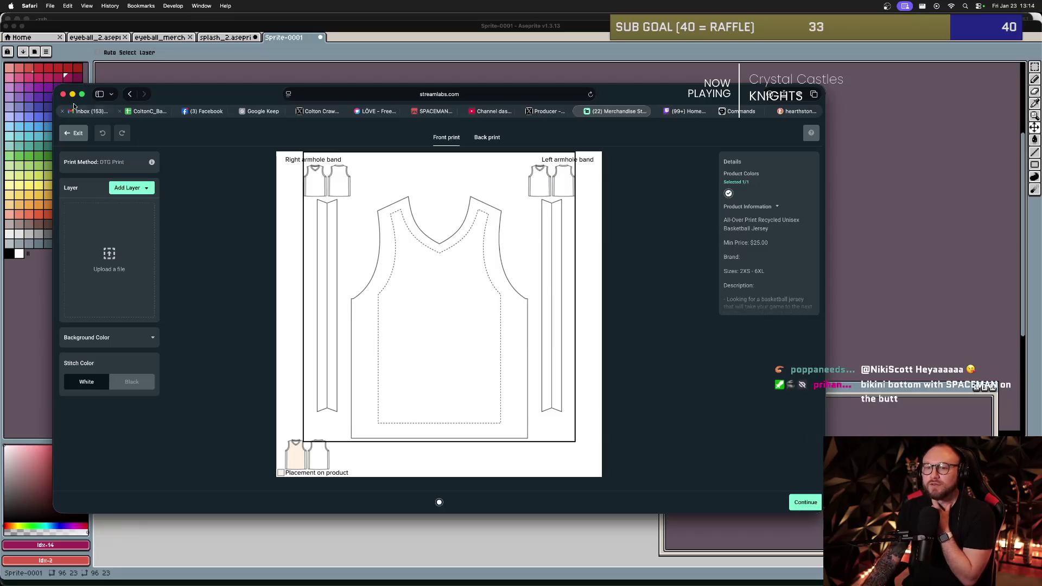
{"action": "right_click", "coordinate": [75, 135]}
{"action": "left_click", "coordinate": [66, 134]}
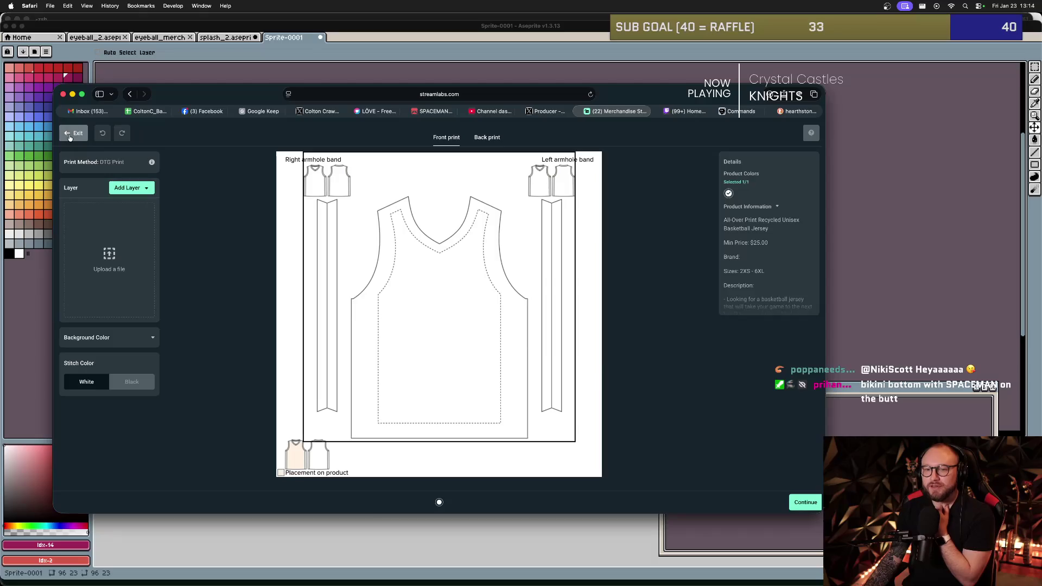
{"action": "mouse_move", "coordinate": [185, 160]}
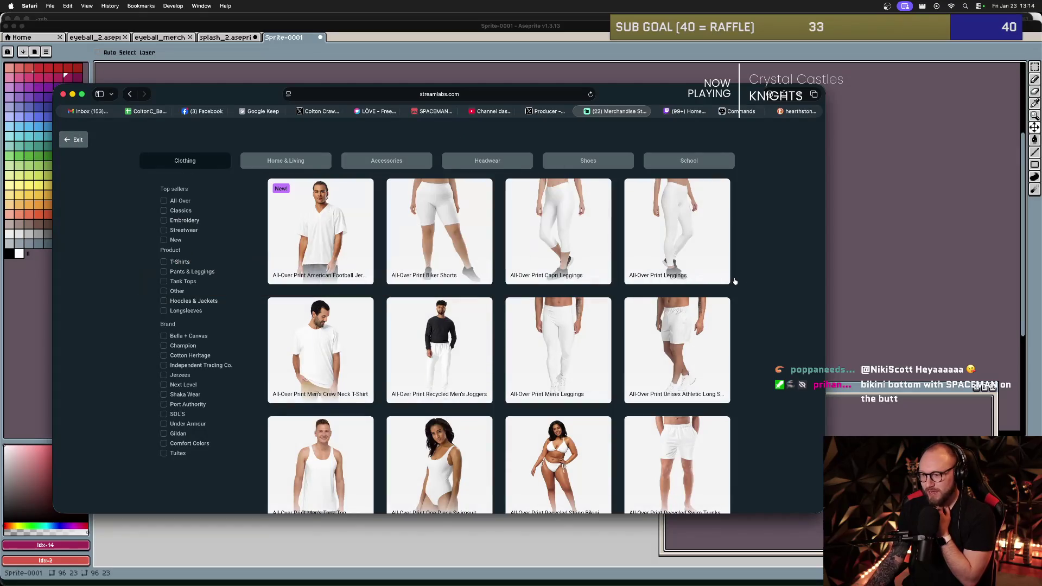
- Open the Unisex Premium Sweatshirt ($29.00 minimum) in the designer and begin adding a layer
{"action": "scroll", "coordinate": [536, 280], "scroll_direction": "down", "scroll_amount": 5}
{"action": "scroll", "coordinate": [539, 279], "scroll_direction": "down", "scroll_amount": 10}
{"action": "left_click", "coordinate": [697, 307]}
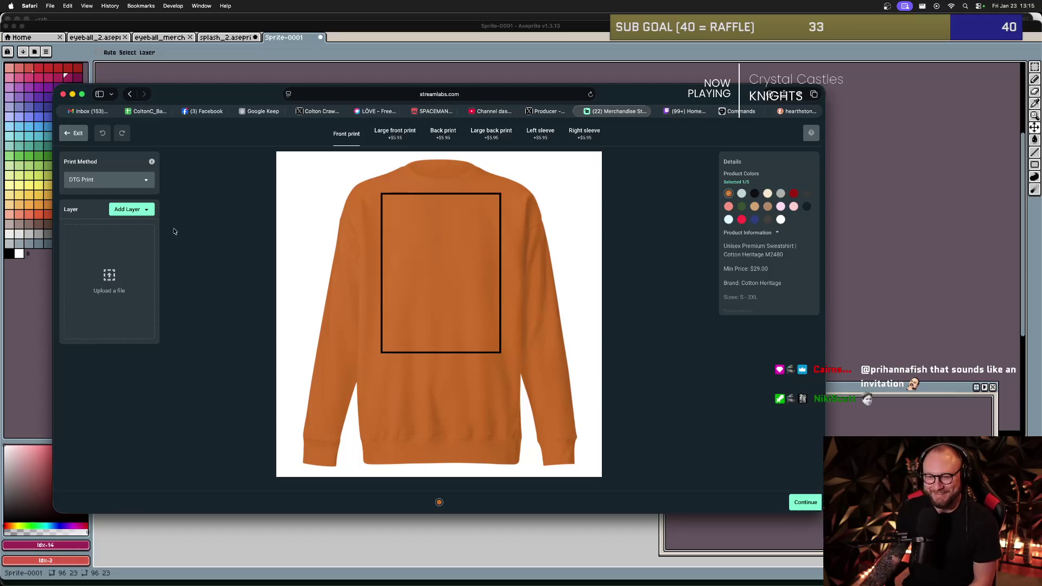
{"action": "left_click", "coordinate": [130, 211]}
- Place eyeball_merch_bigt.png on the sweatshirt front, shrink it to 1098 px and centre it
{"action": "left_click", "coordinate": [143, 234]}
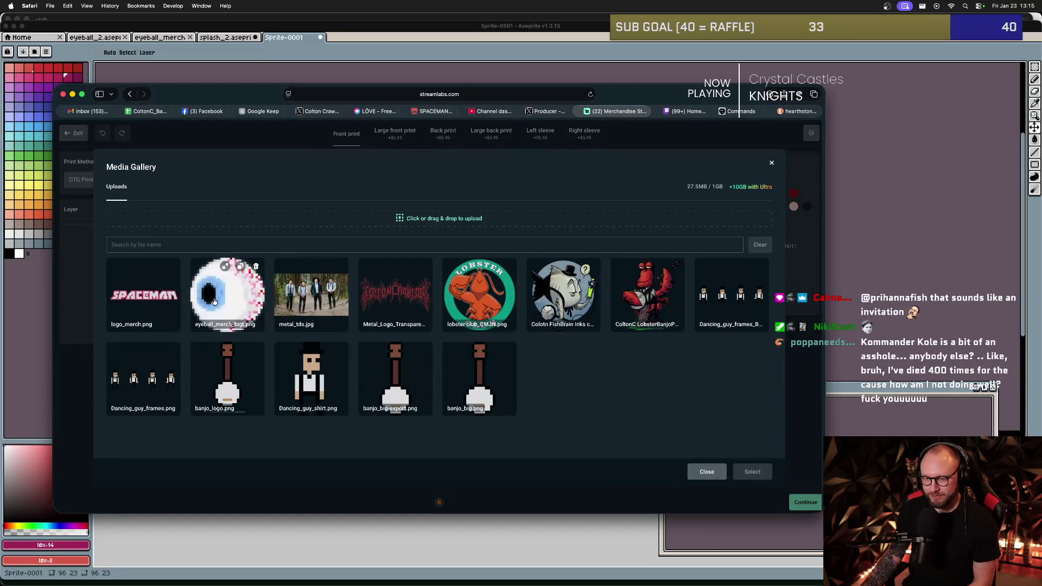
{"action": "left_click", "coordinate": [250, 299]}
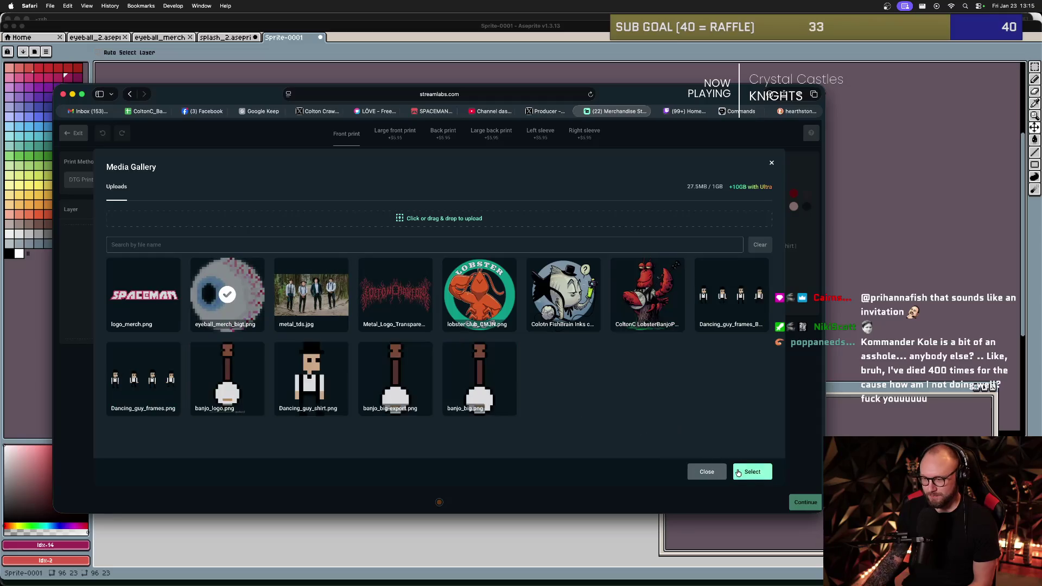
{"action": "left_click", "coordinate": [178, 317], "text": "shift"}
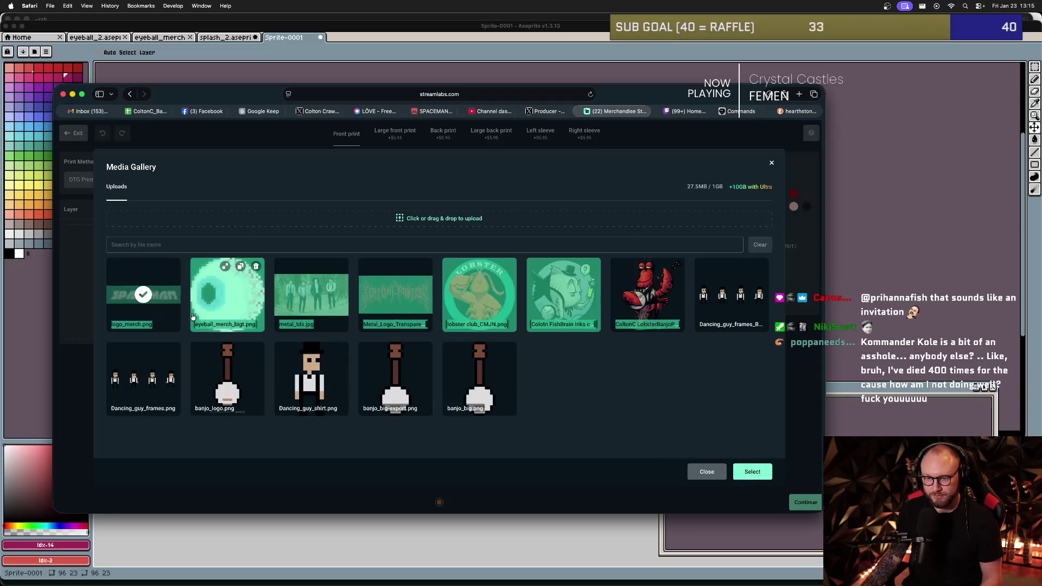
{"action": "left_click", "coordinate": [523, 365]}
{"action": "left_click", "coordinate": [234, 303]}
{"action": "left_click", "coordinate": [752, 472]}
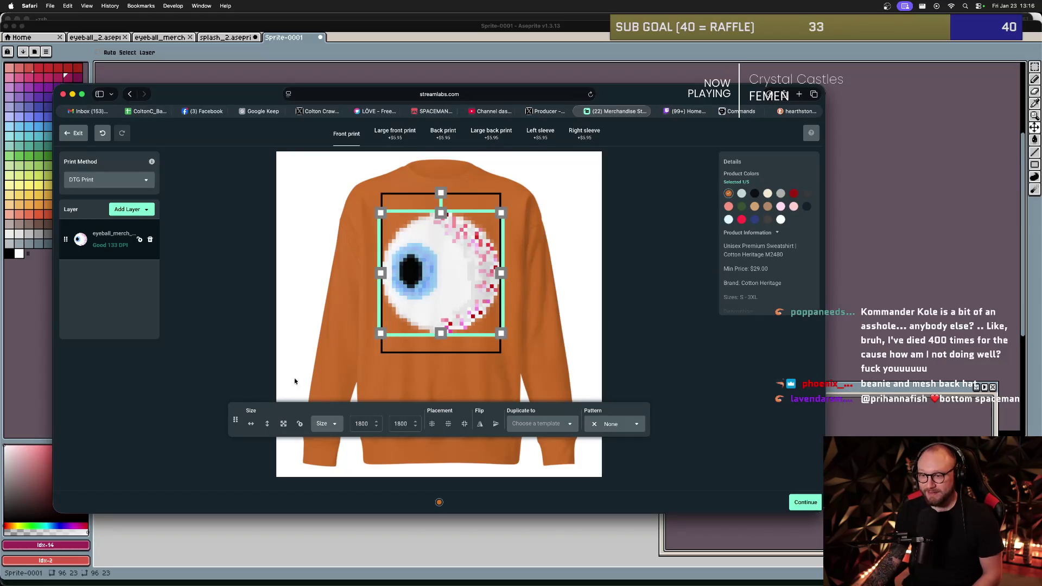
{"action": "left_click_drag", "start_coordinate": [501, 212], "coordinate": [475, 236]}
{"action": "left_click_drag", "start_coordinate": [447, 276], "coordinate": [447, 285]}
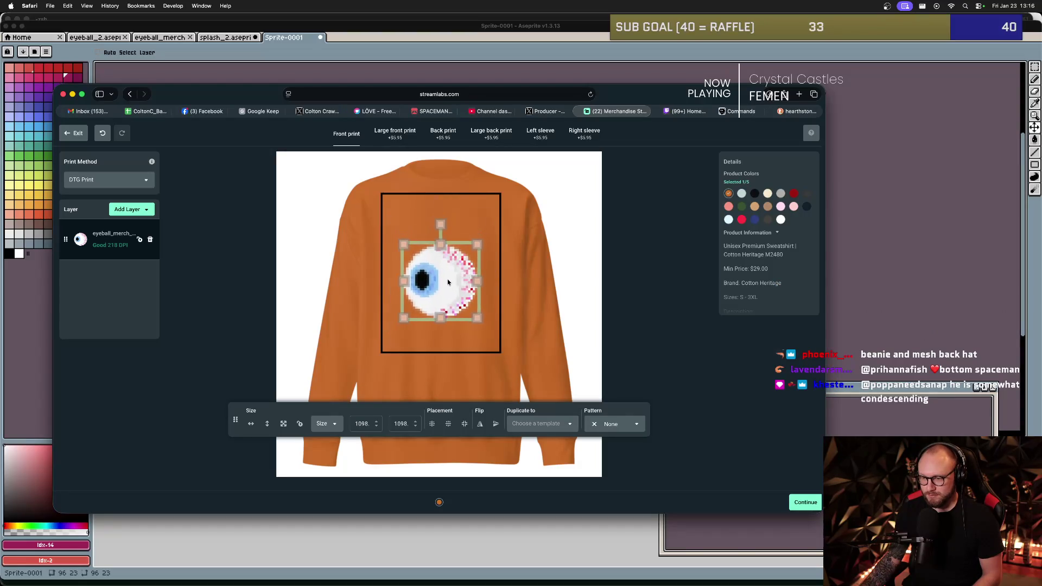
{"action": "left_click", "coordinate": [519, 269]}
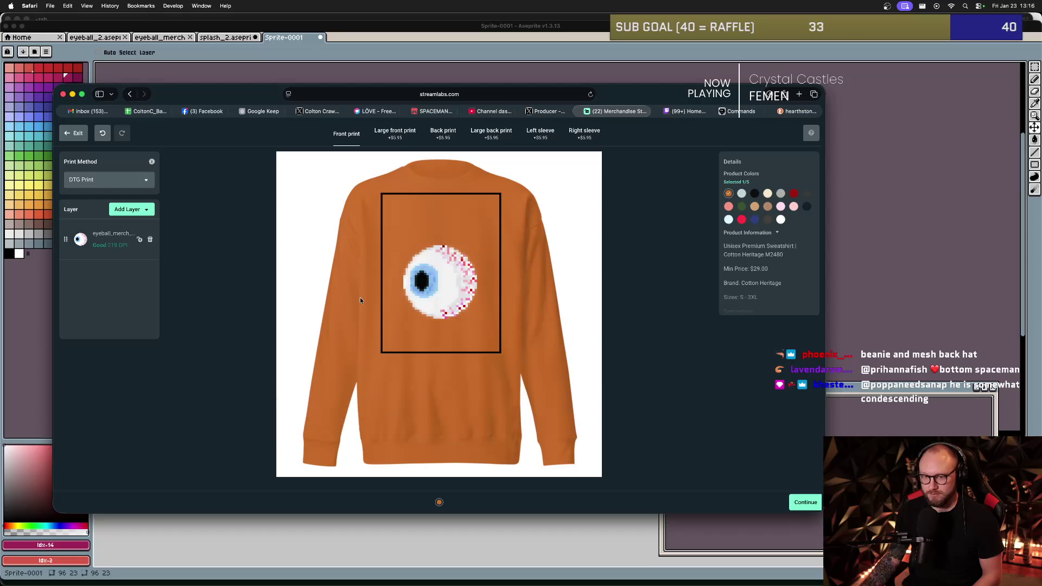
- Add logo_merch.png as a second image layer and position the SPACEMAN logo just above the eyeball
{"action": "left_click", "coordinate": [130, 210]}
{"action": "left_click", "coordinate": [130, 226]}
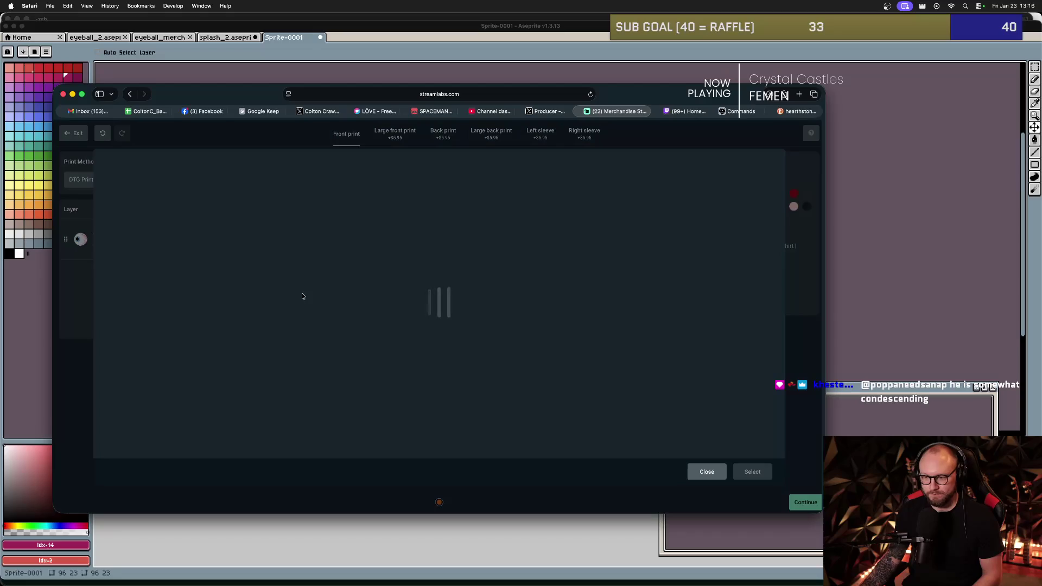
{"action": "left_click", "coordinate": [144, 295]}
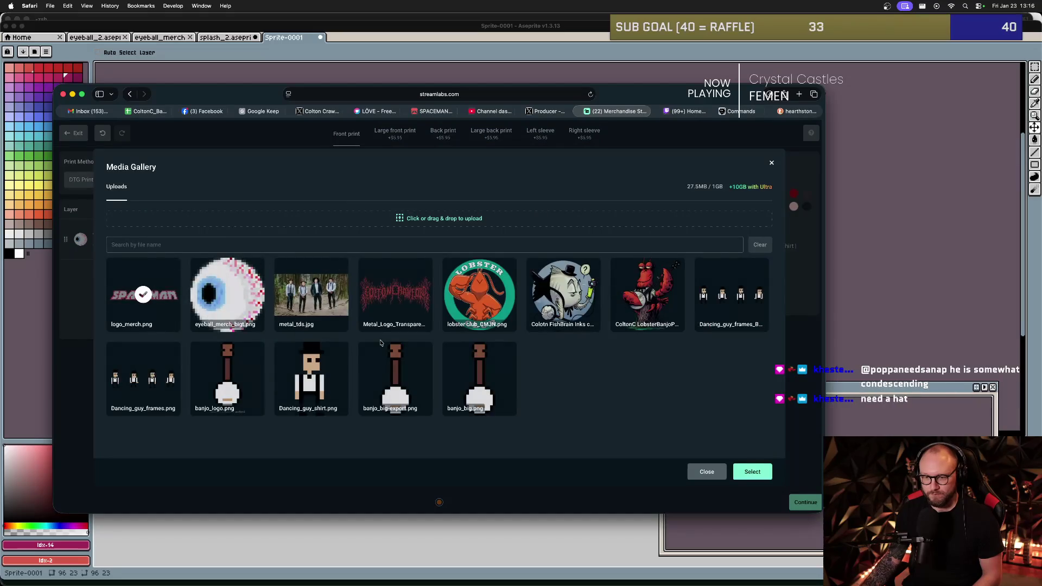
{"action": "left_click", "coordinate": [752, 471]}
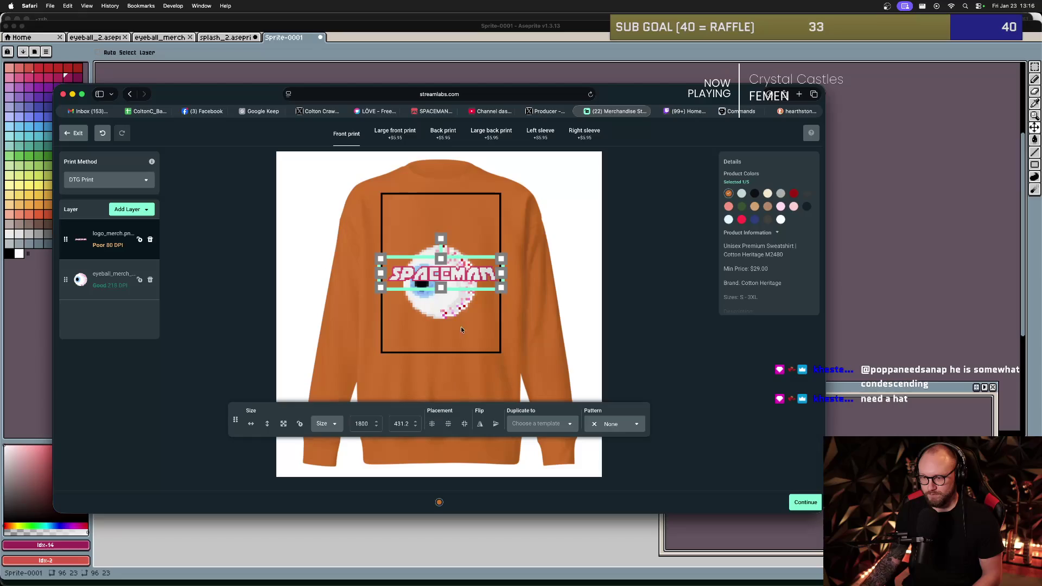
{"action": "left_click_drag", "start_coordinate": [454, 248], "coordinate": [455, 231]}
{"action": "left_click", "coordinate": [512, 278]}
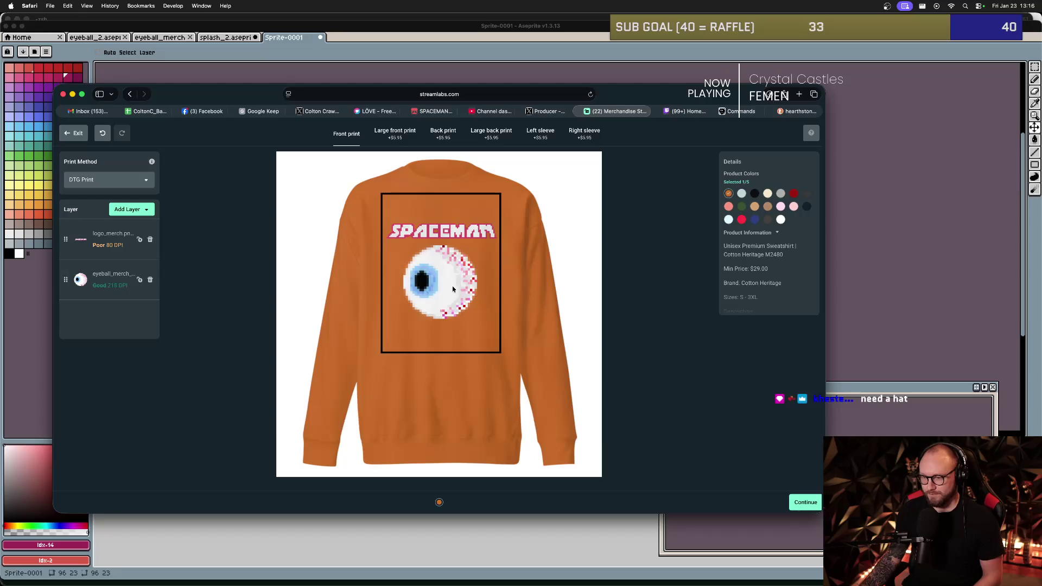
{"action": "left_click", "coordinate": [441, 300]}
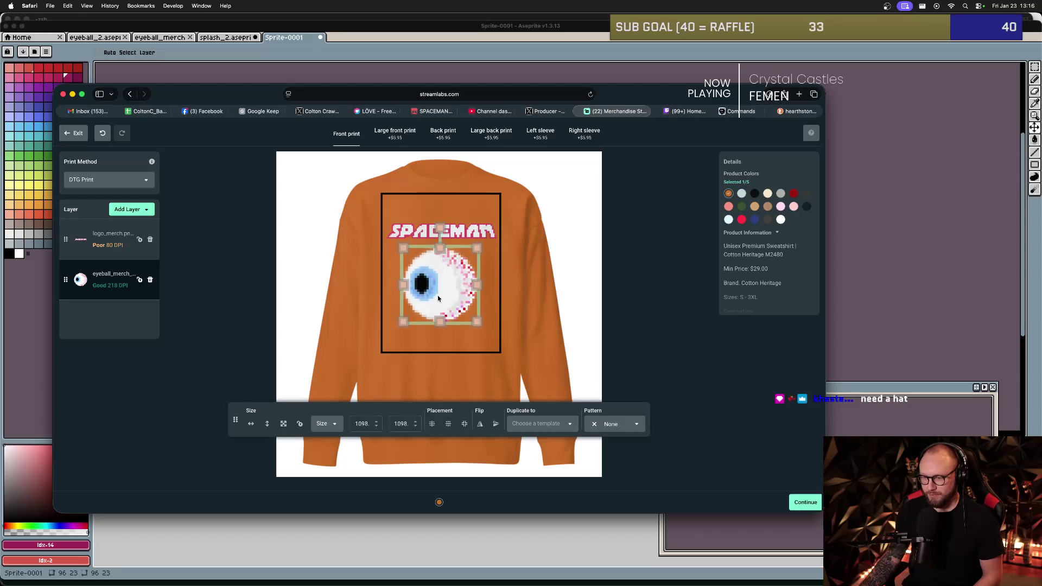
{"action": "left_click", "coordinate": [468, 245]}
{"action": "left_click", "coordinate": [450, 236]}
{"action": "left_click", "coordinate": [558, 293]}
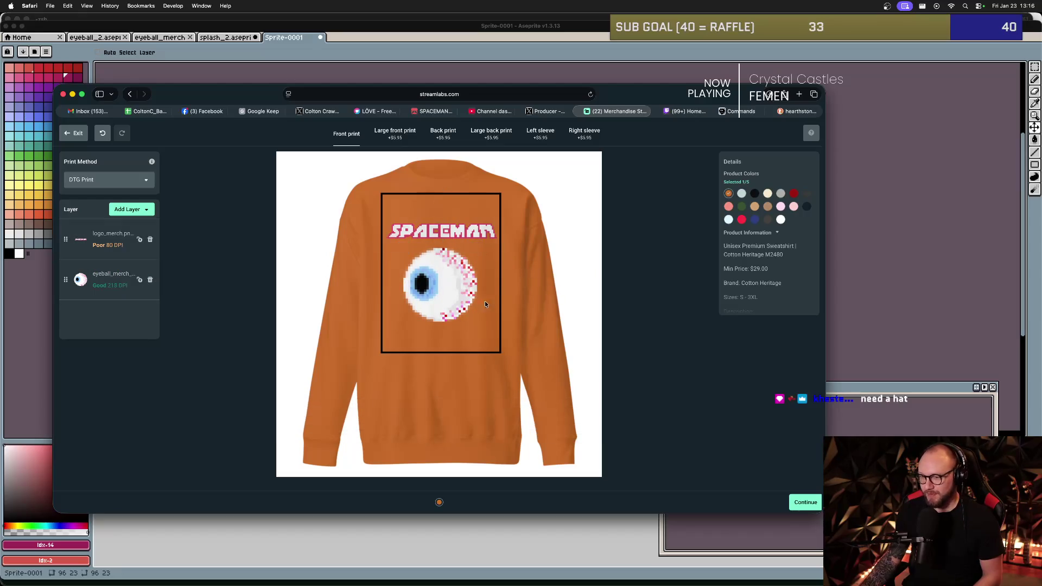
- Add dark red, black and brown as product colours, trying then removing green and tan
{"action": "left_click", "coordinate": [794, 193]}
{"action": "left_click", "coordinate": [754, 195]}
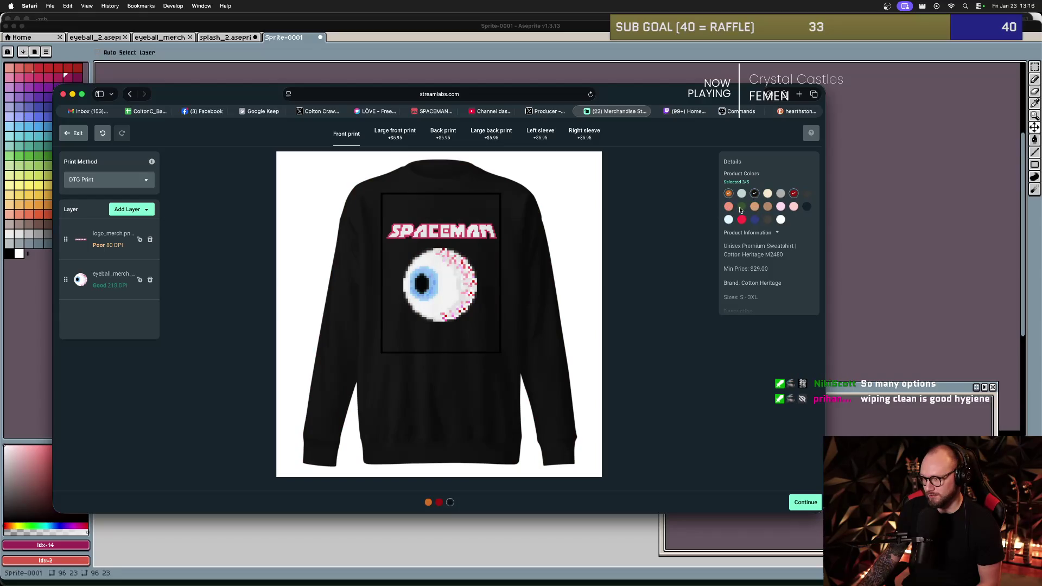
{"action": "left_click", "coordinate": [741, 207]}
{"action": "left_click", "coordinate": [742, 208]}
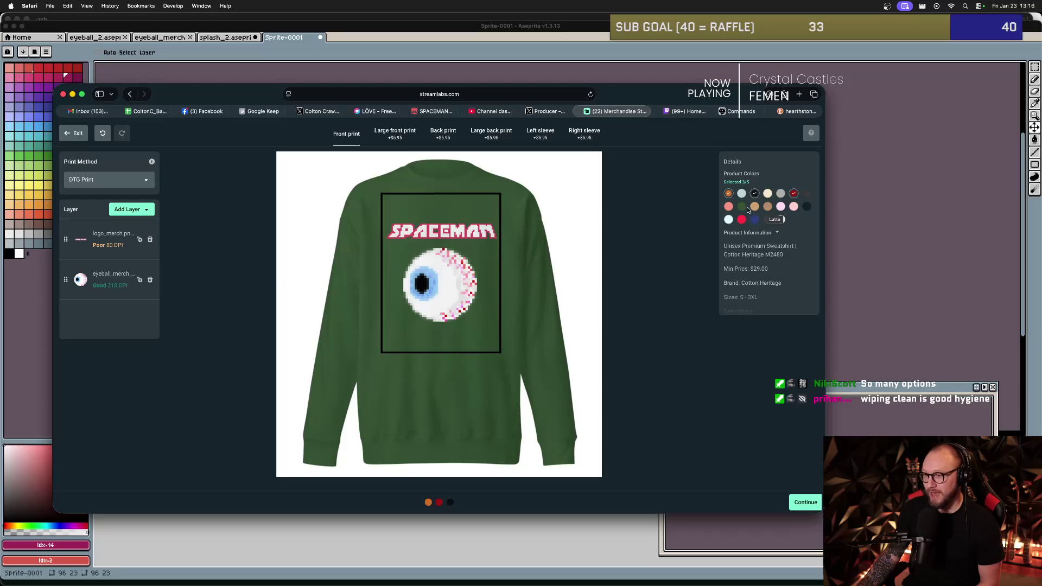
{"action": "left_click", "coordinate": [755, 206]}
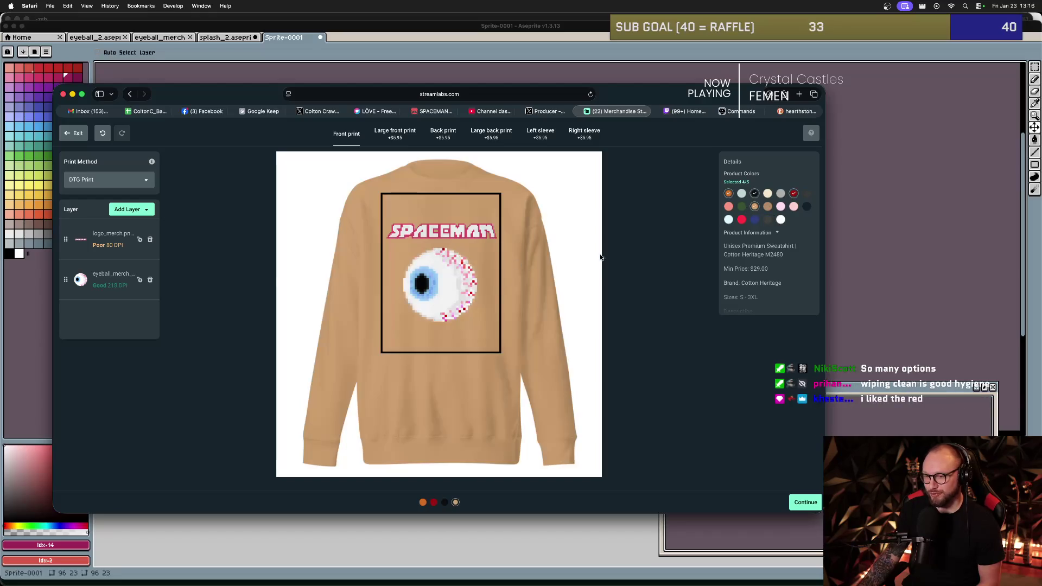
{"action": "left_click", "coordinate": [768, 207]}
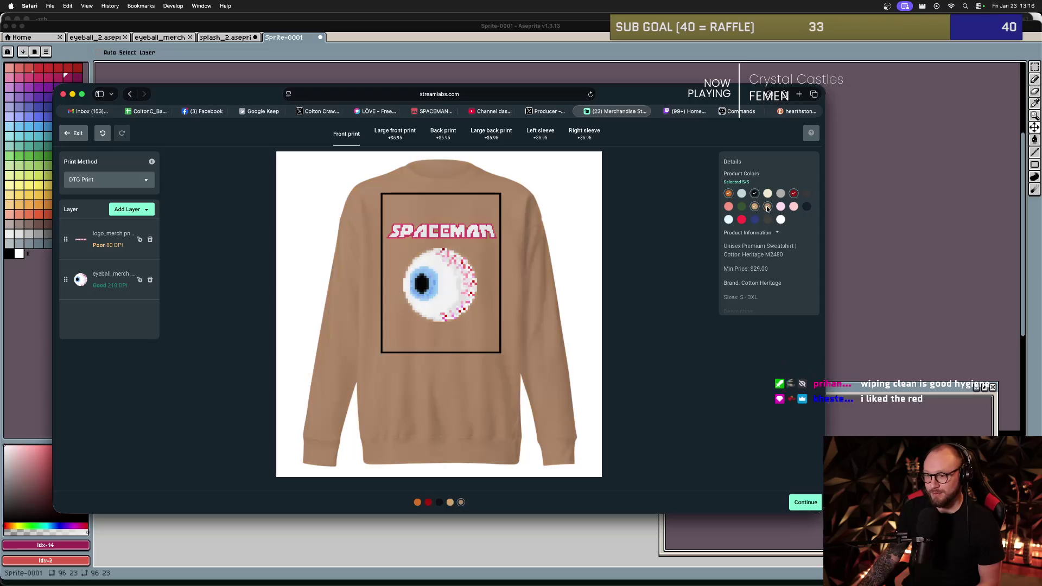
{"action": "left_click", "coordinate": [755, 207]}
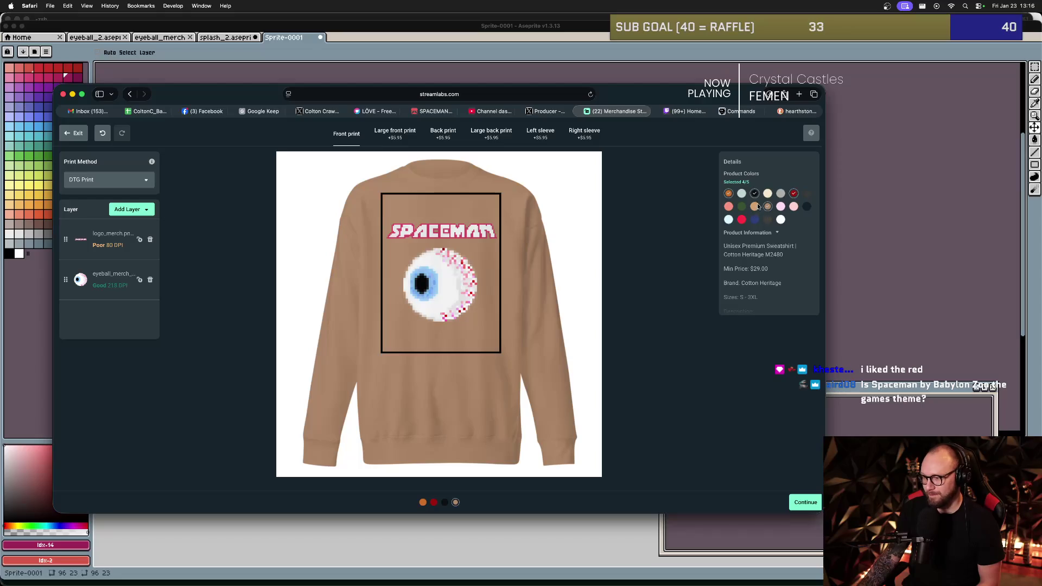
- Preview the sweatshirt in orange, red, black and brown, then add royal blue as a fifth colour
{"action": "left_click", "coordinate": [729, 194]}
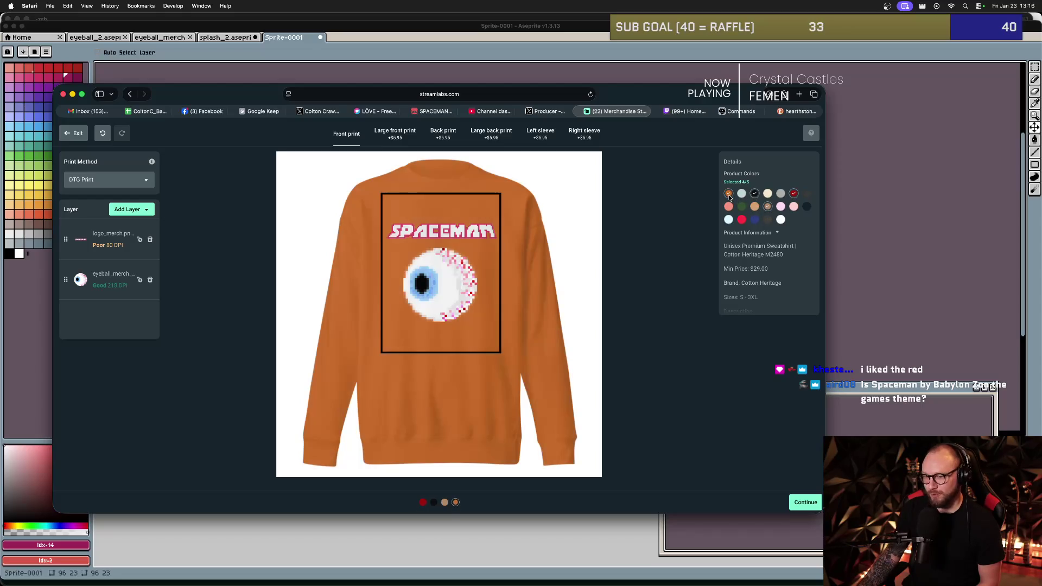
{"action": "left_click", "coordinate": [794, 194]}
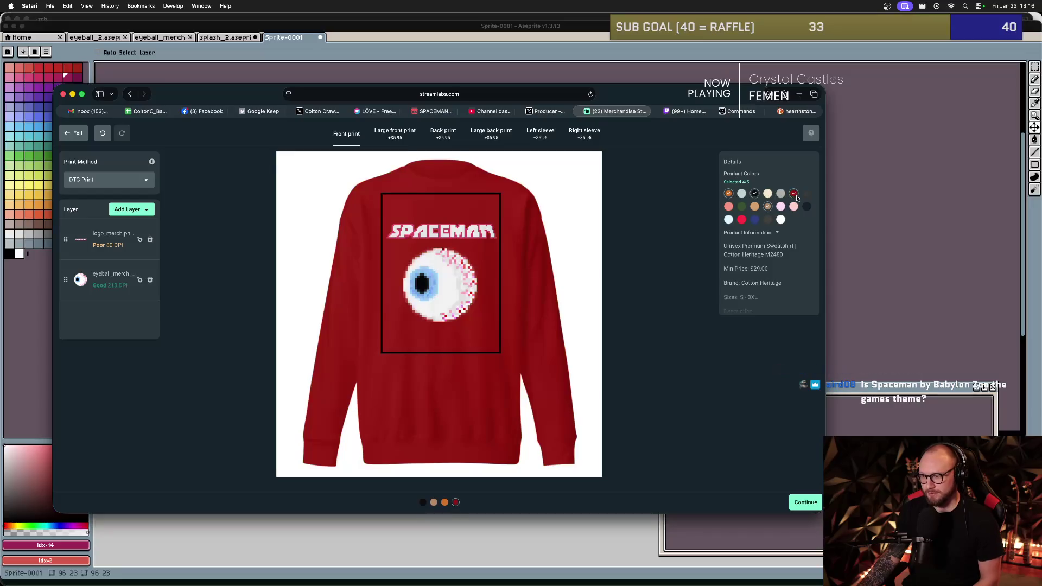
{"action": "left_click", "coordinate": [755, 195]}
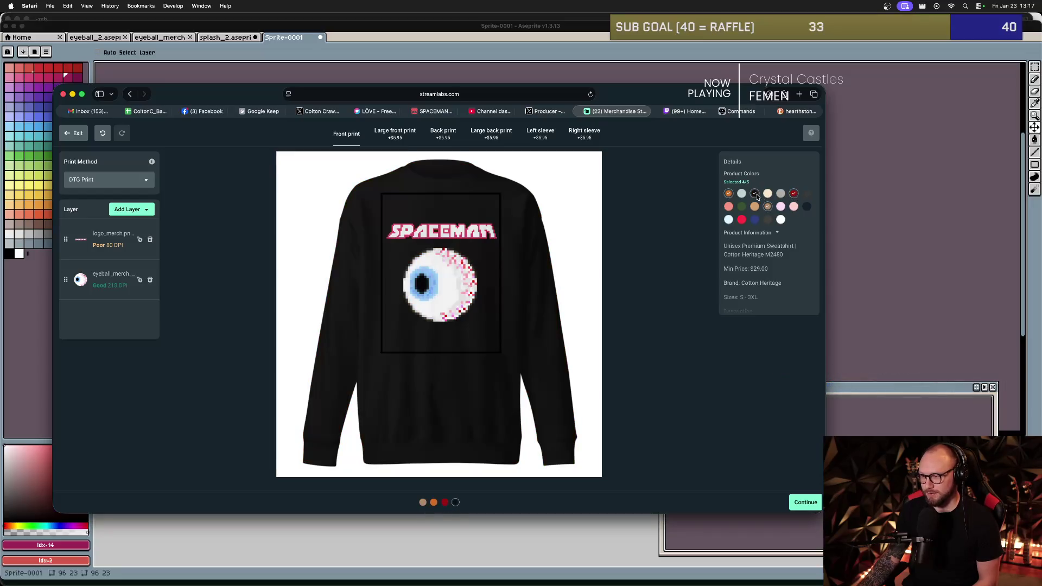
{"action": "left_click", "coordinate": [769, 206]}
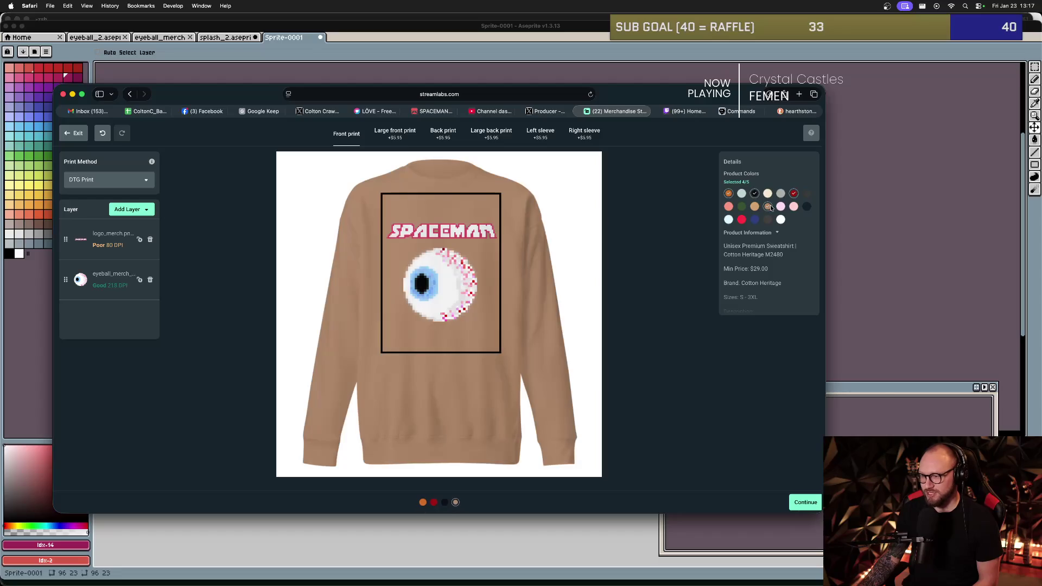
{"action": "left_click", "coordinate": [729, 195]}
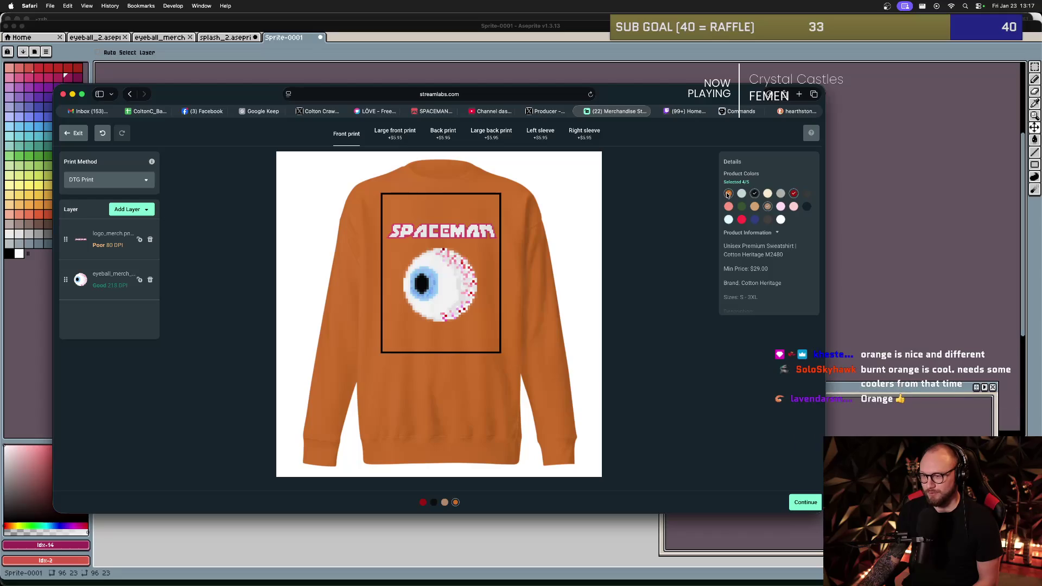
{"action": "left_click", "coordinate": [757, 219]}
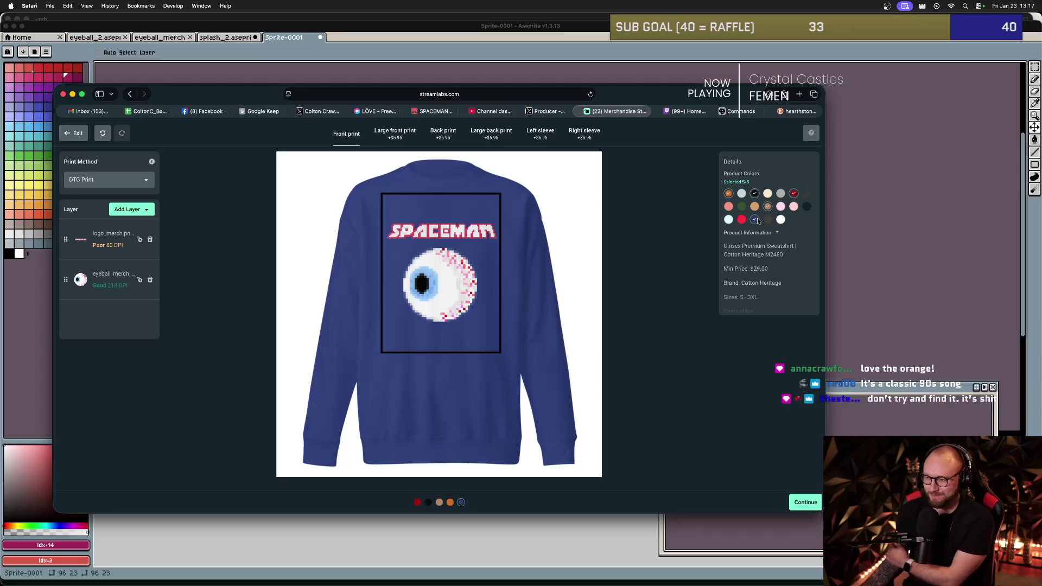
- Check the orange, black, red, brown and blue previews, then continue to Finalize at $34.00
{"action": "left_click", "coordinate": [729, 195]}
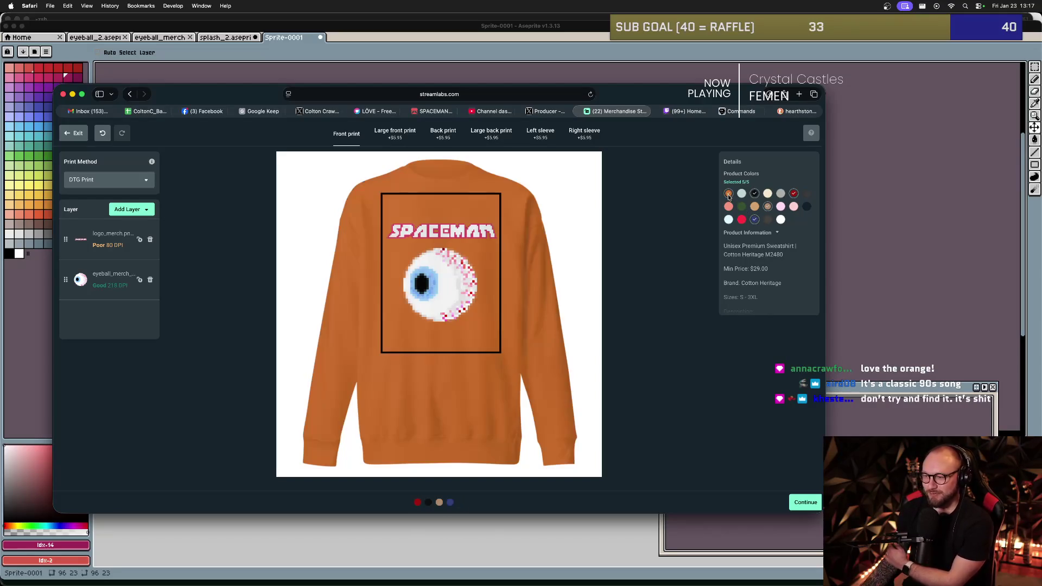
{"action": "left_click", "coordinate": [754, 194]}
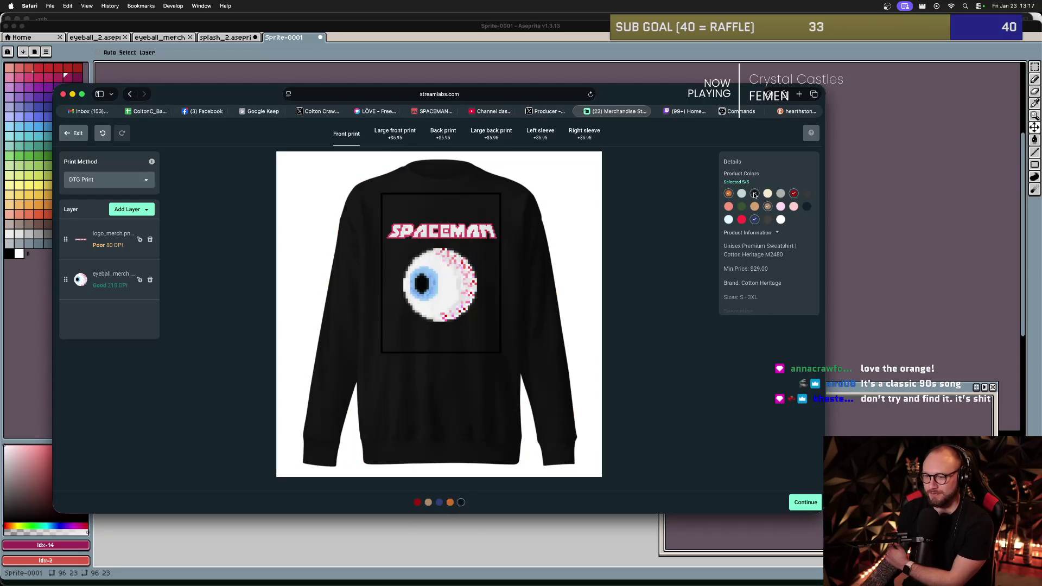
{"action": "left_click", "coordinate": [794, 194]}
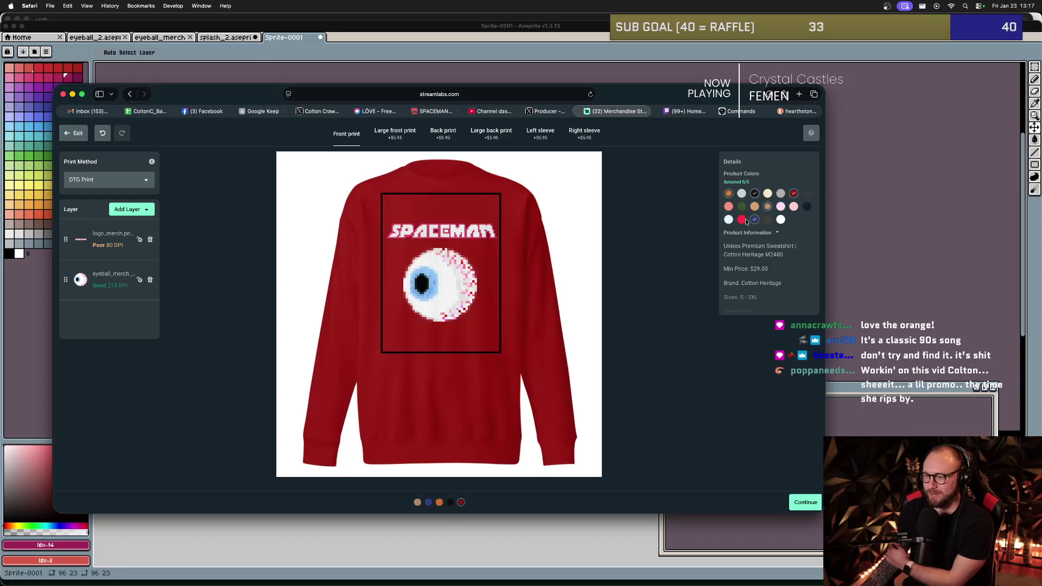
{"action": "left_click", "coordinate": [768, 208]}
{"action": "left_click", "coordinate": [755, 221]}
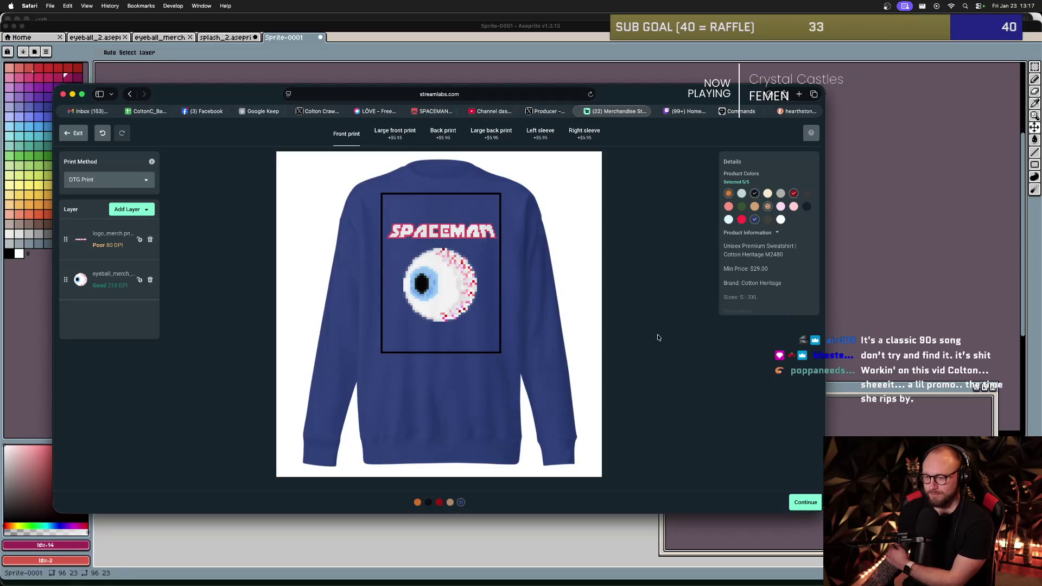
{"action": "left_click", "coordinate": [798, 505]}
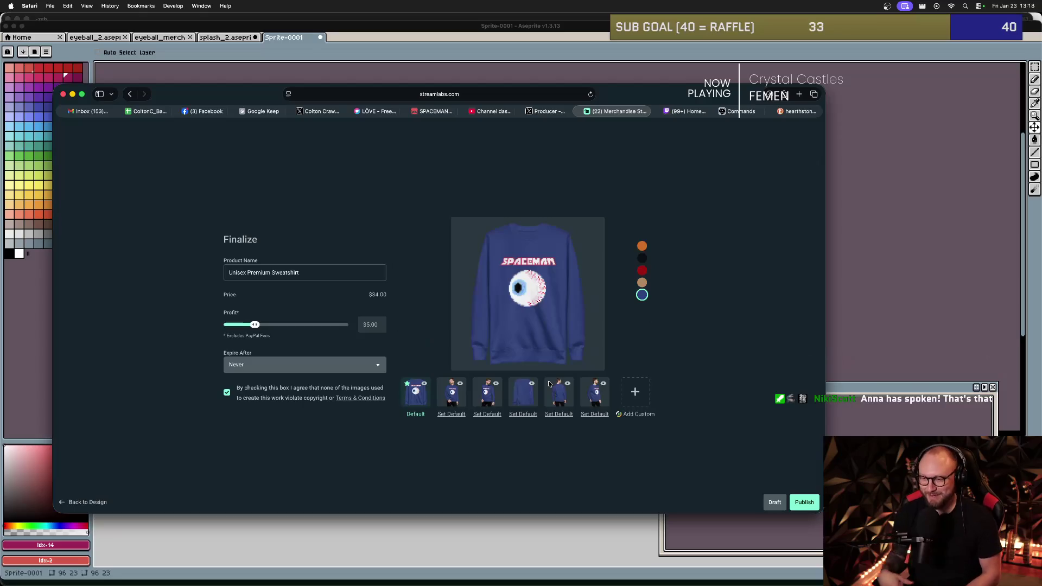
- Preview the sweatshirt in tan, red and black, then settle on orange
{"action": "left_click", "coordinate": [642, 283]}
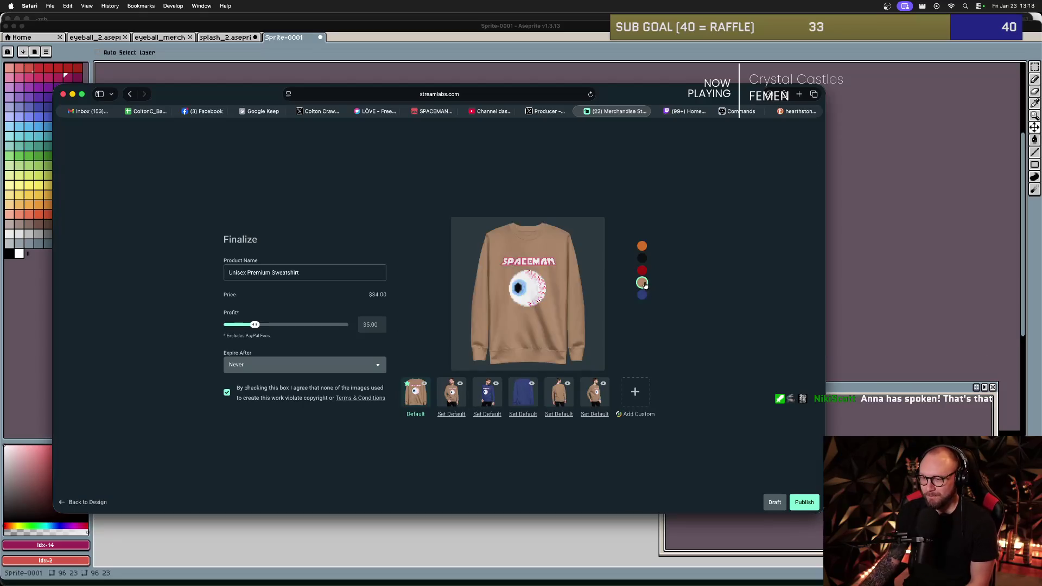
{"action": "left_click", "coordinate": [643, 271]}
{"action": "left_click", "coordinate": [643, 259]}
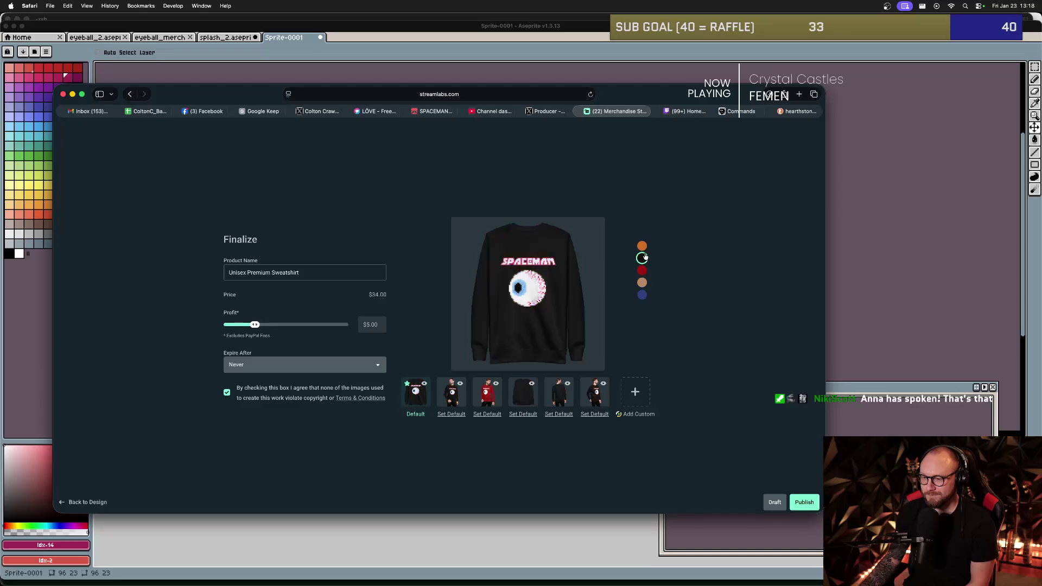
{"action": "left_click", "coordinate": [644, 249]}
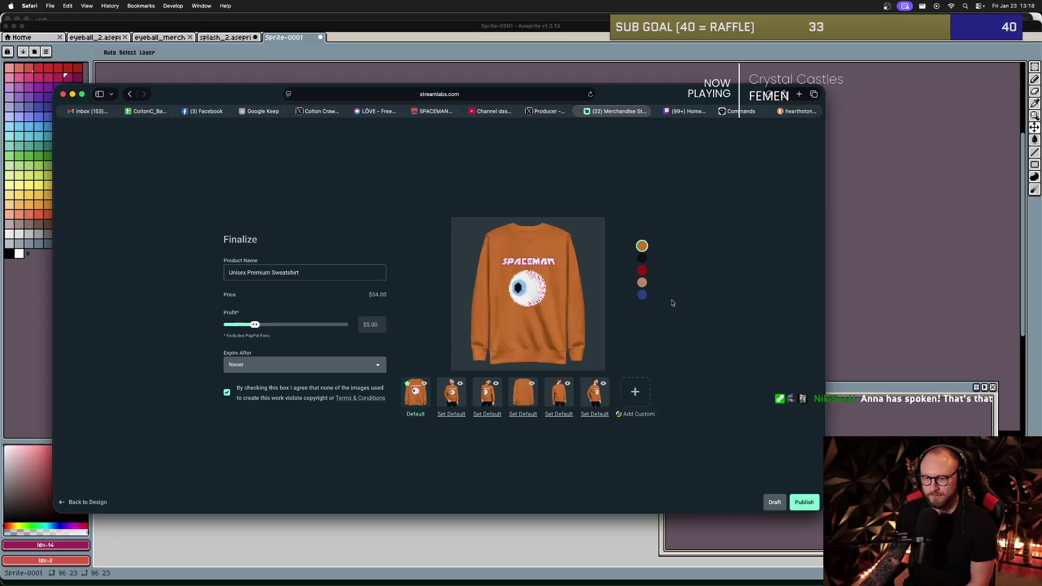
- Rename the sweatshirt 'SPACEMAN Unisex Crew-Neck' and publish it
{"action": "triple_click", "coordinate": [312, 270]}
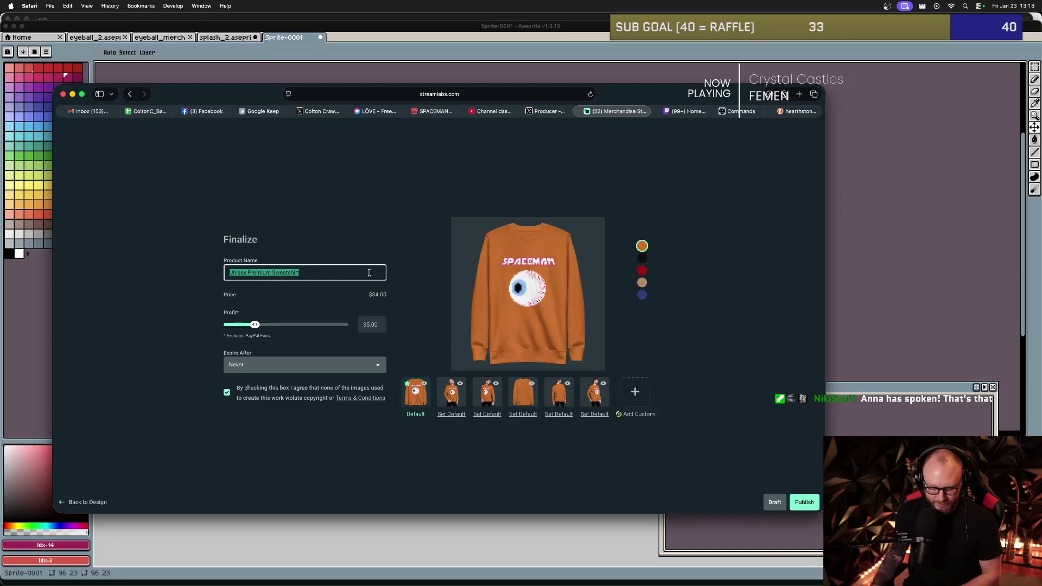
{"action": "type", "text": "SPACEMAN crew"}
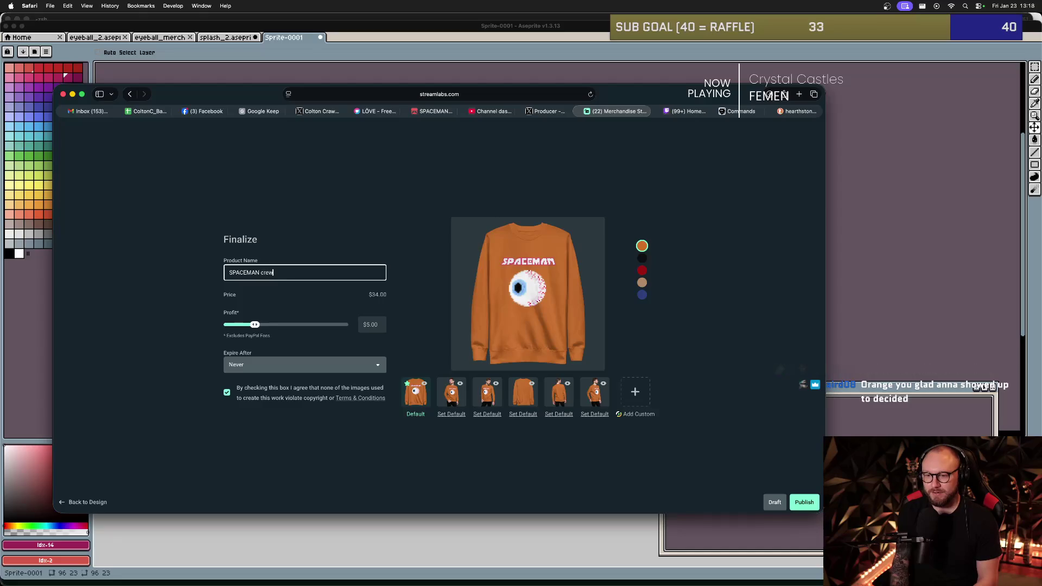
{"action": "key", "text": "BackSpace"}
{"action": "type", "text": "Unisex Crew-Nec"}
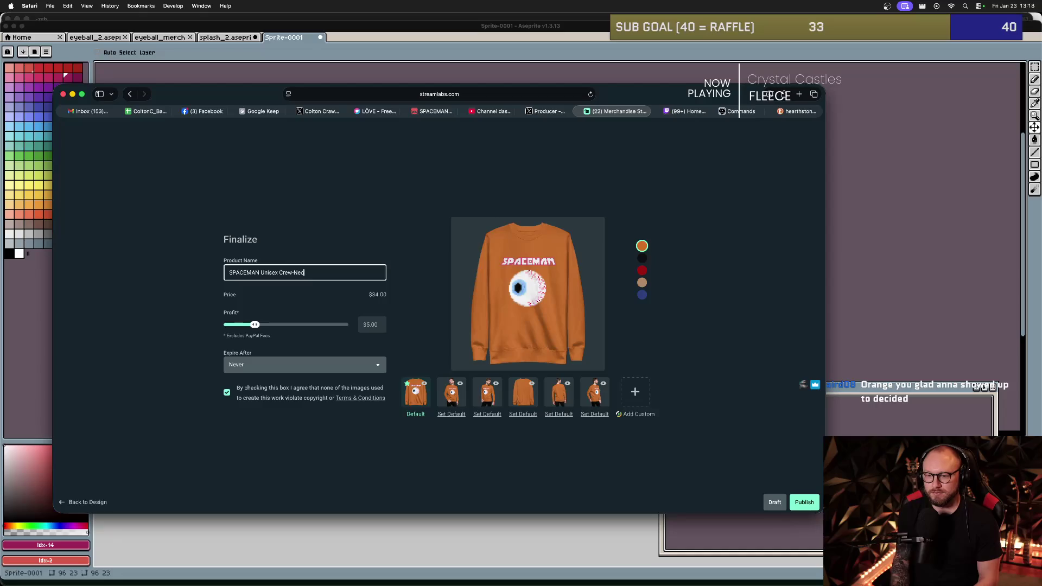
{"action": "type", "text": "k"}
{"action": "left_click", "coordinate": [310, 310]}
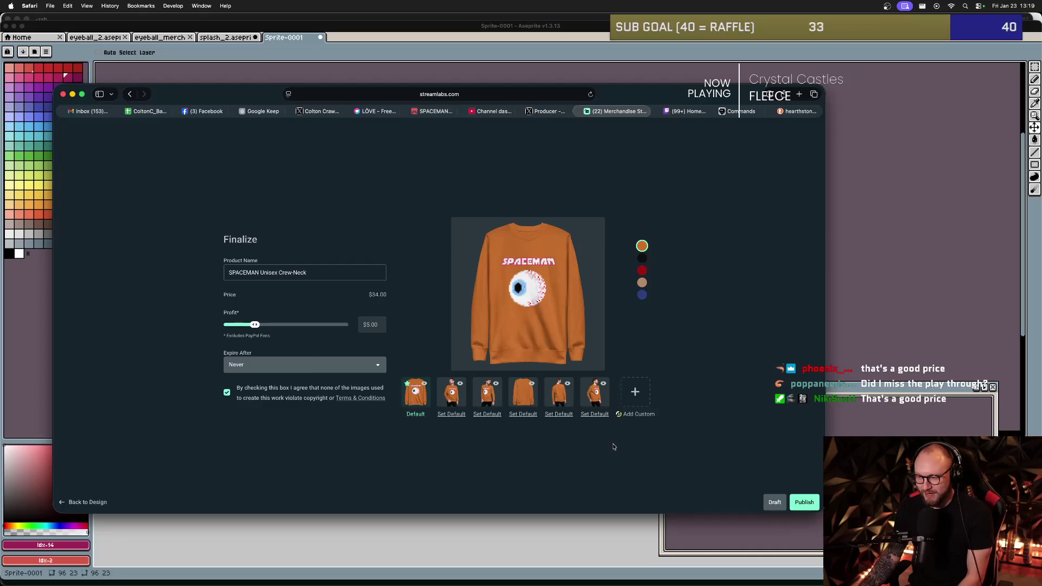
{"action": "left_click", "coordinate": [793, 501]}
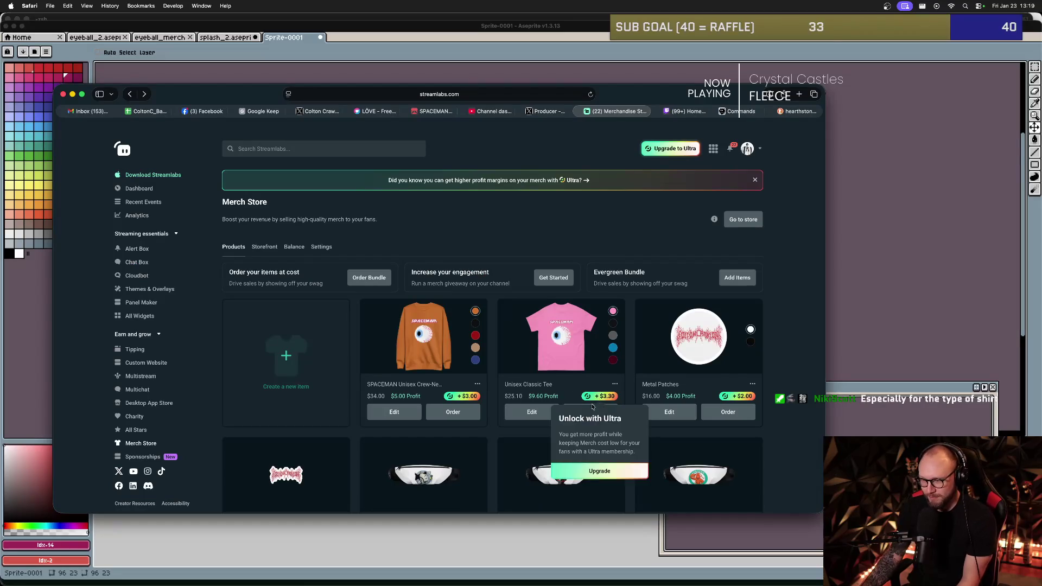
- Rename the Unisex Classic Tee 'SPACEMAN Eyeball Tee - Unisex', set $9.50 profit, and publish it
{"action": "left_click", "coordinate": [532, 412]}
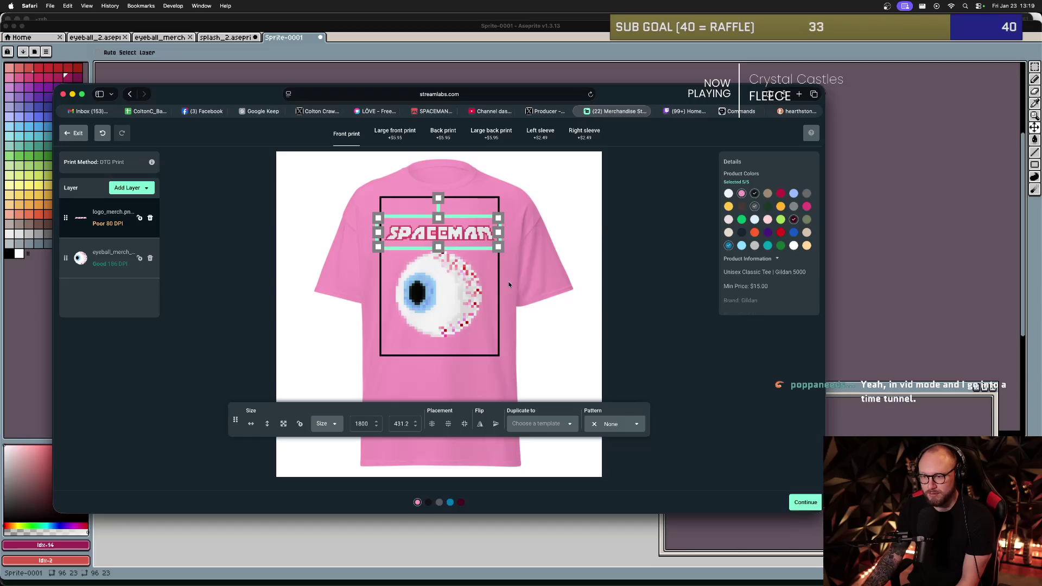
{"action": "left_click", "coordinate": [805, 502]}
{"action": "left_click", "coordinate": [292, 274]}
{"action": "triple_click", "coordinate": [291, 274]}
{"action": "type", "text": "sp"}
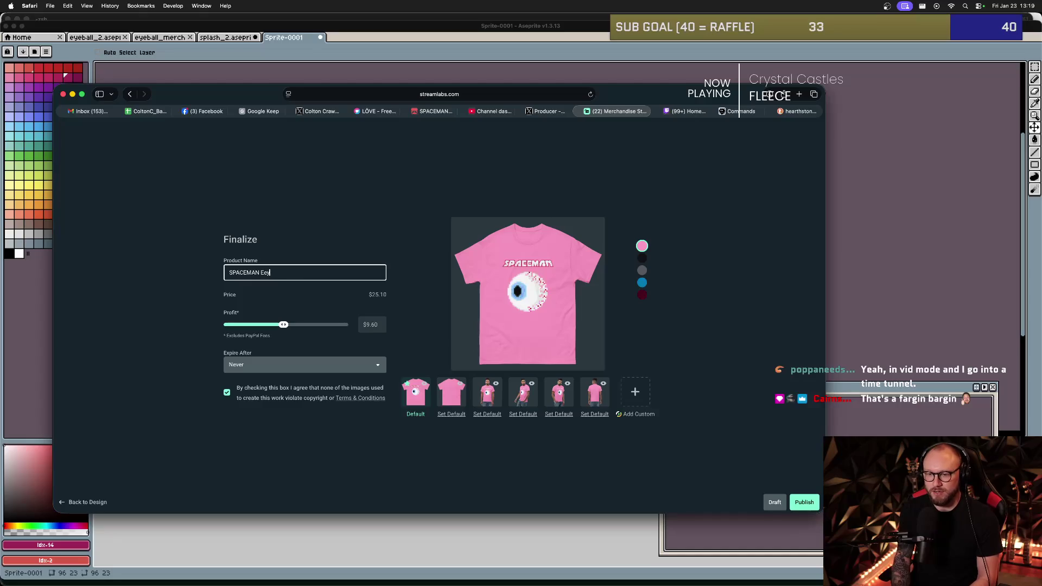
{"action": "type", "text": "ball Tee -"}
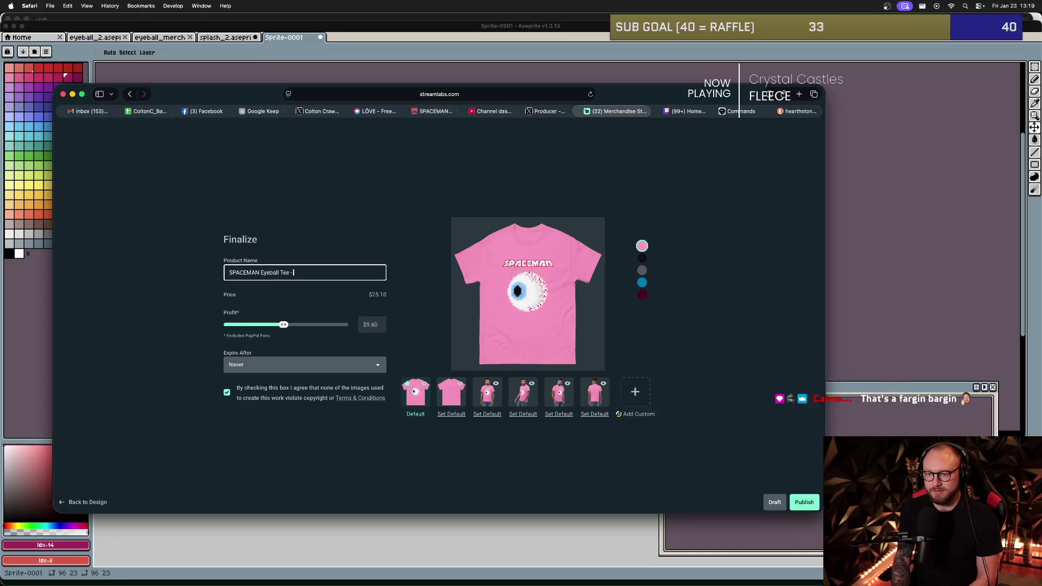
{"action": "type", "text": " Unisex"}
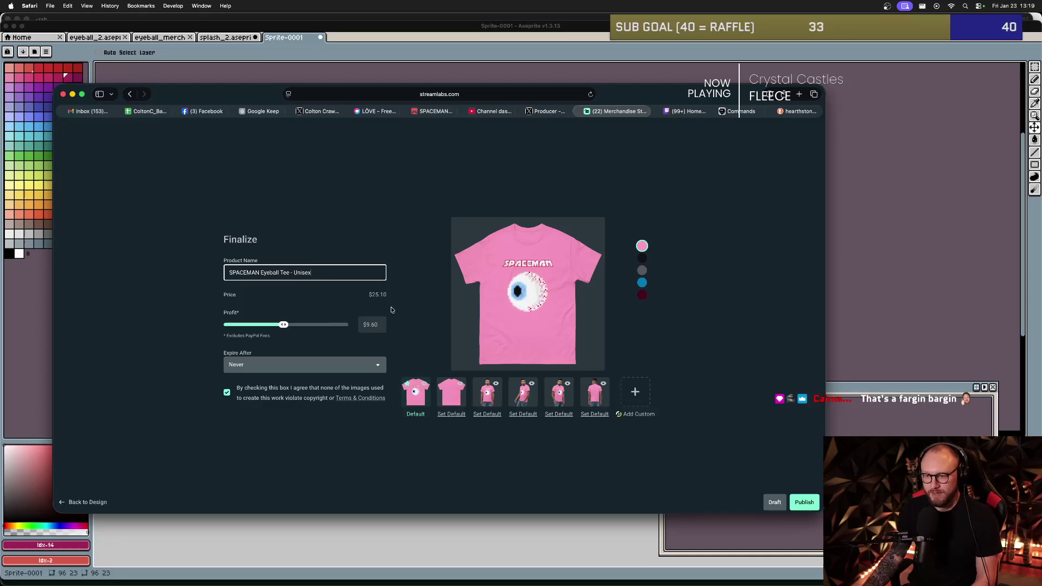
{"action": "left_click", "coordinate": [282, 327]}
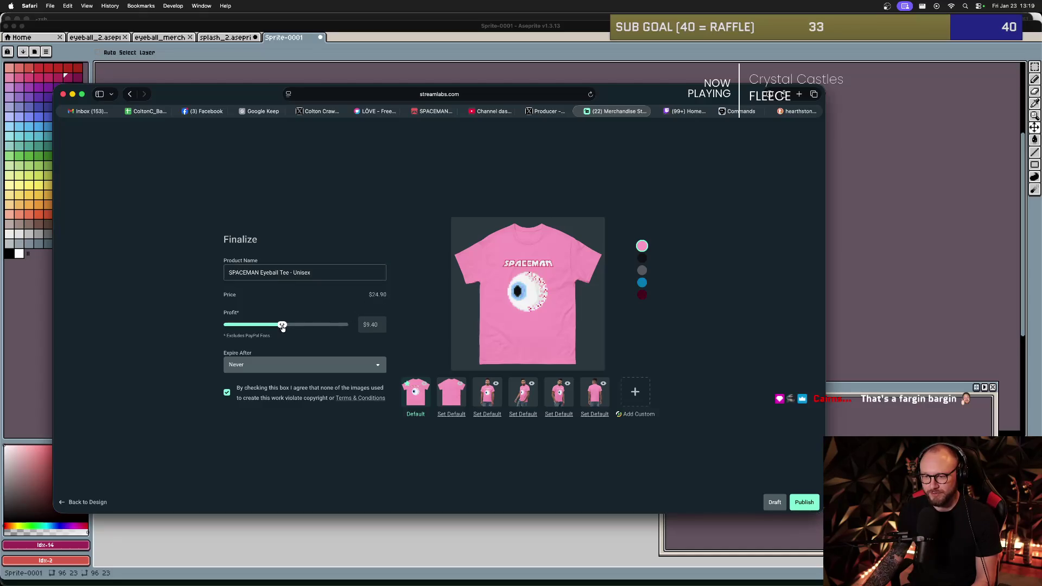
{"action": "left_click_drag", "start_coordinate": [283, 327], "coordinate": [283, 326]}
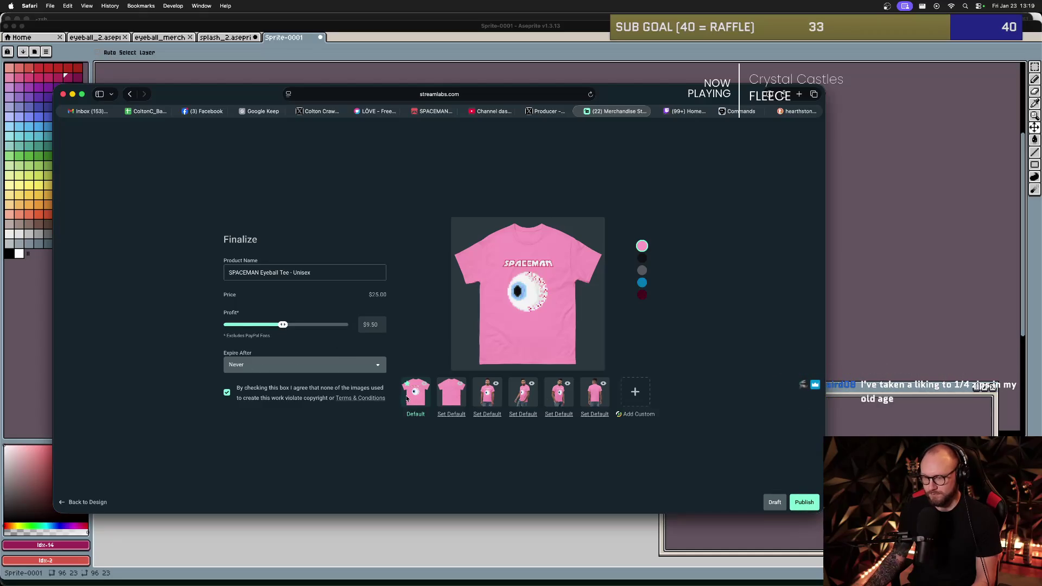
{"action": "left_click", "coordinate": [452, 400]}
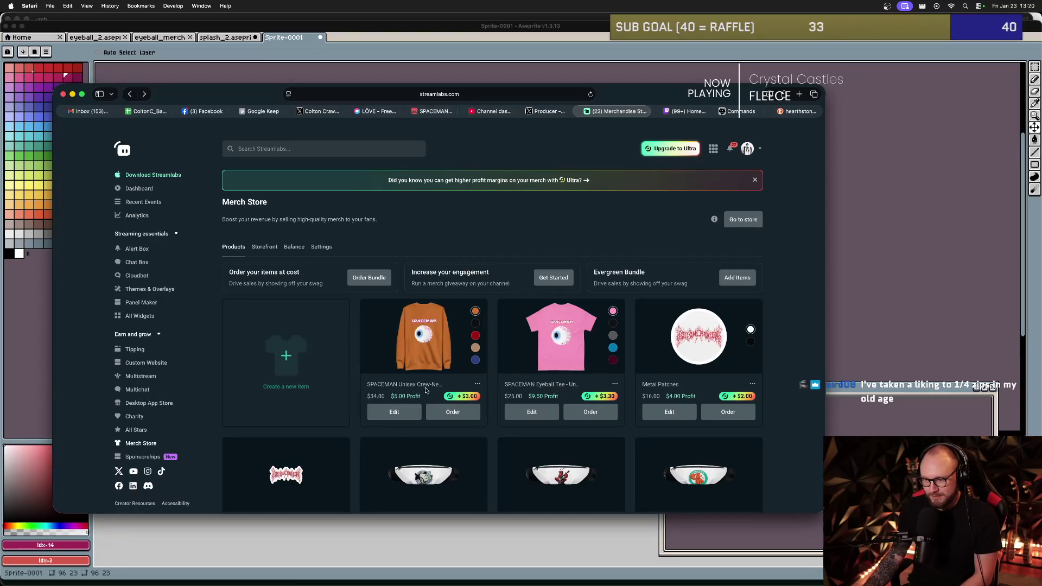
{"action": "left_click", "coordinate": [429, 408]}
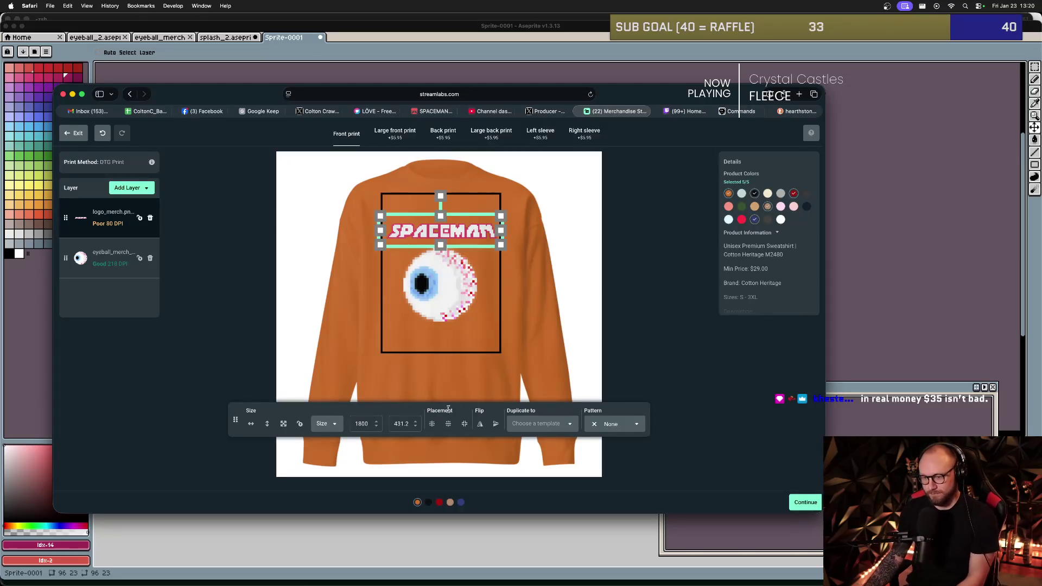
- Change the sweatshirt's name to 'SPACEMAN Eyeball Crew-Neck - Unisex' and publish it
{"action": "left_click", "coordinate": [799, 501]}
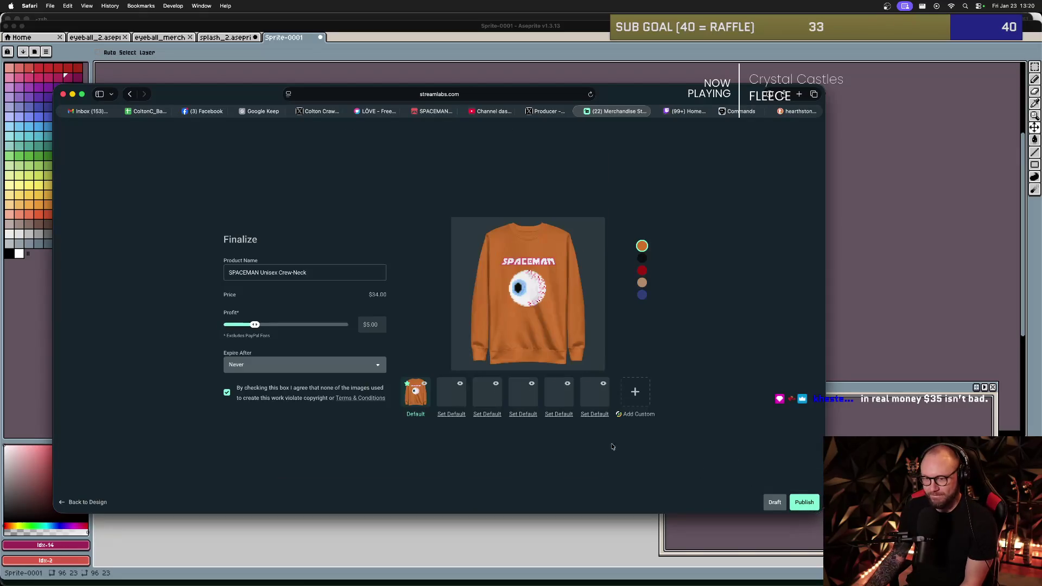
{"action": "left_click", "coordinate": [329, 274]}
{"action": "left_click_drag", "start_coordinate": [329, 274], "coordinate": [274, 274]}
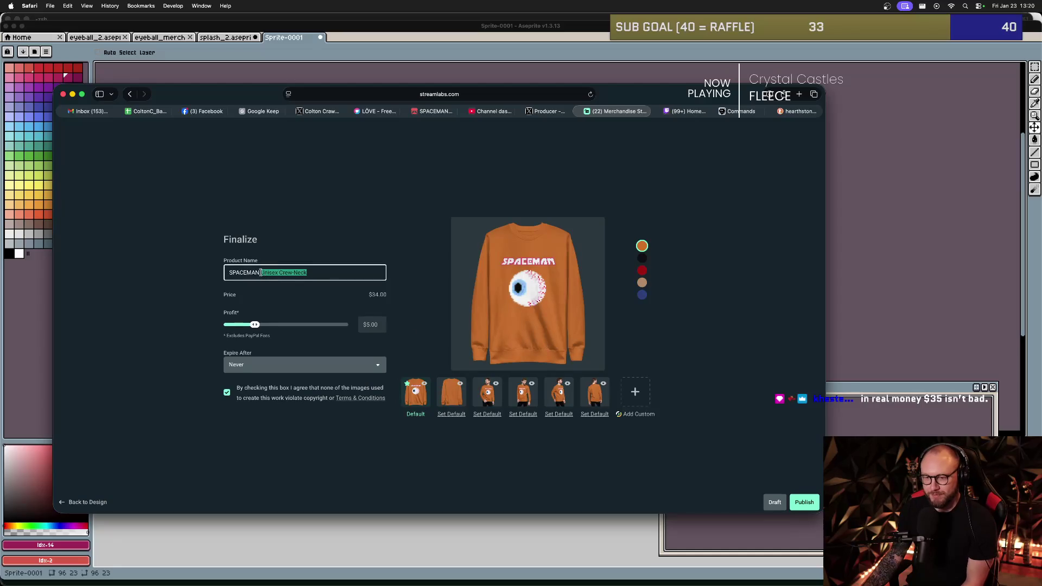
{"action": "type", "text": "Eyeball"}
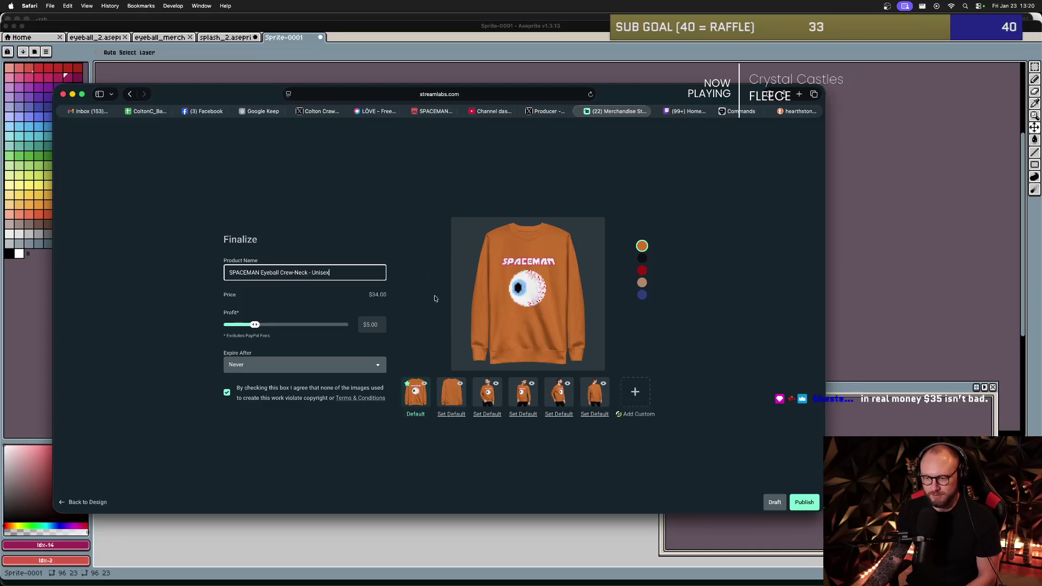
{"action": "left_click", "coordinate": [804, 503]}
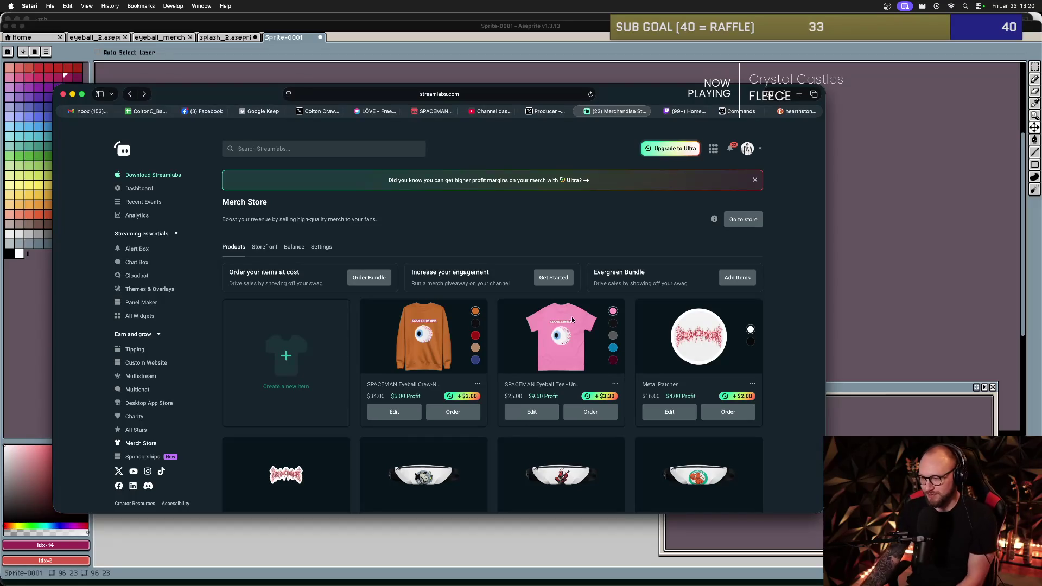
{"action": "scroll", "coordinate": [460, 341], "scroll_direction": "down", "scroll_amount": 1}
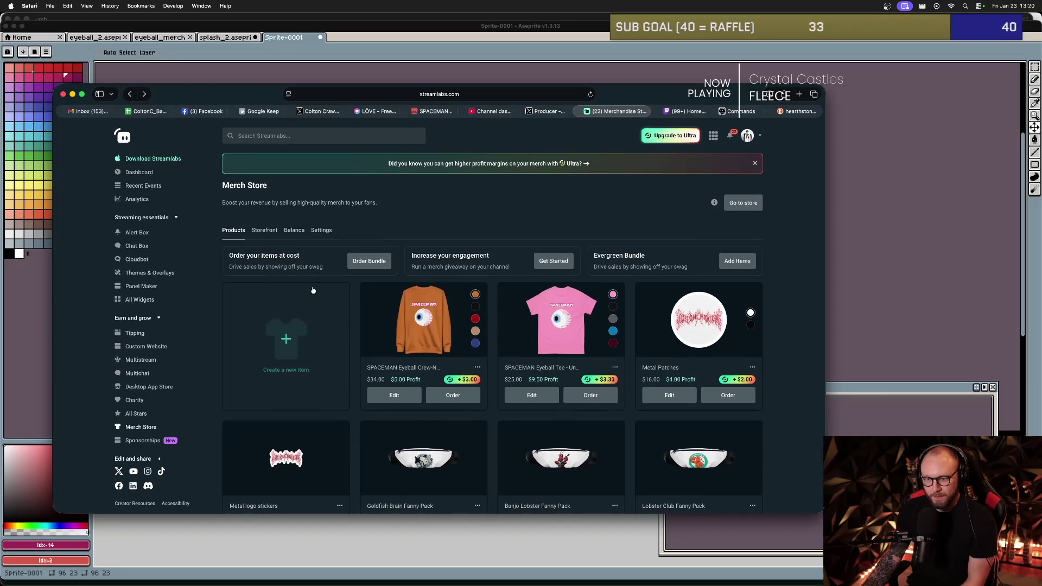
- Start a new merch item and browse the catalog categories, trying the trucker hats filter
{"action": "left_click", "coordinate": [319, 335]}
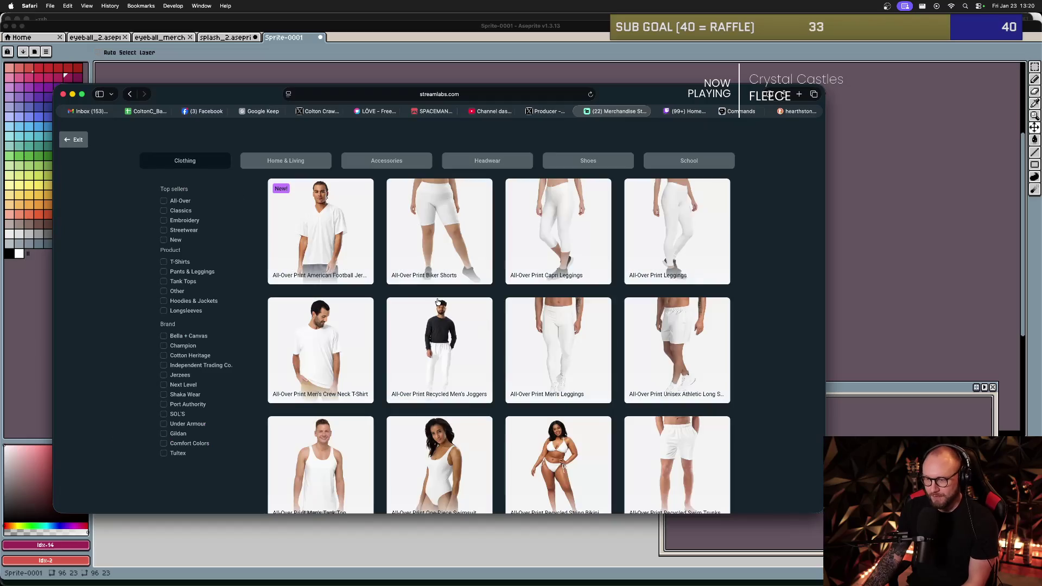
{"action": "scroll", "coordinate": [435, 299], "scroll_direction": "down", "scroll_amount": 5}
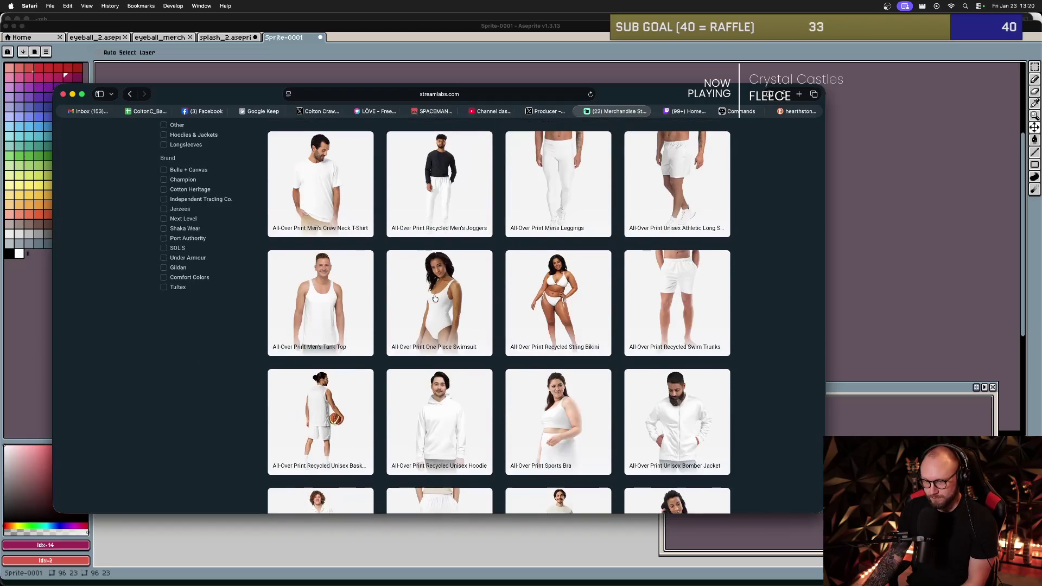
{"action": "scroll", "coordinate": [435, 298], "scroll_direction": "down", "scroll_amount": 4}
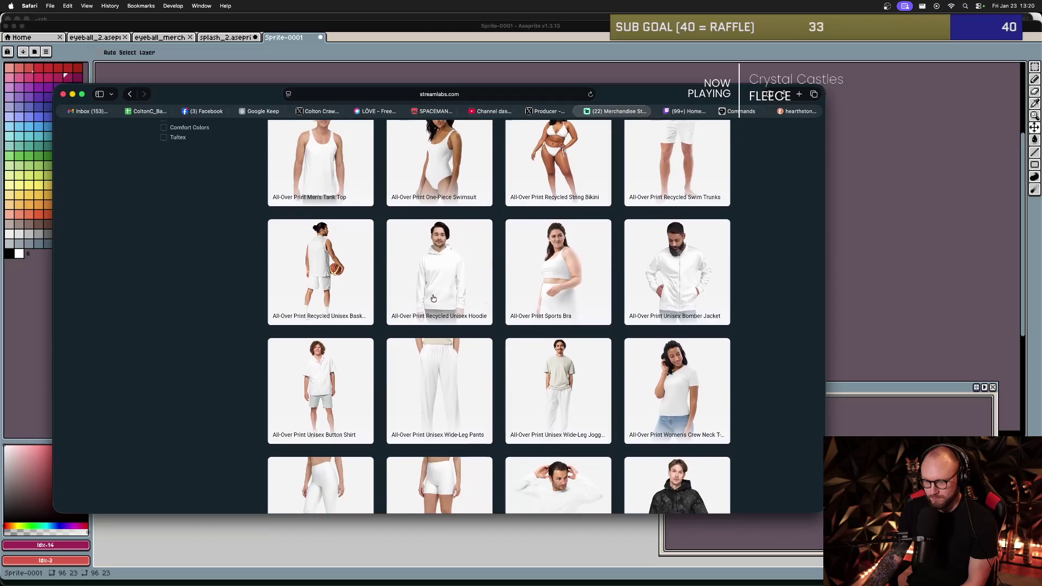
{"action": "scroll", "coordinate": [433, 297], "scroll_direction": "down", "scroll_amount": 5}
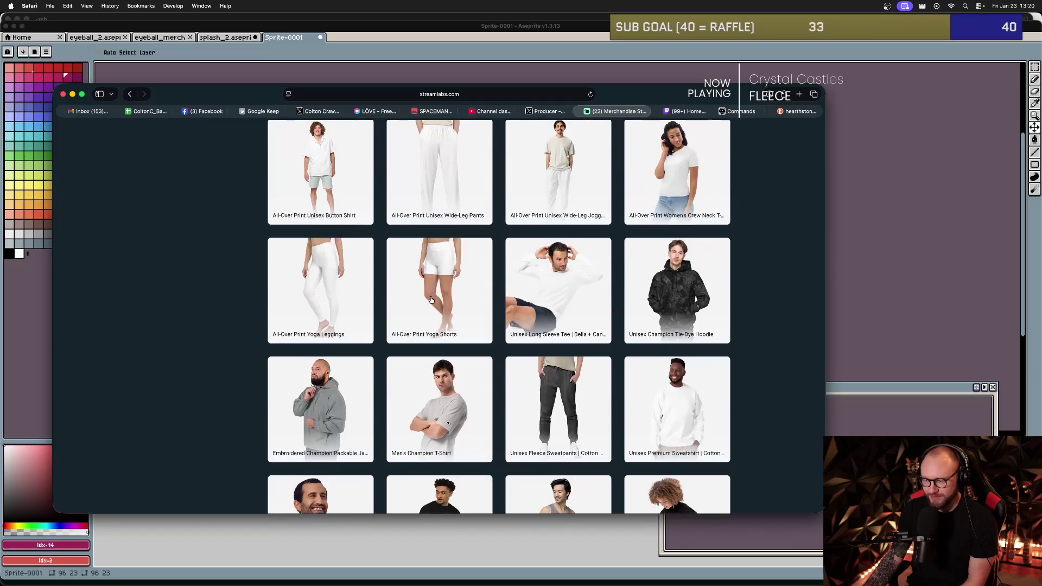
{"action": "scroll", "coordinate": [428, 299], "scroll_direction": "down", "scroll_amount": 5}
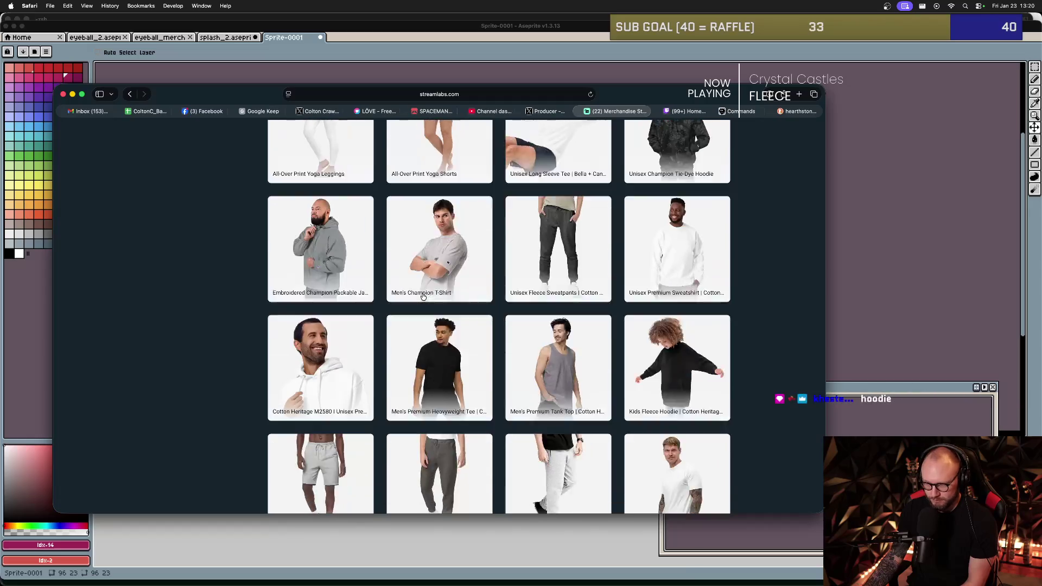
{"action": "scroll", "coordinate": [424, 296], "scroll_direction": "down", "scroll_amount": 4}
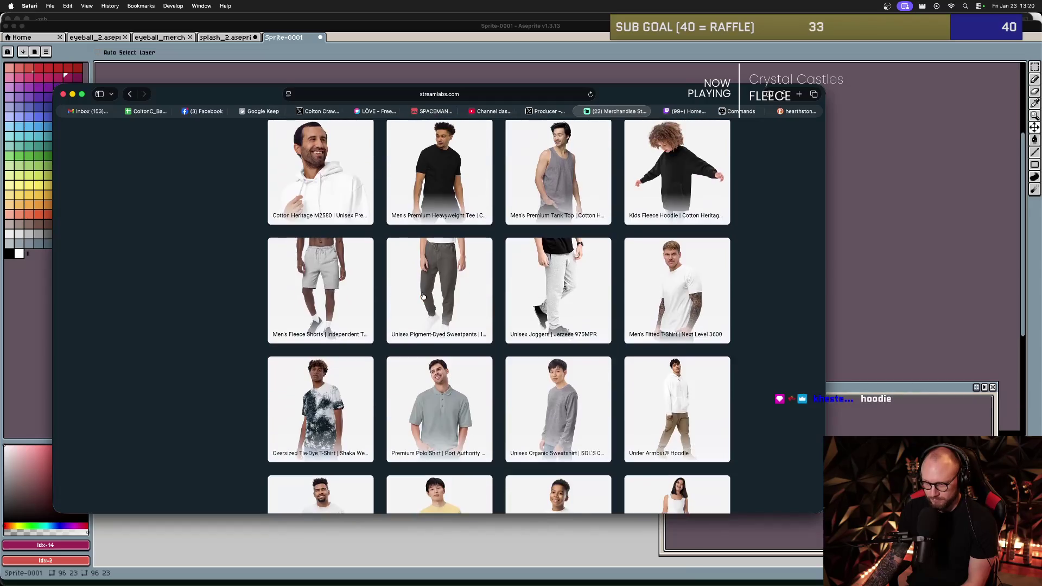
{"action": "scroll", "coordinate": [422, 296], "scroll_direction": "down", "scroll_amount": 10}
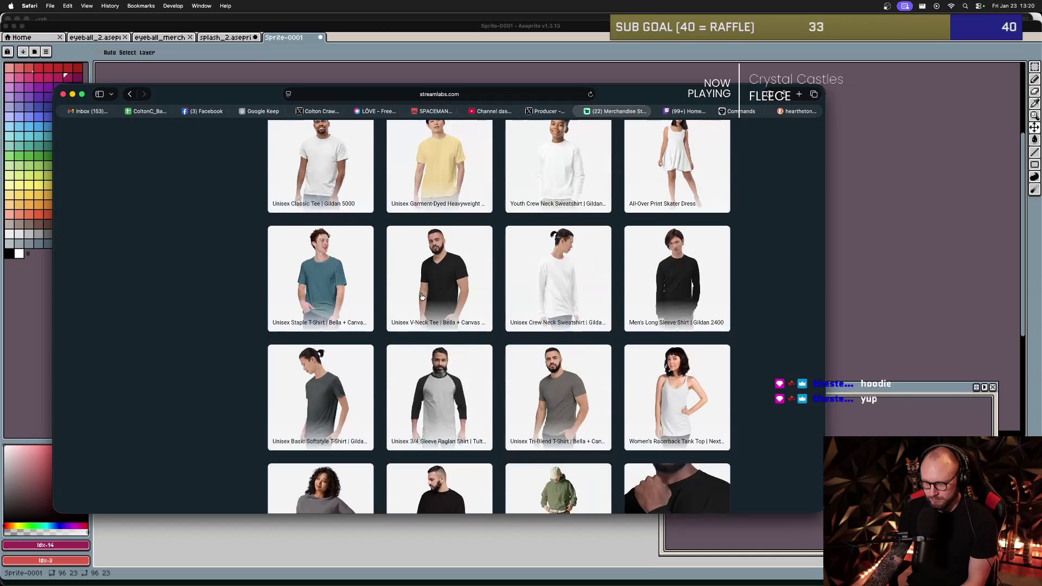
{"action": "scroll", "coordinate": [422, 301], "scroll_direction": "up", "scroll_amount": 15}
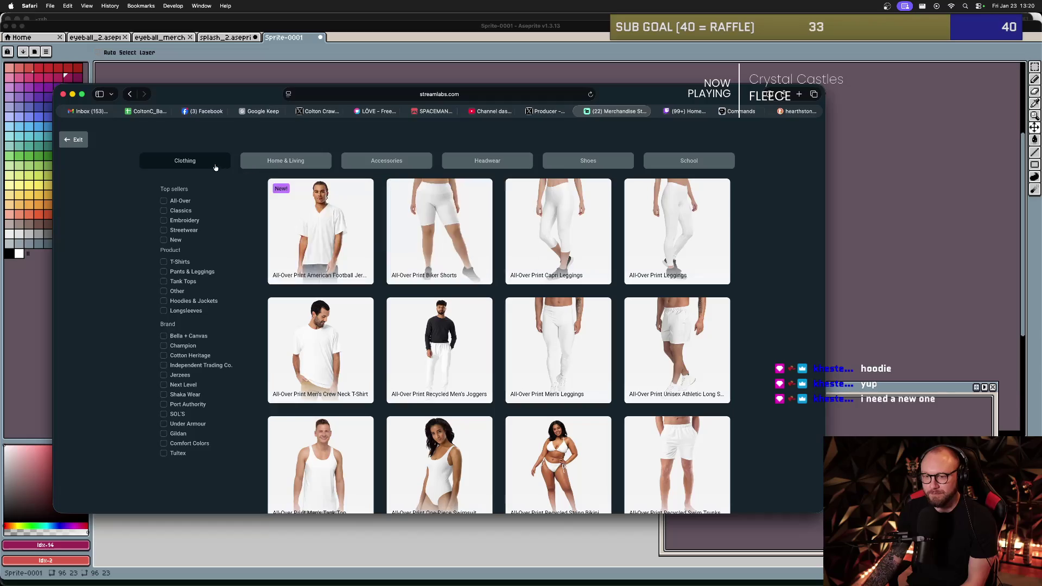
{"action": "mouse_move", "coordinate": [287, 163]}
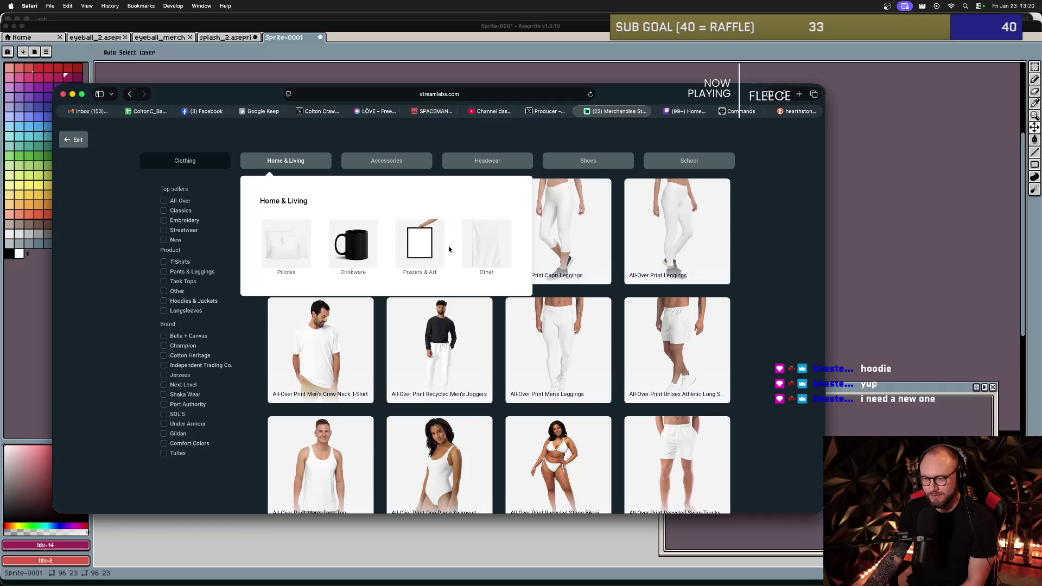
{"action": "mouse_move", "coordinate": [382, 162]}
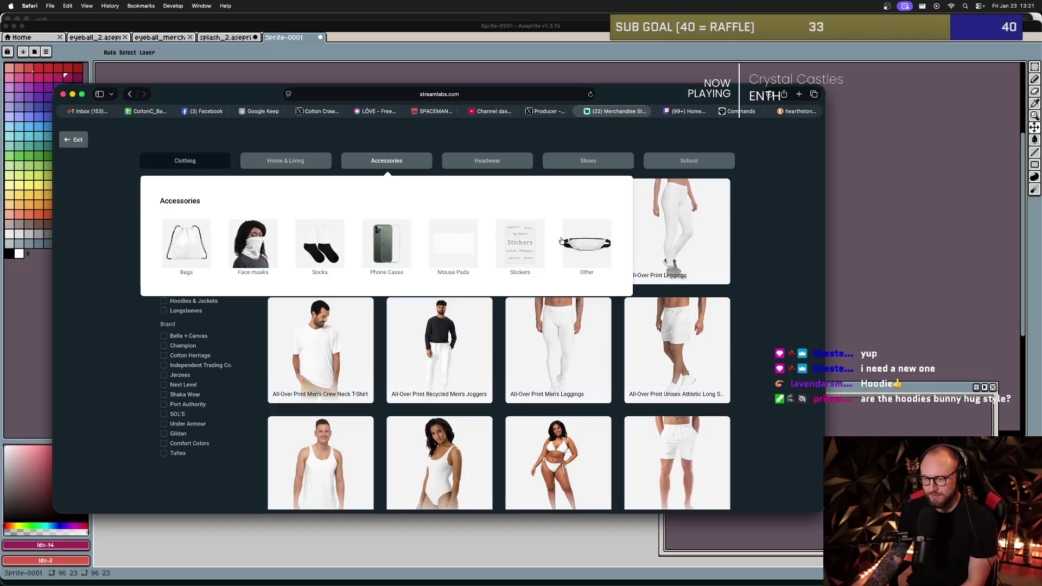
{"action": "mouse_move", "coordinate": [482, 165]}
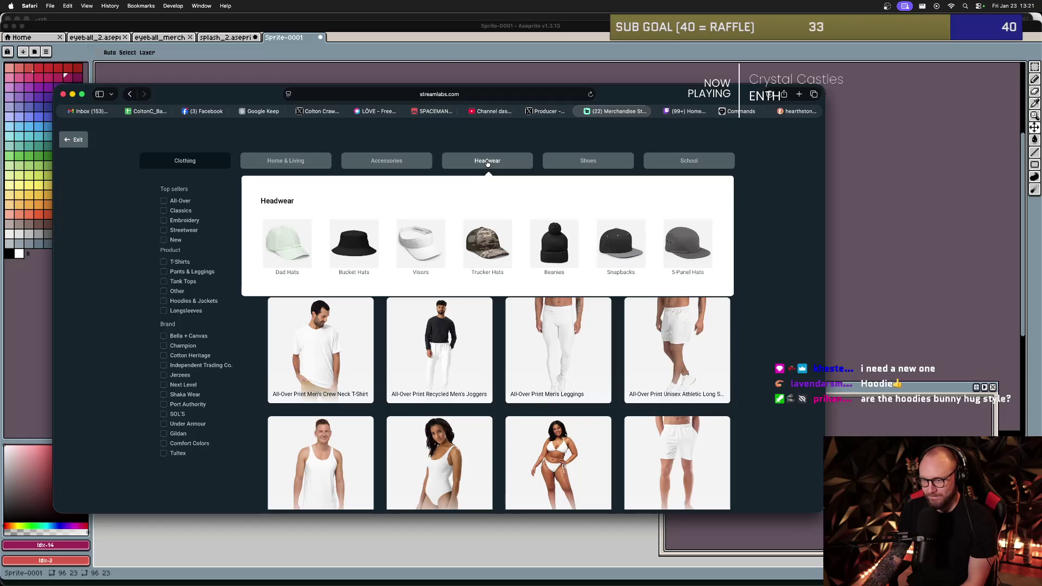
{"action": "left_click", "coordinate": [490, 243]}
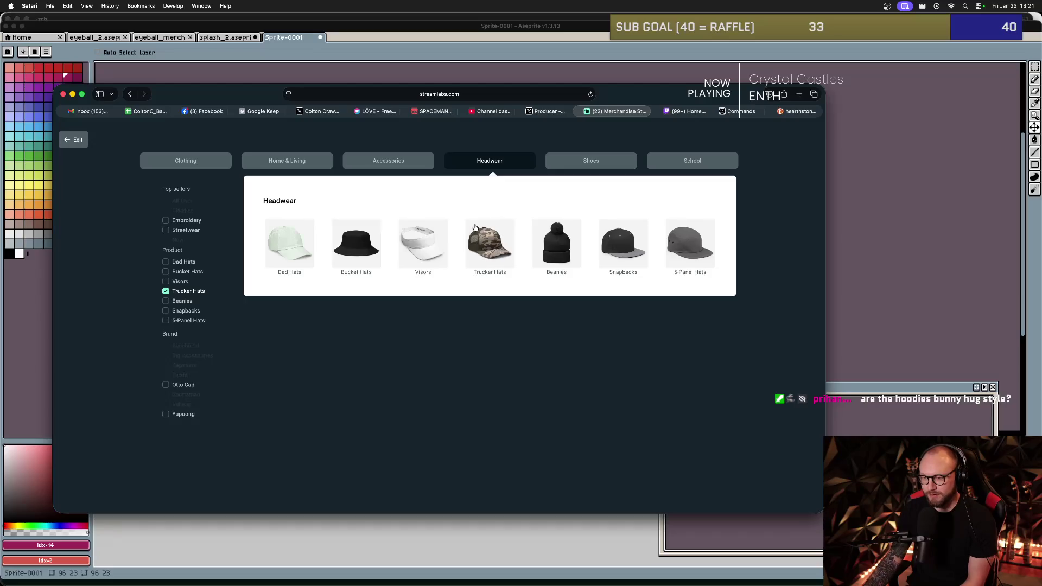
- Return to the Clothing listing and open the All-Over Print Recycled Unisex Hoodie
{"action": "mouse_move", "coordinate": [186, 158]}
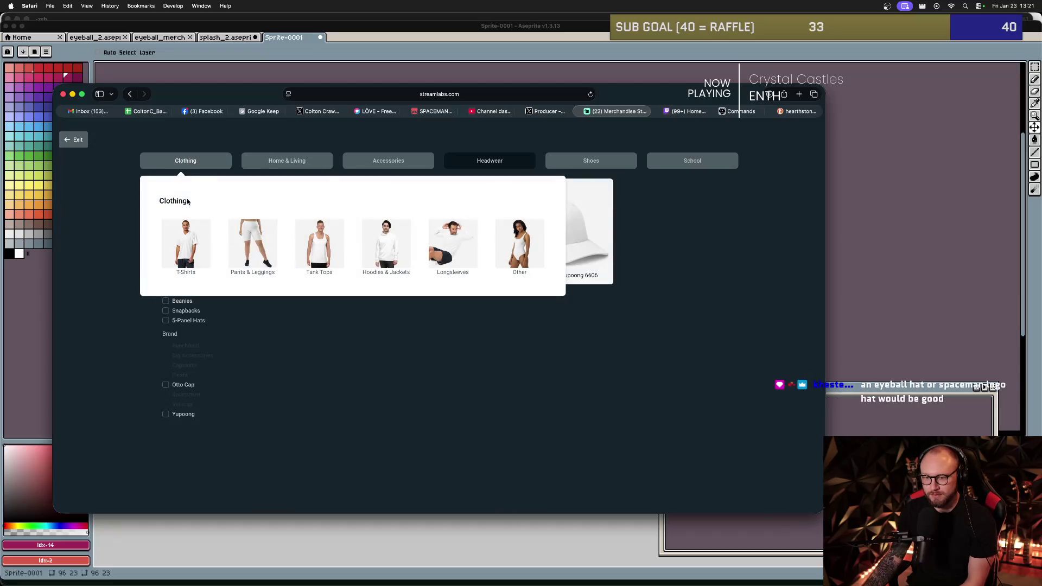
{"action": "left_click", "coordinate": [191, 166]}
{"action": "scroll", "coordinate": [422, 291], "scroll_direction": "down", "scroll_amount": 3}
{"action": "scroll", "coordinate": [422, 290], "scroll_direction": "down", "scroll_amount": 2}
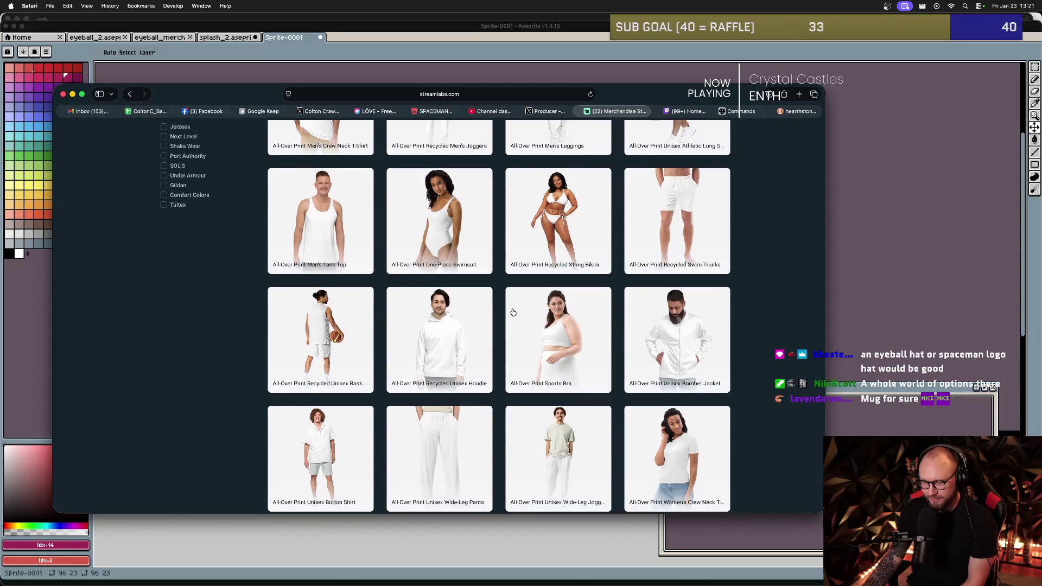
{"action": "scroll", "coordinate": [516, 314], "scroll_direction": "down", "scroll_amount": 1}
{"action": "left_click", "coordinate": [540, 321]}
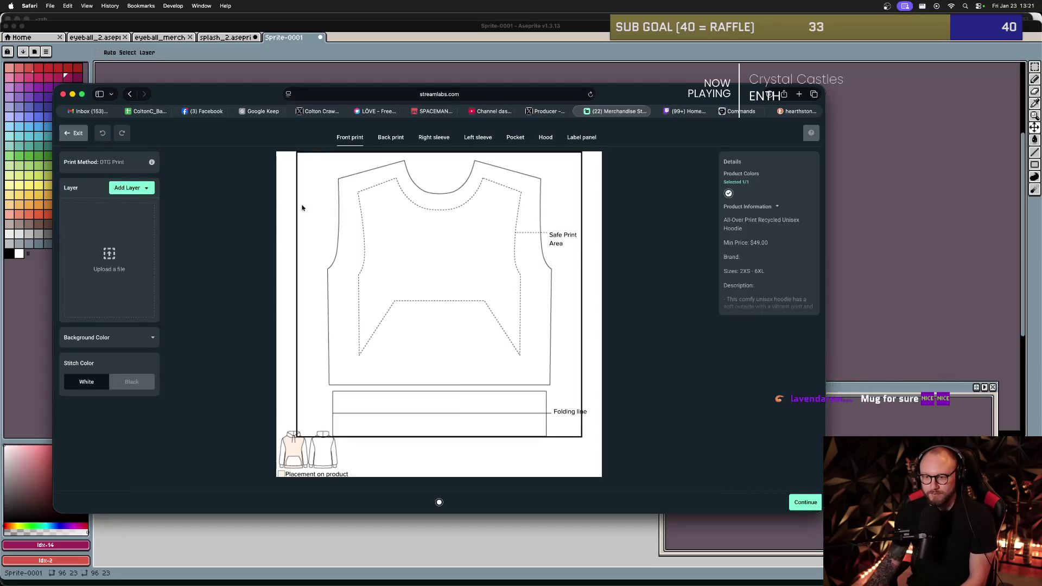
{"action": "left_click", "coordinate": [76, 134]}
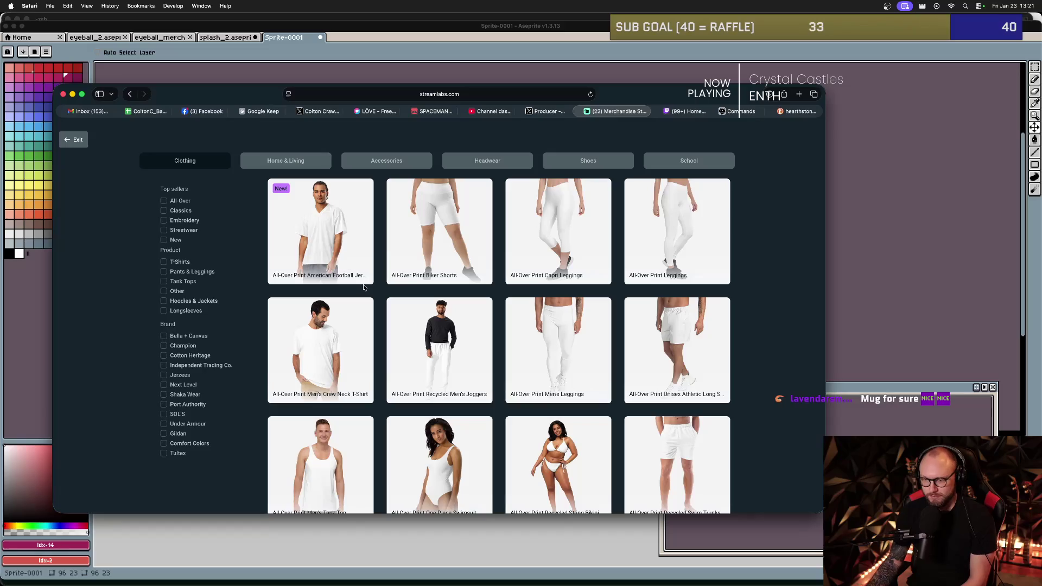
{"action": "scroll", "coordinate": [363, 287], "scroll_direction": "down", "scroll_amount": 6}
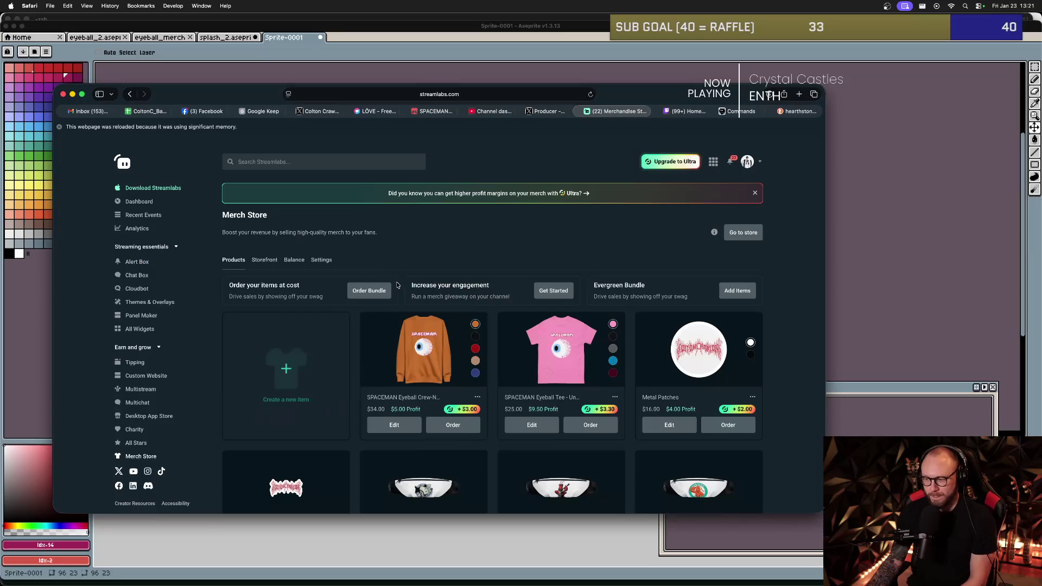
{"action": "scroll", "coordinate": [369, 304], "scroll_direction": "down", "scroll_amount": 3}
{"action": "scroll", "coordinate": [347, 320], "scroll_direction": "up", "scroll_amount": 3}
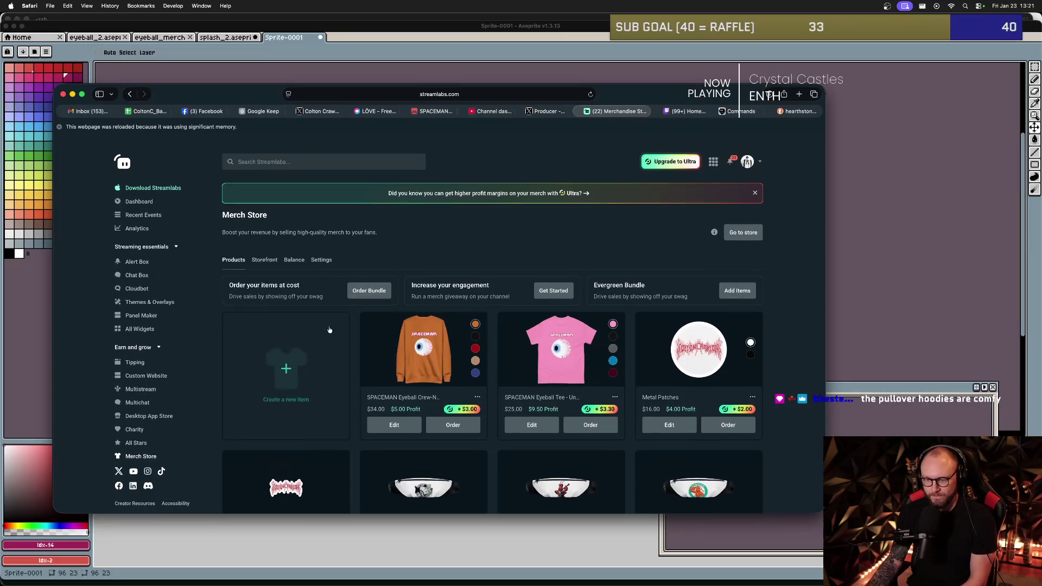
{"action": "left_click", "coordinate": [289, 363]}
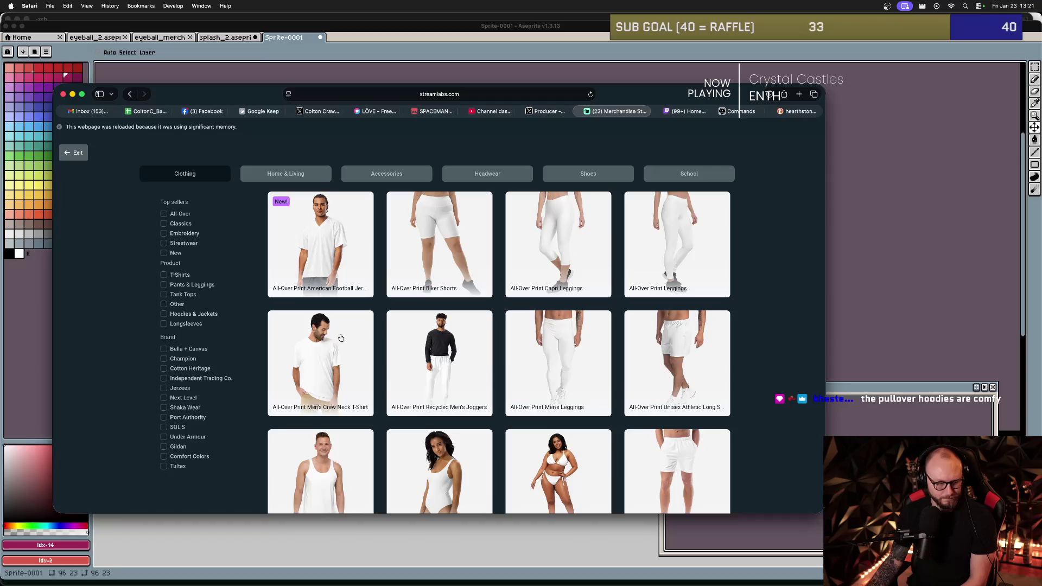
{"action": "scroll", "coordinate": [438, 323], "scroll_direction": "down", "scroll_amount": 5}
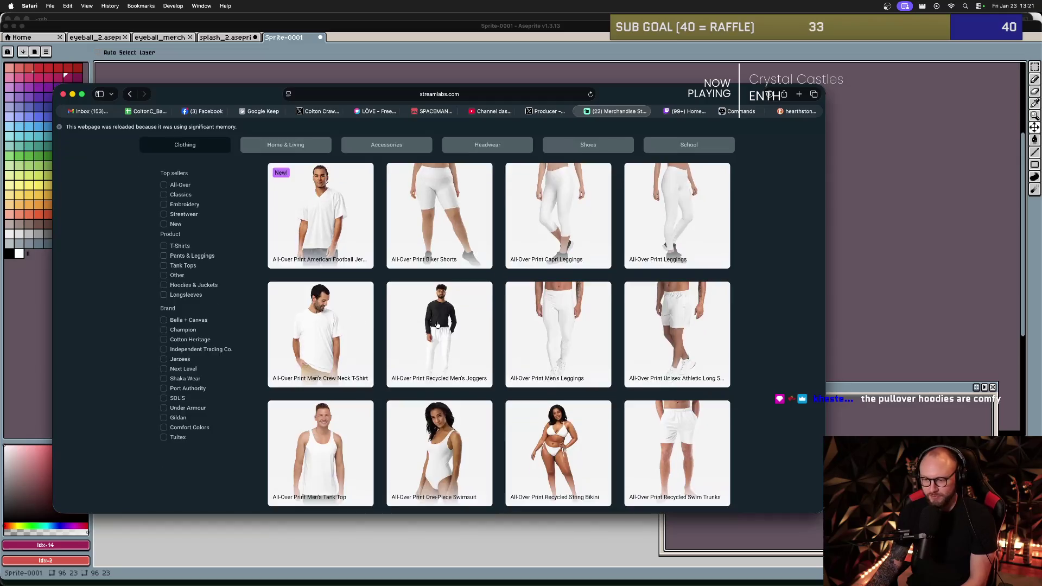
{"action": "scroll", "coordinate": [436, 322], "scroll_direction": "down", "scroll_amount": 2}
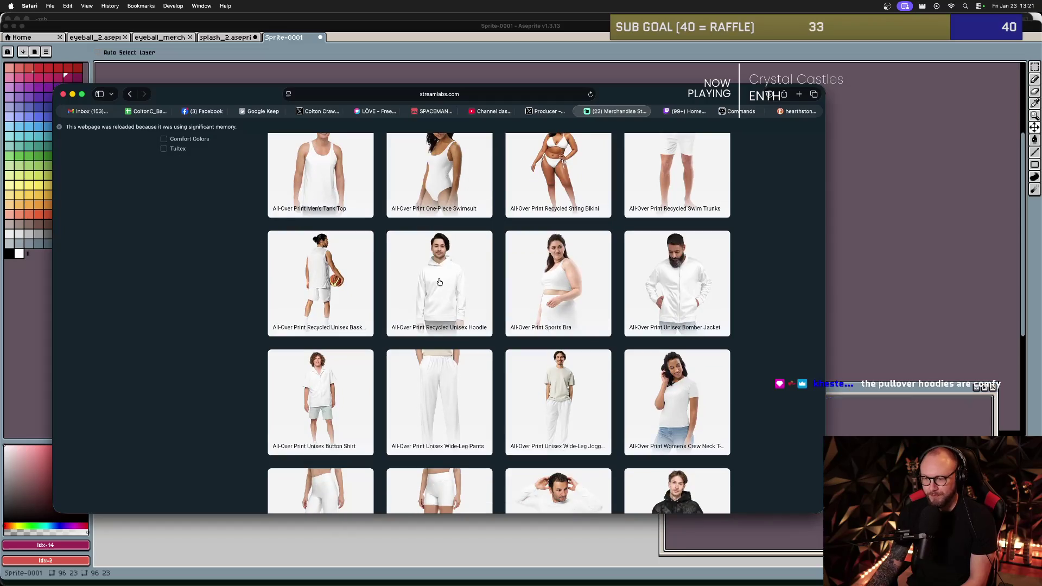
{"action": "left_click", "coordinate": [459, 287]}
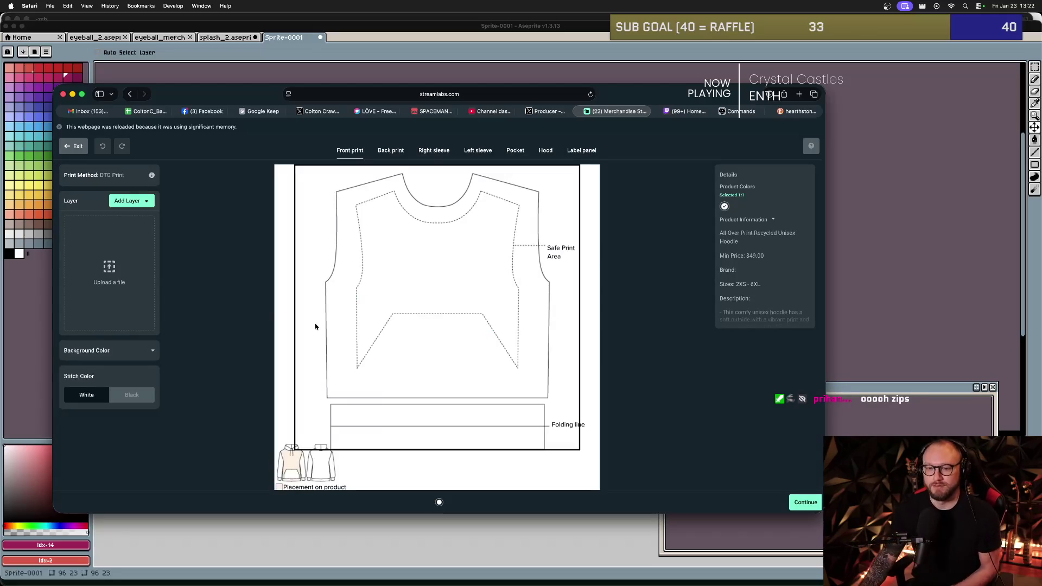
- Add the eyeball image, shrink it to 1499 px on the upper chest, then exit the editor
{"action": "left_click", "coordinate": [147, 201]}
{"action": "left_click", "coordinate": [148, 216]}
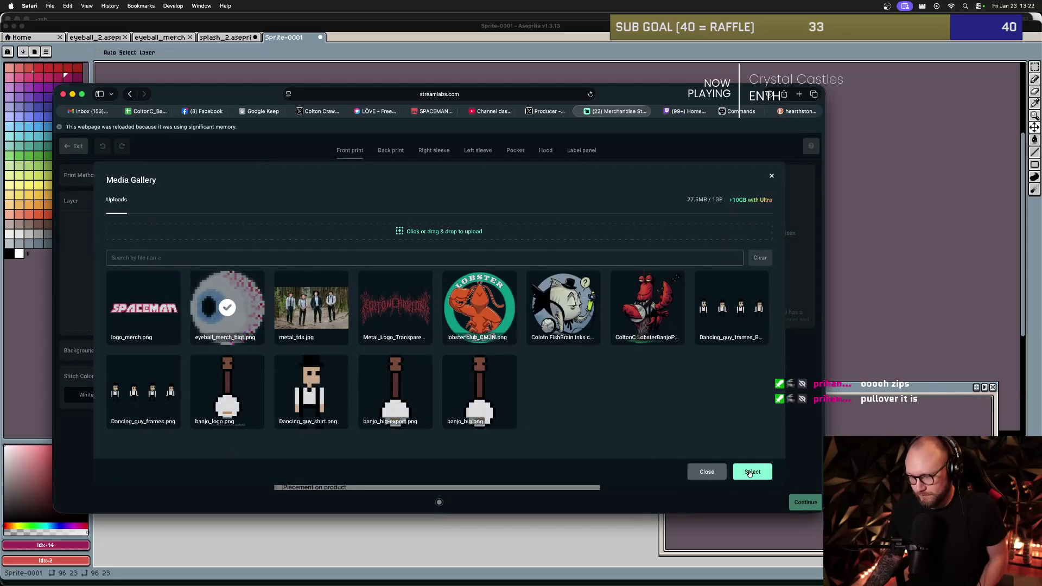
{"action": "left_click", "coordinate": [752, 471]}
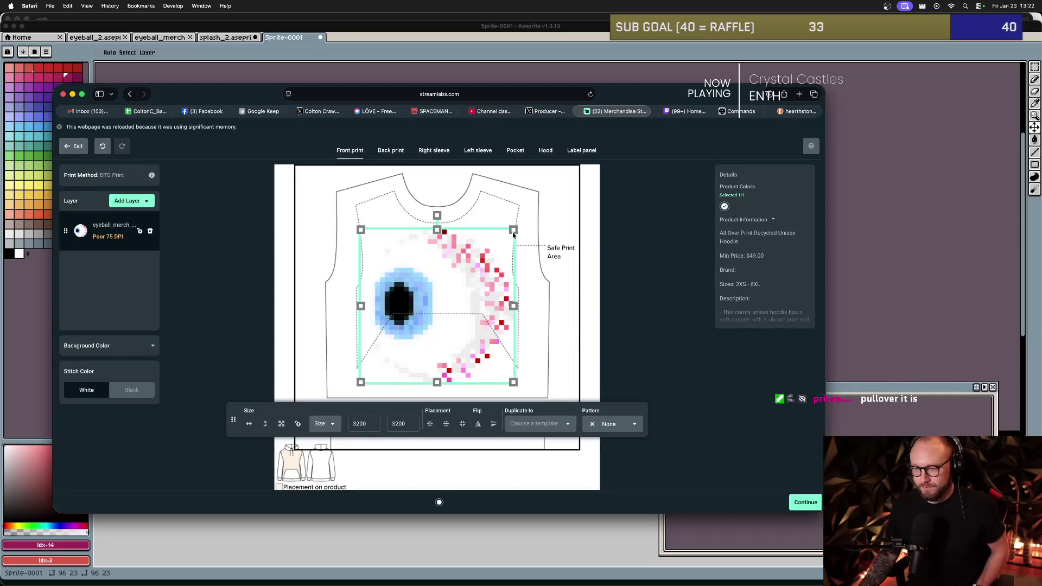
{"action": "left_click_drag", "start_coordinate": [513, 233], "coordinate": [477, 275]}
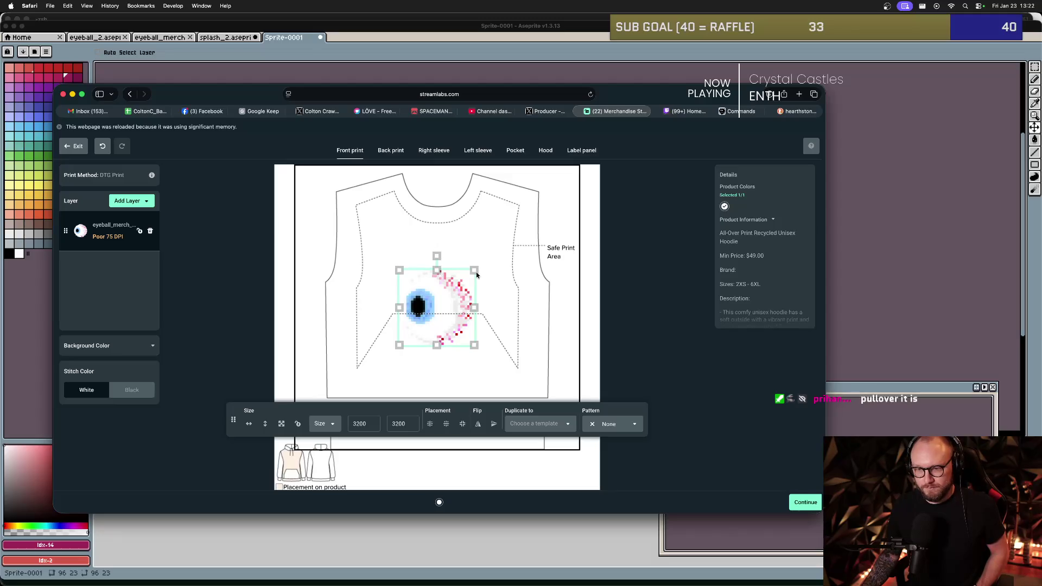
{"action": "left_click_drag", "start_coordinate": [477, 275], "coordinate": [474, 273]}
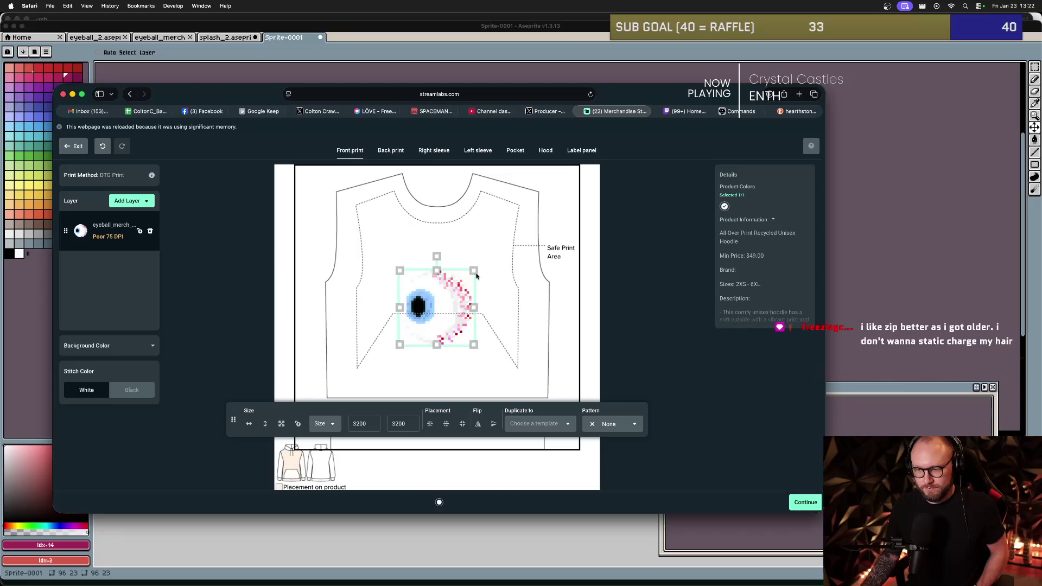
{"action": "left_click_drag", "start_coordinate": [445, 304], "coordinate": [448, 263]}
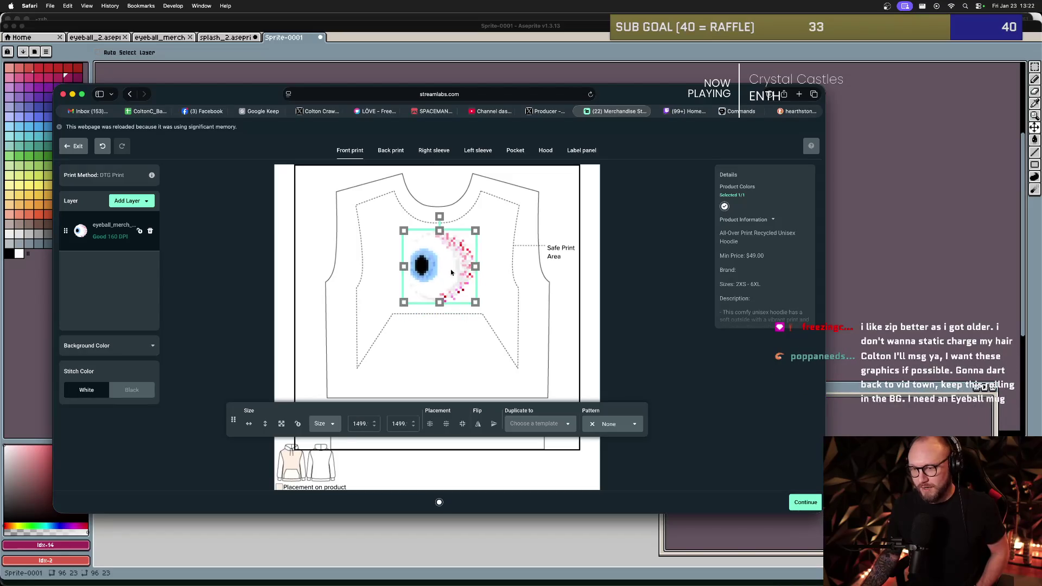
{"action": "left_click", "coordinate": [73, 147]}
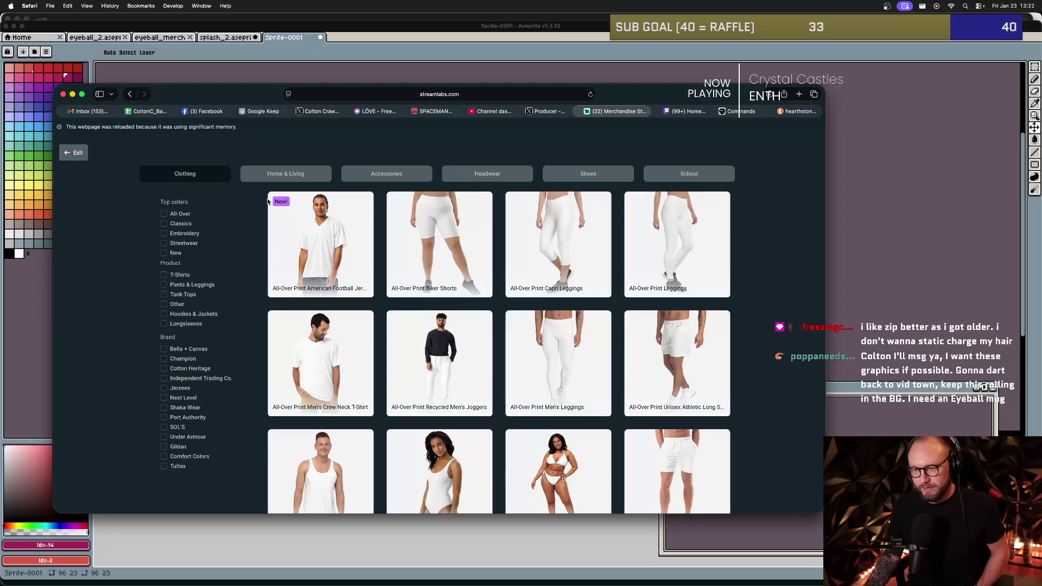
- Scroll to the Cotton Heritage M2580 Unisex Premium Pullover Hoodie card and open it
{"action": "scroll", "coordinate": [418, 296], "scroll_direction": "down", "scroll_amount": 5}
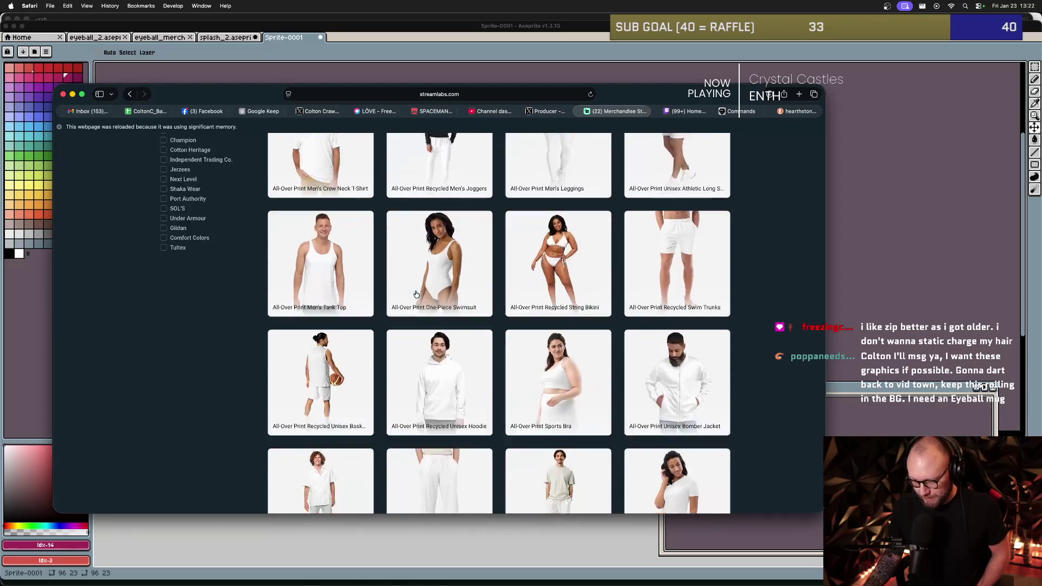
{"action": "scroll", "coordinate": [660, 340], "scroll_direction": "down", "scroll_amount": 5}
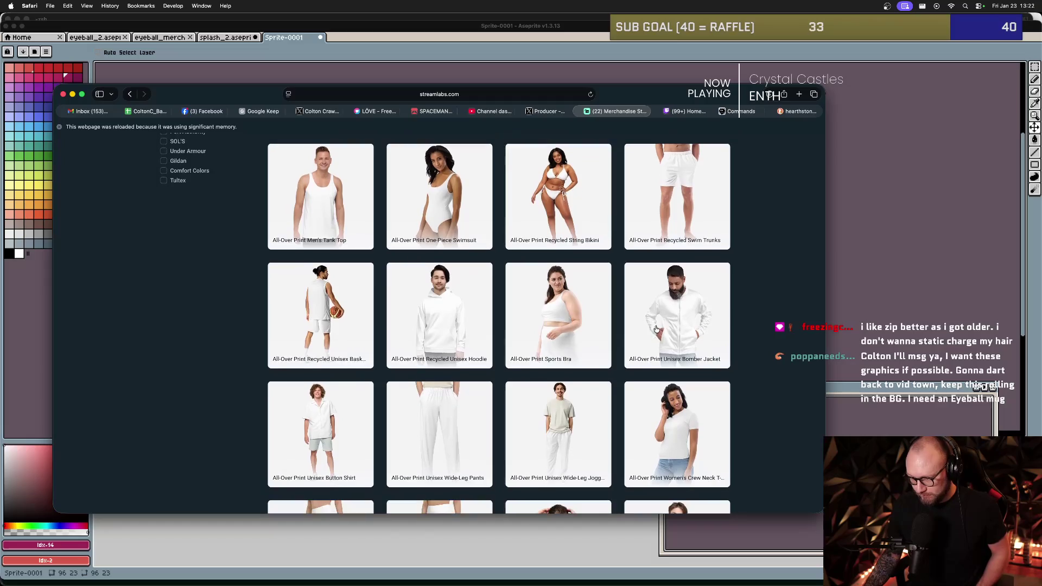
{"action": "scroll", "coordinate": [620, 338], "scroll_direction": "down", "scroll_amount": 5}
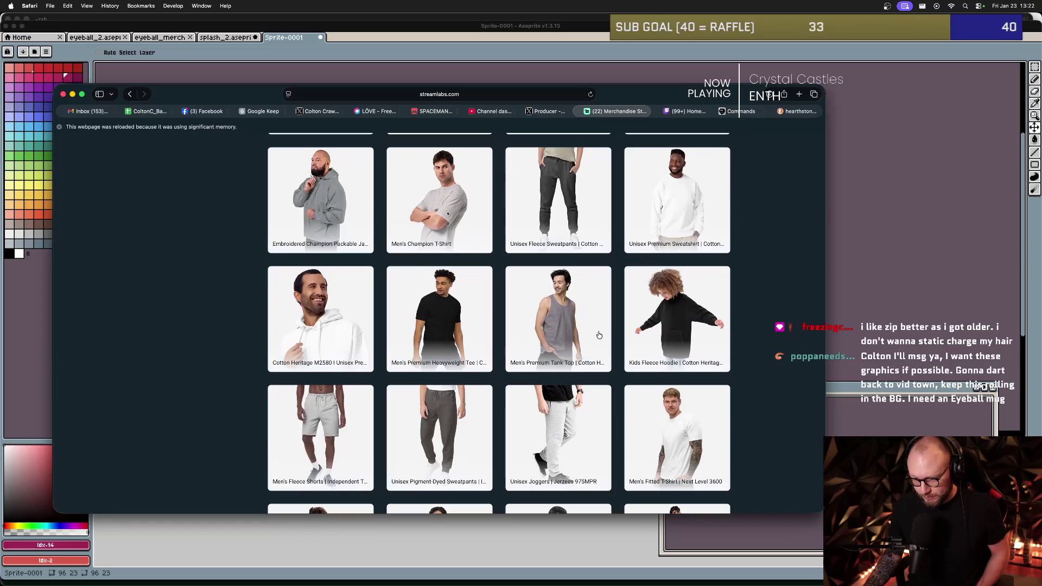
{"action": "scroll", "coordinate": [599, 334], "scroll_direction": "down", "scroll_amount": 2}
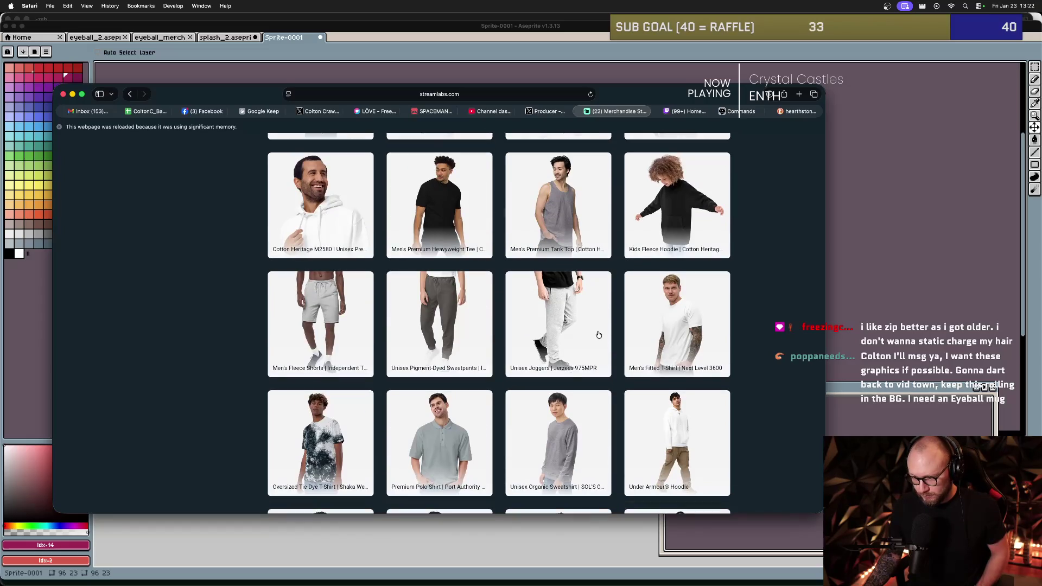
{"action": "left_click", "coordinate": [434, 315]}
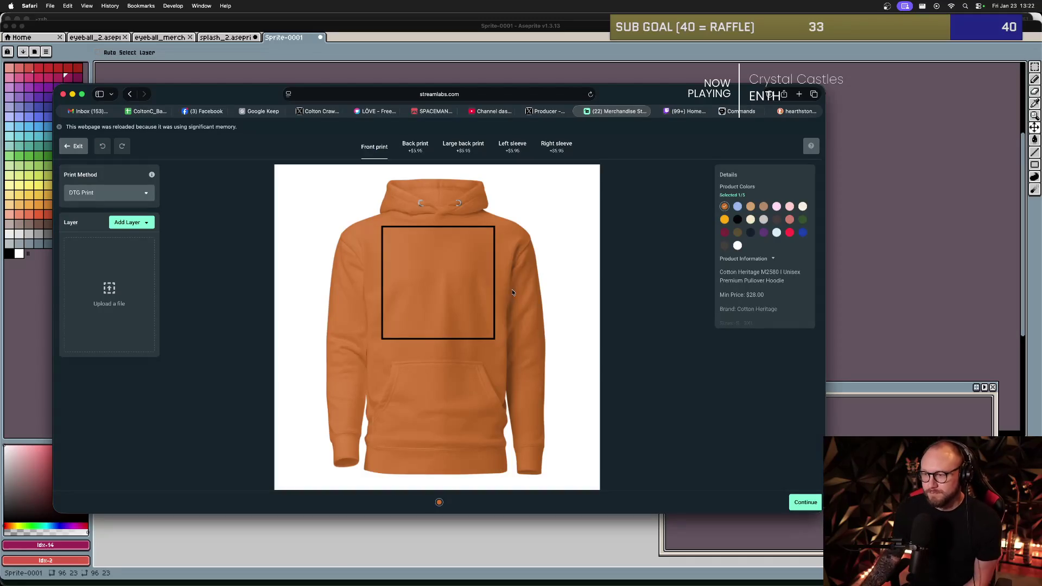
- Place the eyeball image on the hoodie front, sized to about 900.7 px within the print box
{"action": "left_click", "coordinate": [133, 225]}
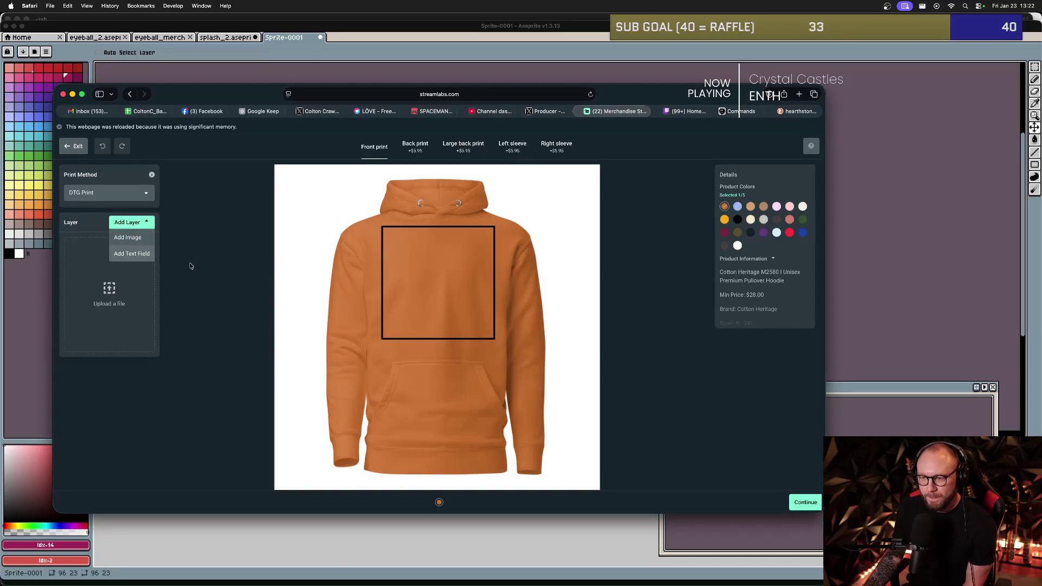
{"action": "left_click", "coordinate": [130, 238]}
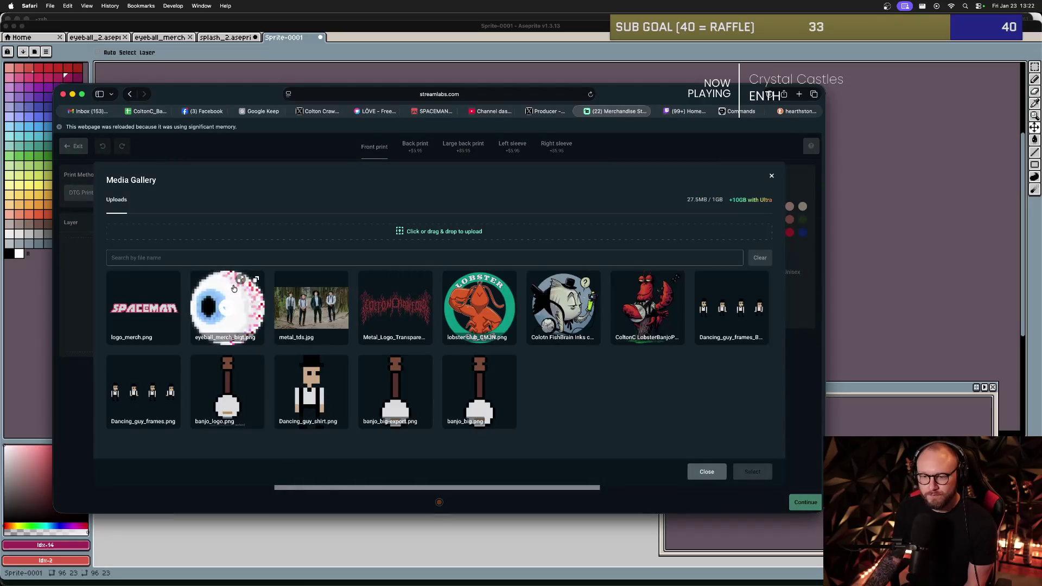
{"action": "left_click", "coordinate": [227, 307]}
{"action": "left_click", "coordinate": [753, 471]}
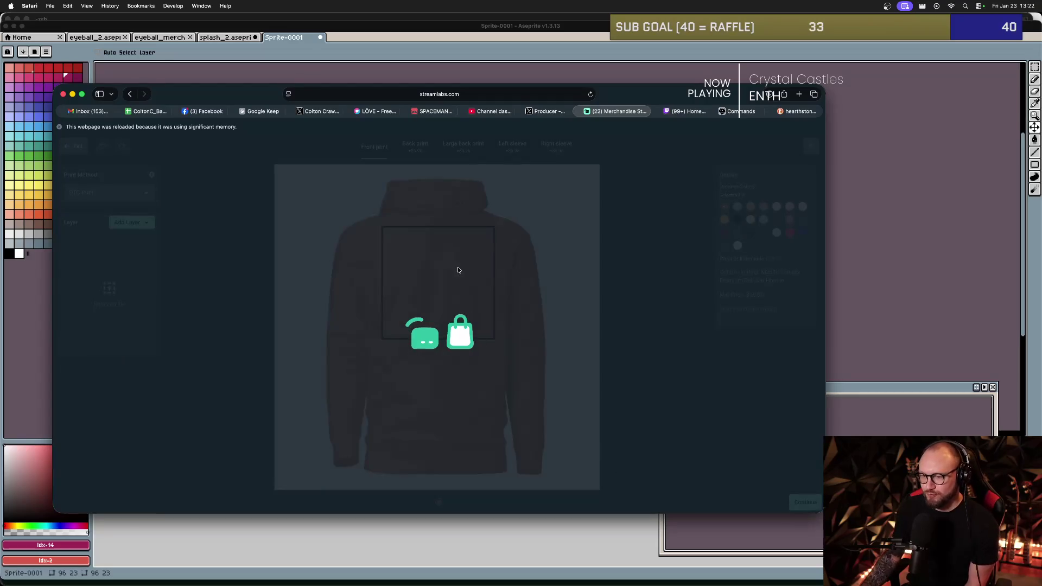
{"action": "left_click_drag", "start_coordinate": [495, 226], "coordinate": [439, 299]}
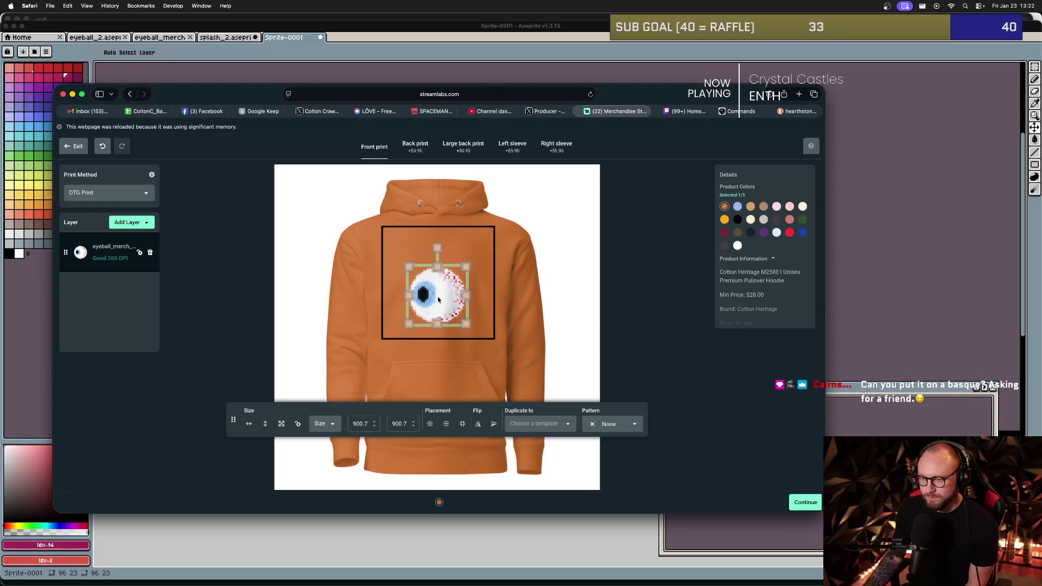
{"action": "left_click", "coordinate": [512, 275]}
{"action": "left_click", "coordinate": [474, 273]}
{"action": "left_click_drag", "start_coordinate": [466, 268], "coordinate": [469, 266]}
{"action": "left_click", "coordinate": [328, 264]}
{"action": "left_click", "coordinate": [129, 224]}
{"action": "left_click", "coordinate": [126, 239]}
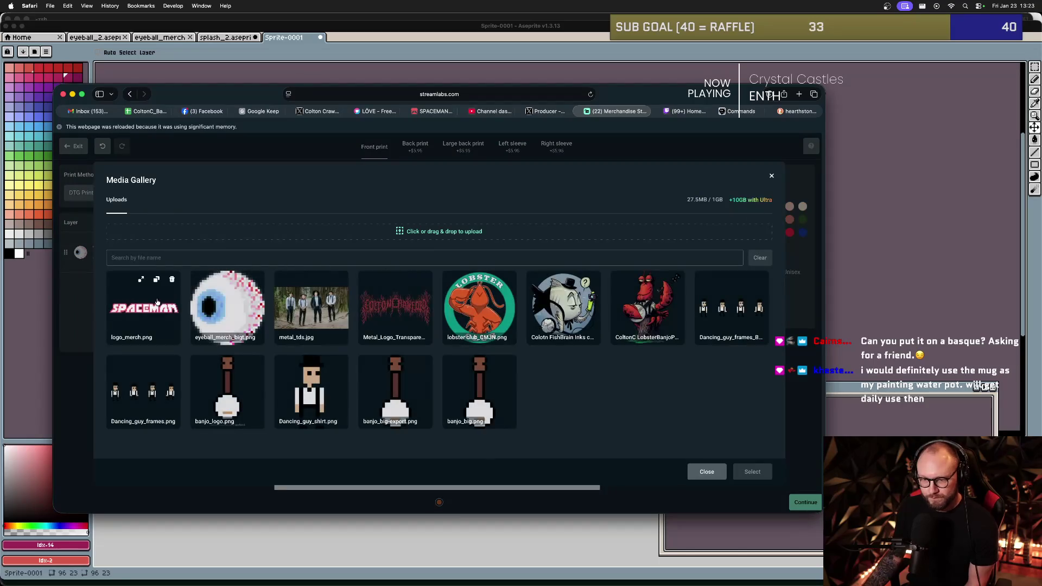
- Add logo_merch.png and move the SPACEMAN logo above the eyeball
{"action": "left_click", "coordinate": [144, 307]}
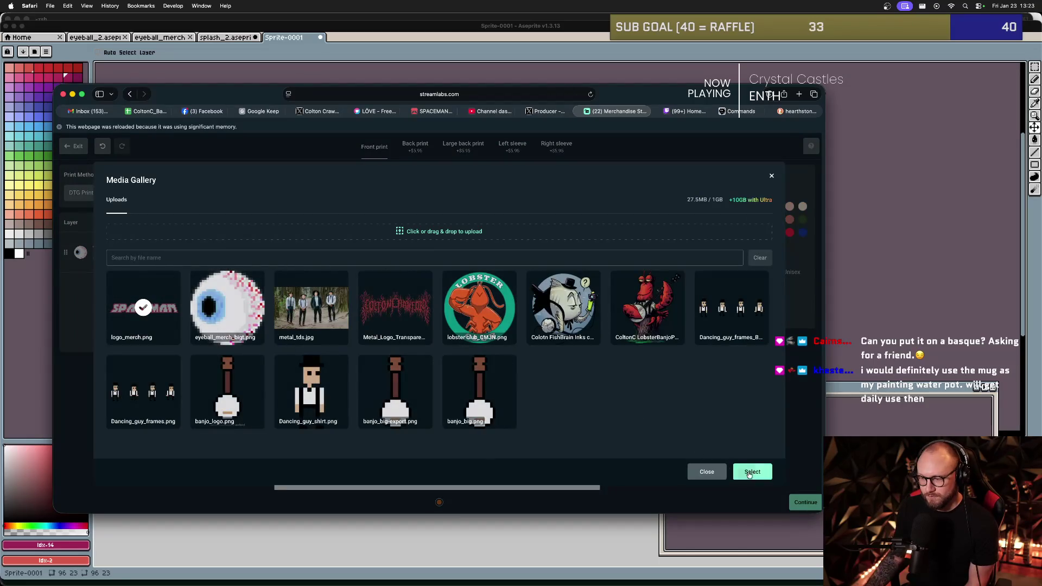
{"action": "left_click", "coordinate": [750, 473]}
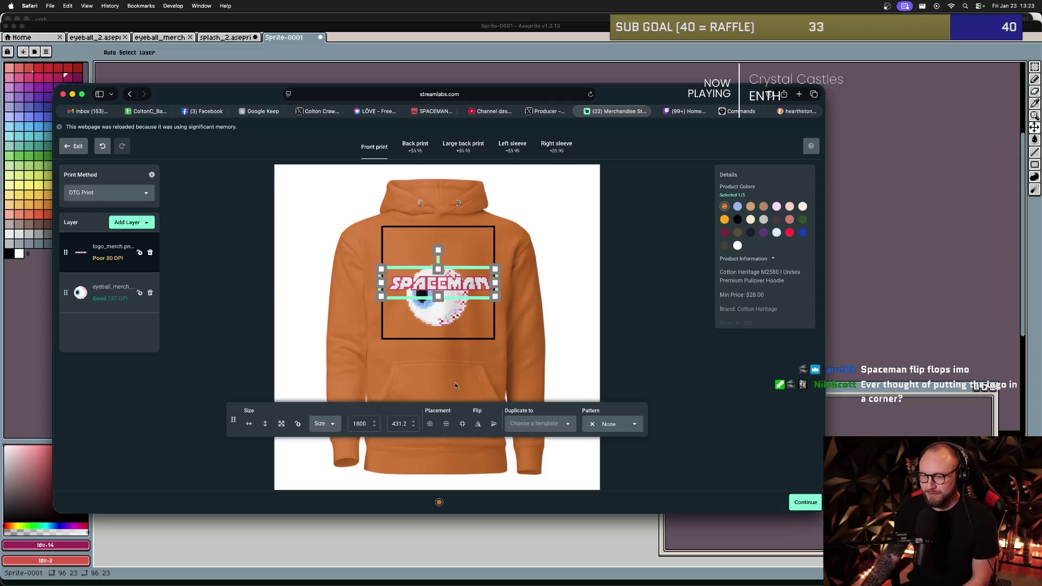
{"action": "left_click_drag", "start_coordinate": [440, 276], "coordinate": [440, 259]}
- Nudge the eyeball image slightly lower beneath the logo
{"action": "left_click", "coordinate": [435, 296]}
{"action": "left_click", "coordinate": [507, 329]}
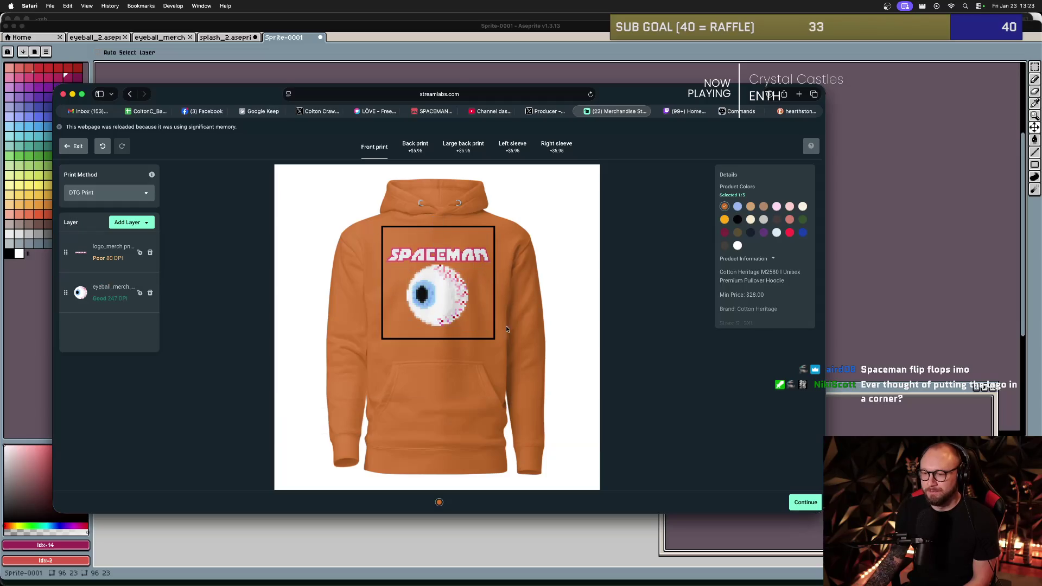
{"action": "left_click", "coordinate": [438, 296]}
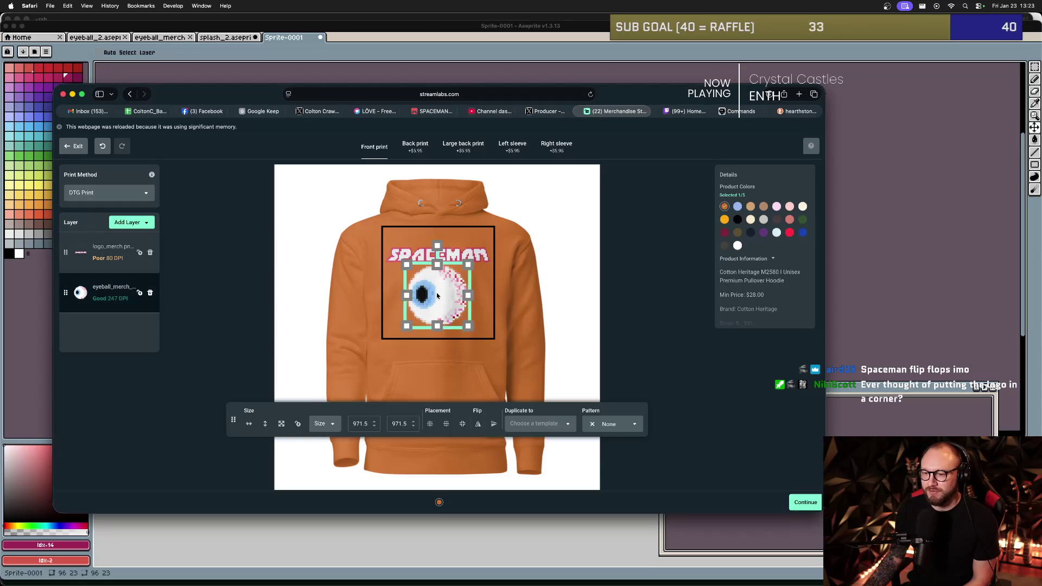
{"action": "left_click_drag", "start_coordinate": [437, 296], "coordinate": [437, 299]}
{"action": "key", "text": "Escape"}
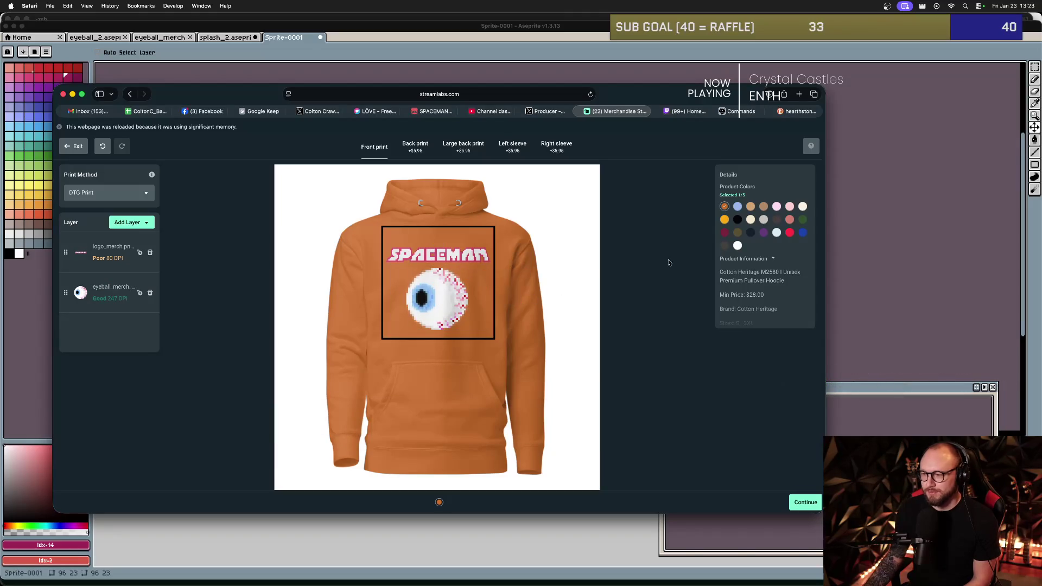
- Choose light blue, tan, black and maroon alongside orange, giving 5/5 colours
{"action": "left_click", "coordinate": [737, 207]}
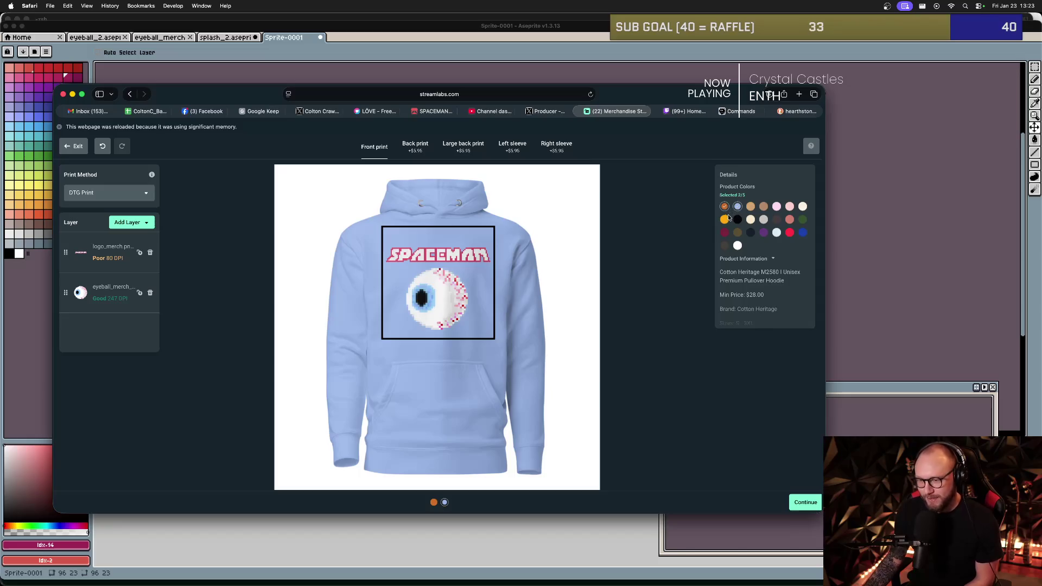
{"action": "left_click", "coordinate": [724, 207]}
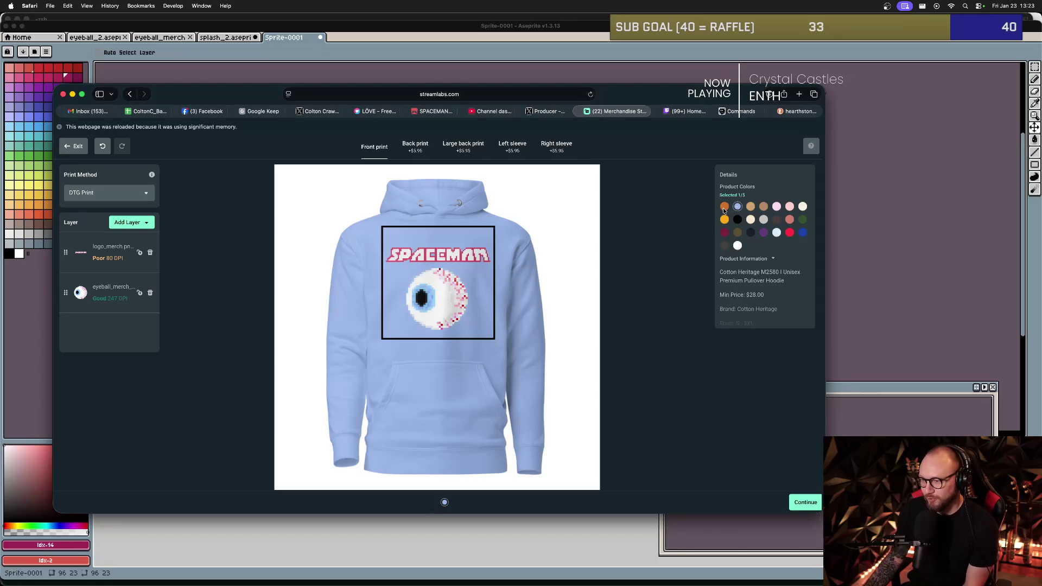
{"action": "left_click", "coordinate": [763, 206]}
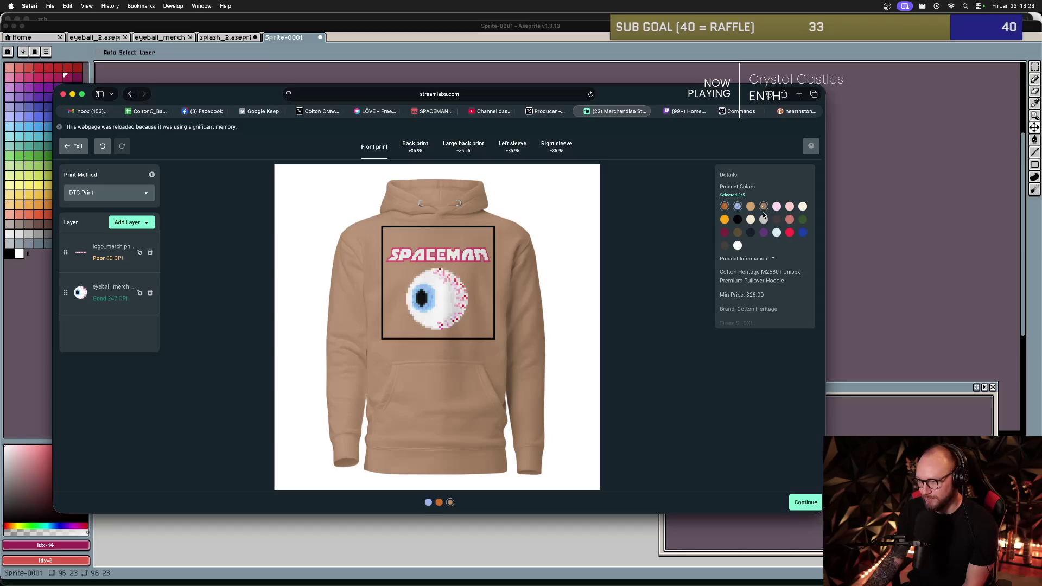
{"action": "left_click", "coordinate": [724, 208]}
{"action": "left_click", "coordinate": [724, 209]}
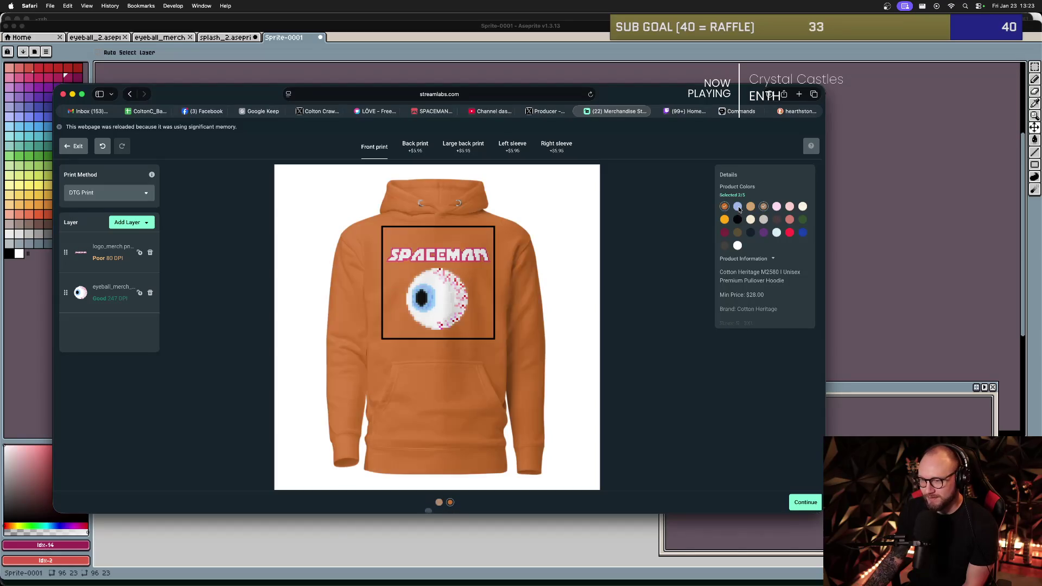
{"action": "left_click", "coordinate": [738, 208]}
{"action": "left_click", "coordinate": [763, 207]}
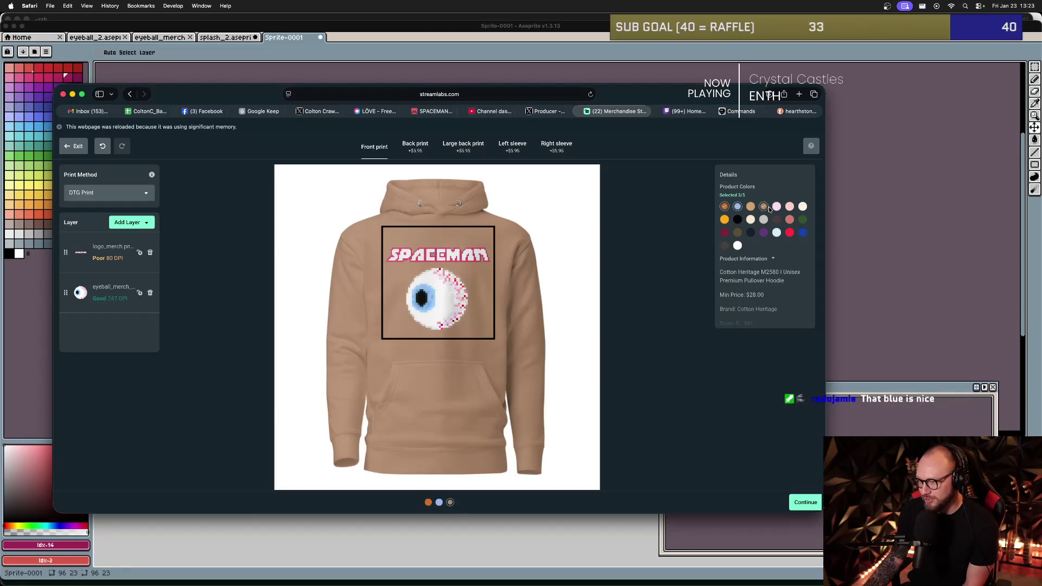
{"action": "left_click", "coordinate": [738, 220]}
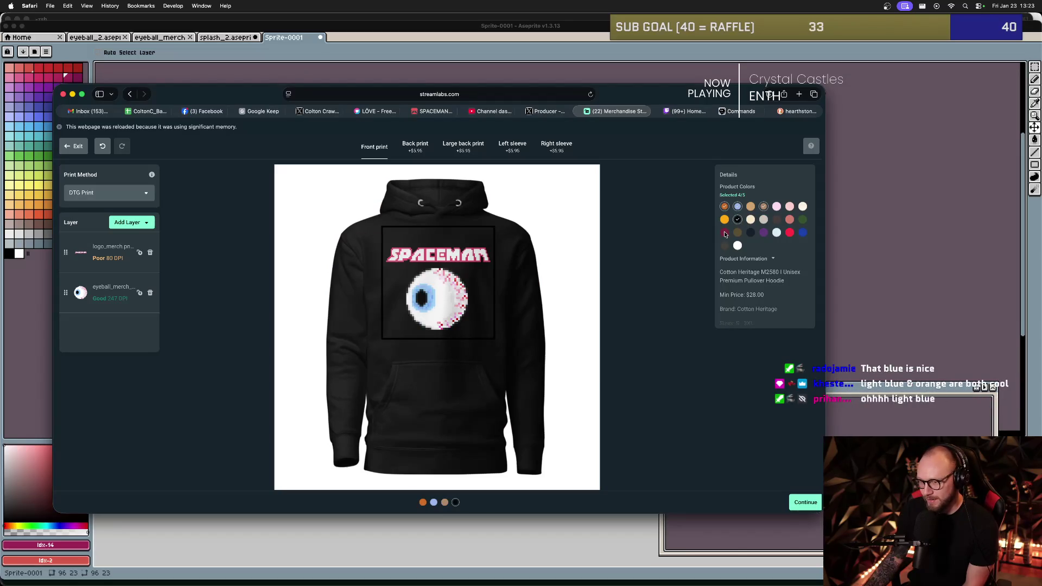
{"action": "left_click", "coordinate": [725, 234]}
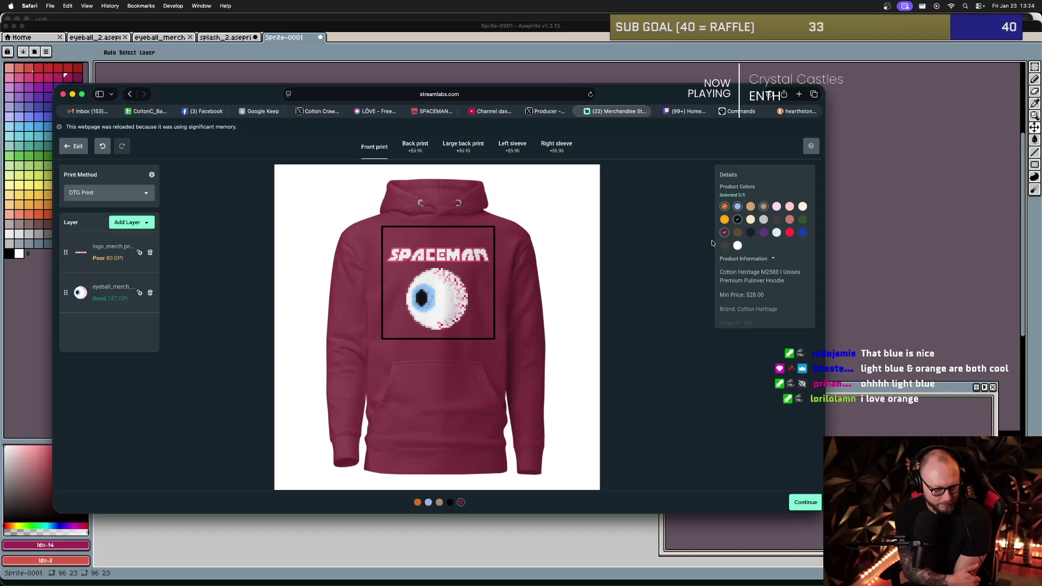
{"action": "left_click", "coordinate": [467, 253]}
- Enlarge and widen the SPACEMAN logo to 1577 × 378 across the print area's top
{"action": "mouse_move", "coordinate": [494, 244]}
{"action": "left_mouse_down"}
{"action": "mouse_move", "coordinate": [465, 253]}
{"action": "mouse_move", "coordinate": [475, 250]}
{"action": "left_mouse_up"}
{"action": "left_click", "coordinate": [540, 295]}
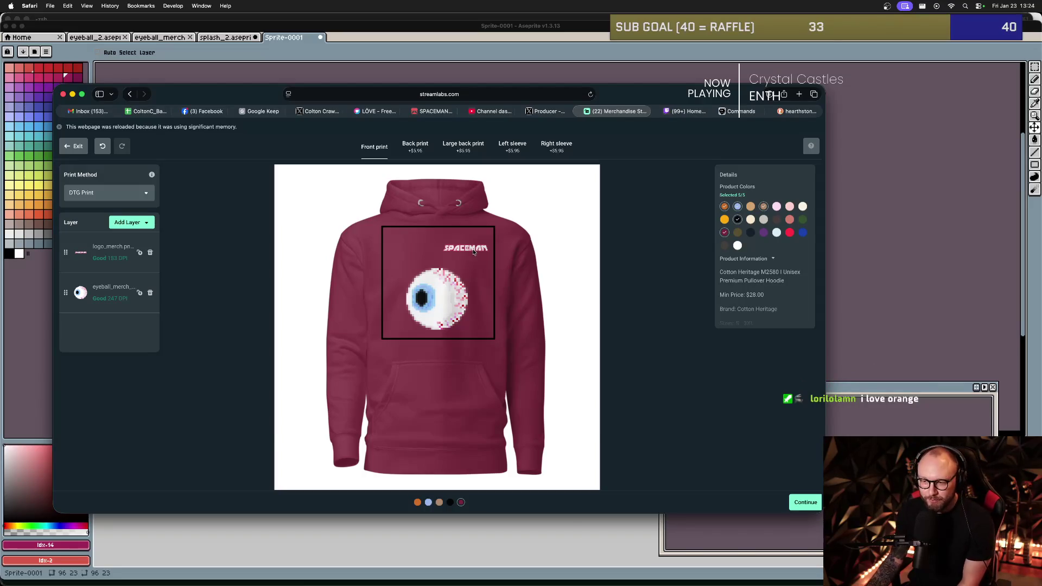
{"action": "left_click", "coordinate": [450, 249]}
{"action": "left_click_drag", "start_coordinate": [440, 259], "coordinate": [429, 258]}
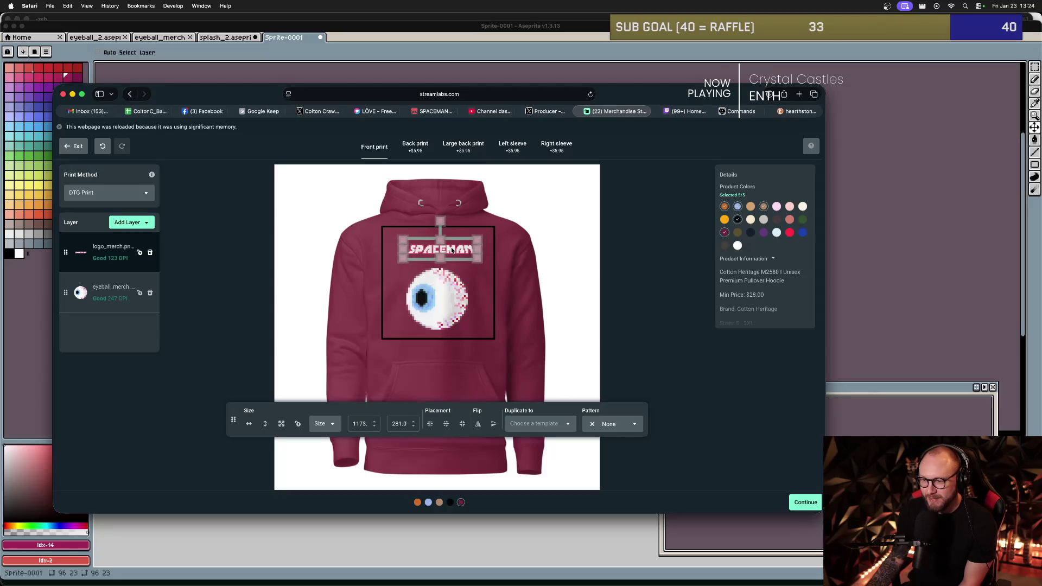
{"action": "left_click_drag", "start_coordinate": [483, 262], "coordinate": [446, 252]}
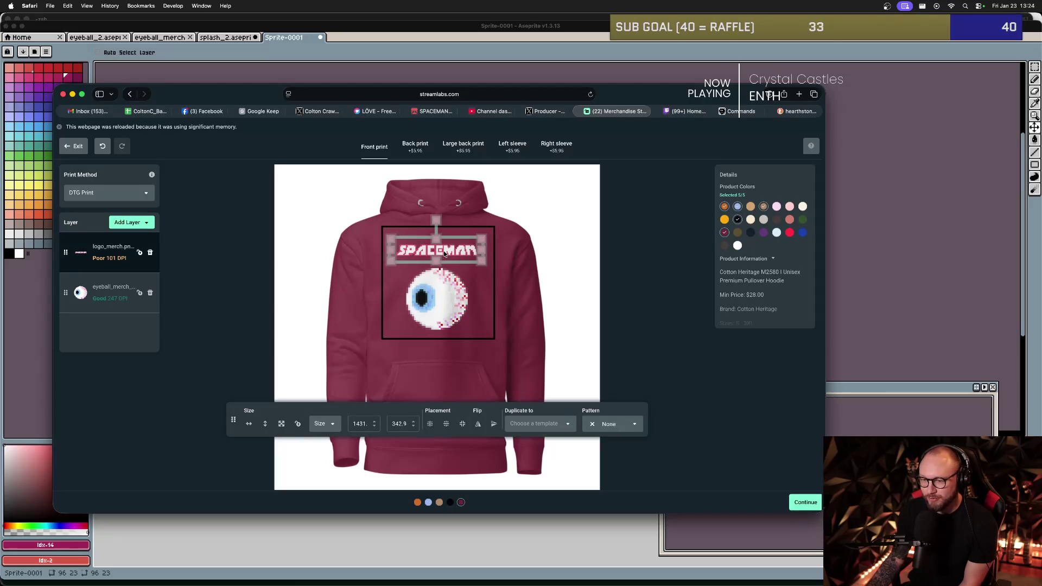
{"action": "left_click", "coordinate": [471, 272]}
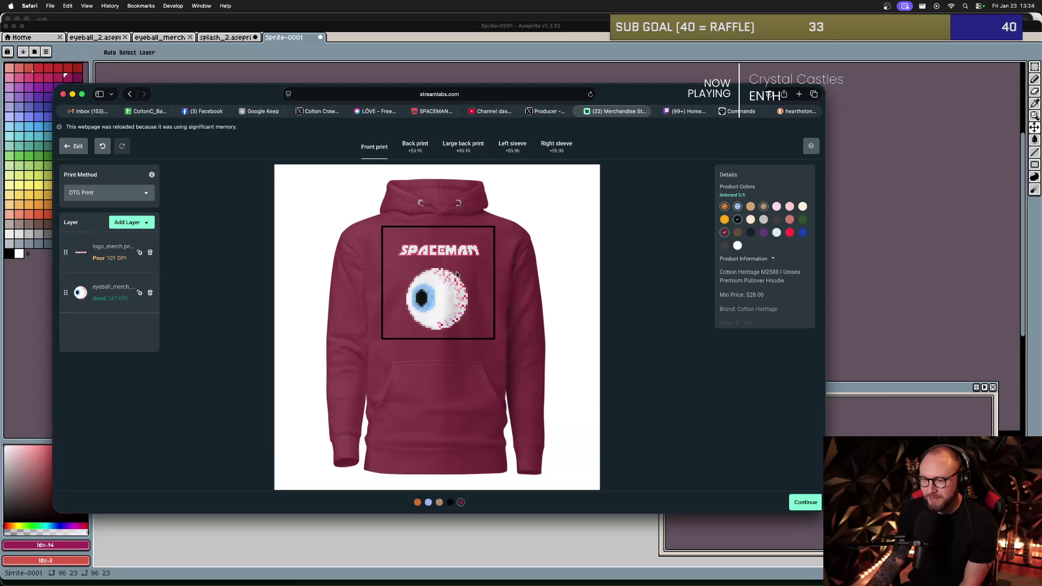
{"action": "left_click", "coordinate": [445, 253]}
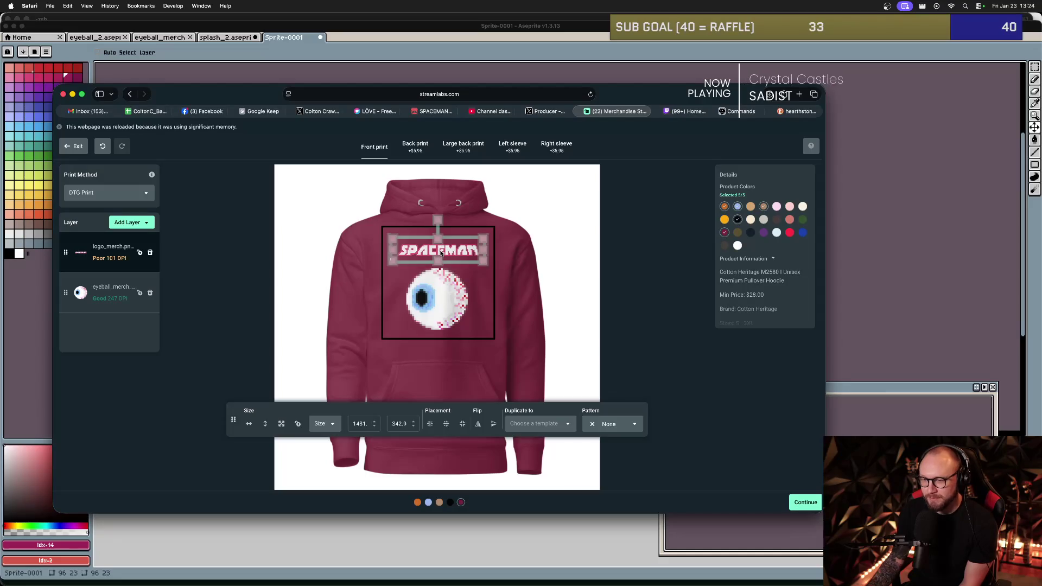
{"action": "left_click", "coordinate": [461, 266]}
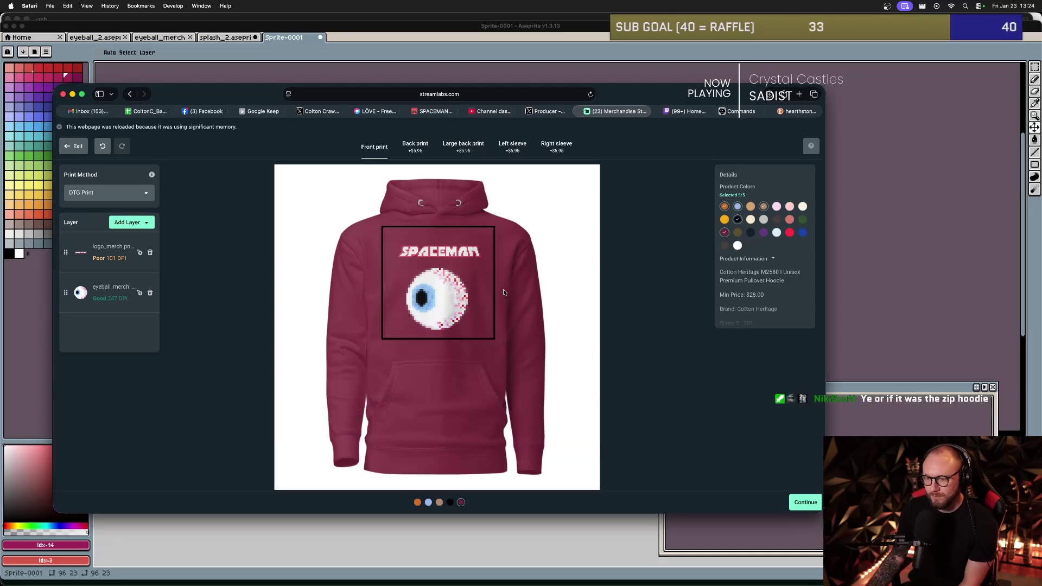
{"action": "left_click", "coordinate": [445, 253]}
{"action": "left_click_drag", "start_coordinate": [484, 243], "coordinate": [490, 243]}
{"action": "left_click", "coordinate": [490, 291]}
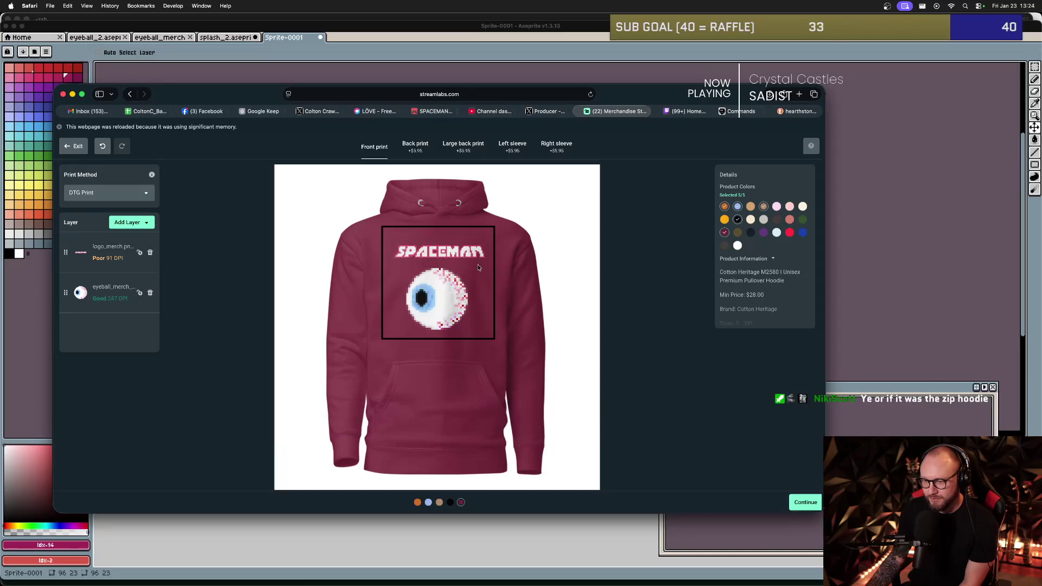
{"action": "left_click", "coordinate": [437, 252]}
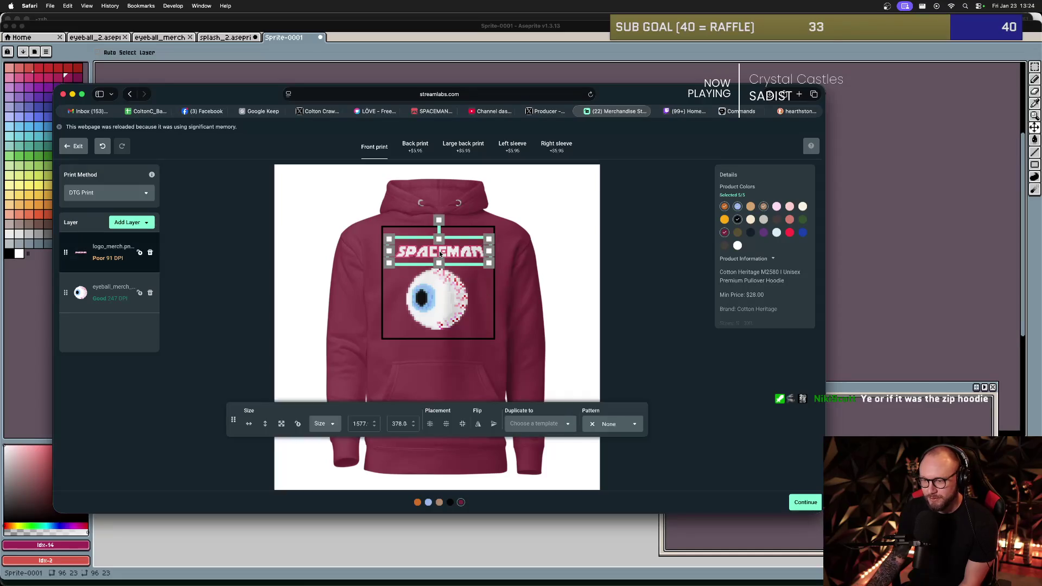
{"action": "left_click", "coordinate": [477, 293]}
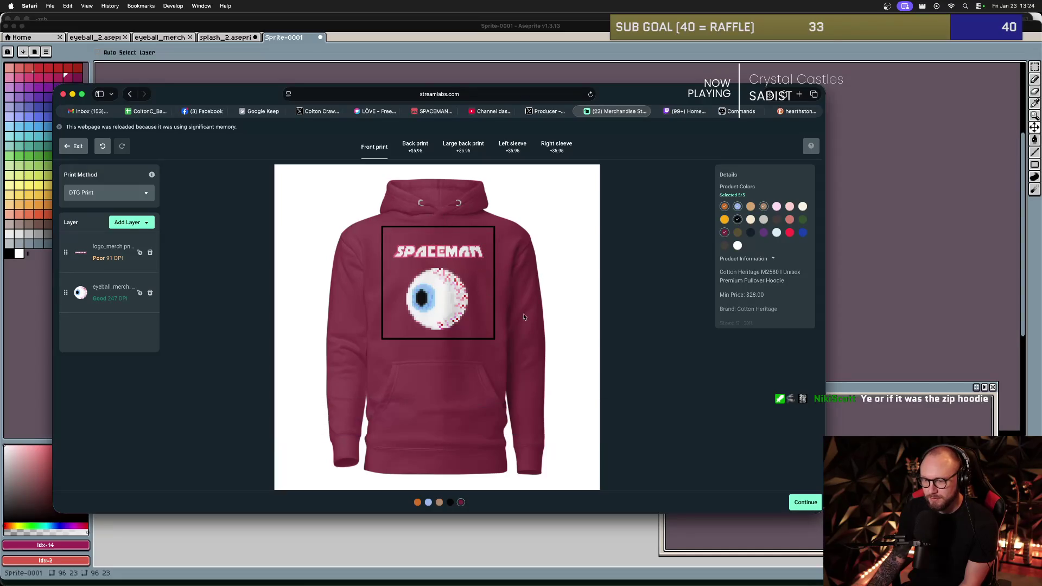
- Reorder the orange, light blue, tan, black and maroon colour selections, ending on maroon
{"action": "left_click", "coordinate": [725, 206]}
{"action": "left_click", "coordinate": [725, 207]}
{"action": "left_click", "coordinate": [737, 207]}
{"action": "left_click", "coordinate": [737, 207]}
{"action": "left_click", "coordinate": [765, 207]}
{"action": "left_click", "coordinate": [764, 206]}
{"action": "left_click", "coordinate": [739, 220]}
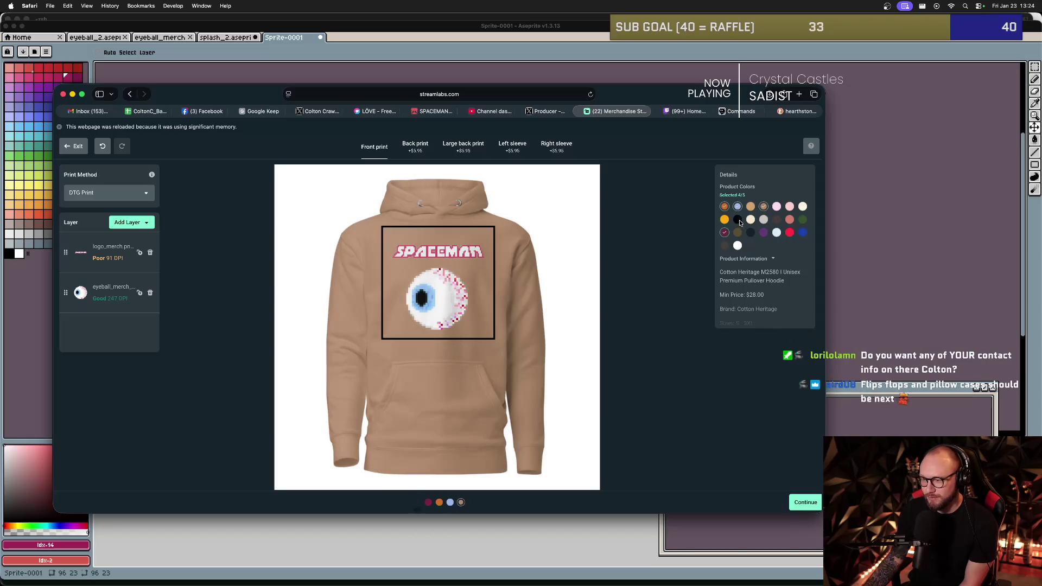
{"action": "left_click", "coordinate": [738, 220]}
{"action": "left_click", "coordinate": [725, 232]}
{"action": "left_click", "coordinate": [725, 233]}
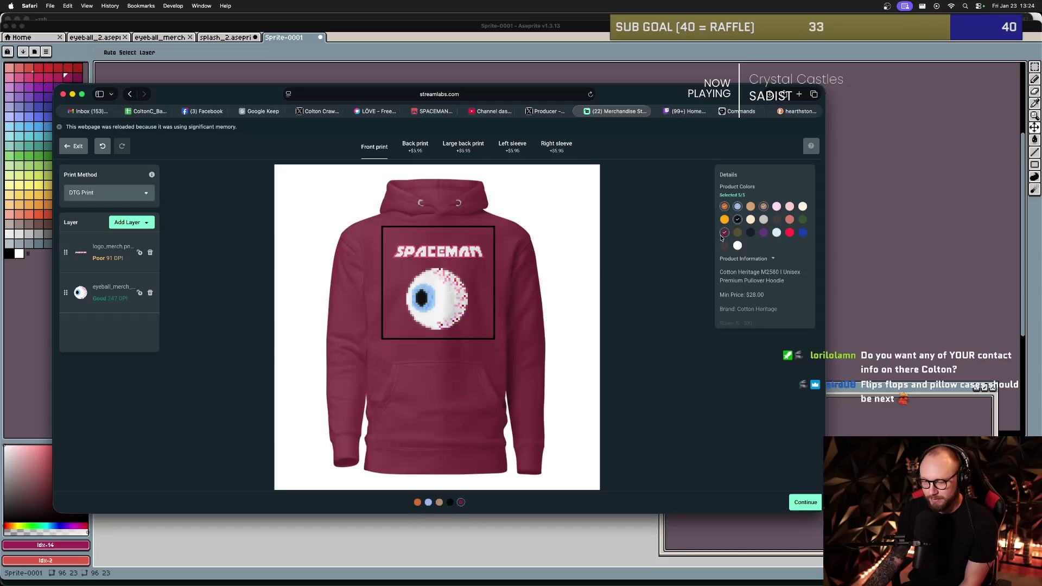
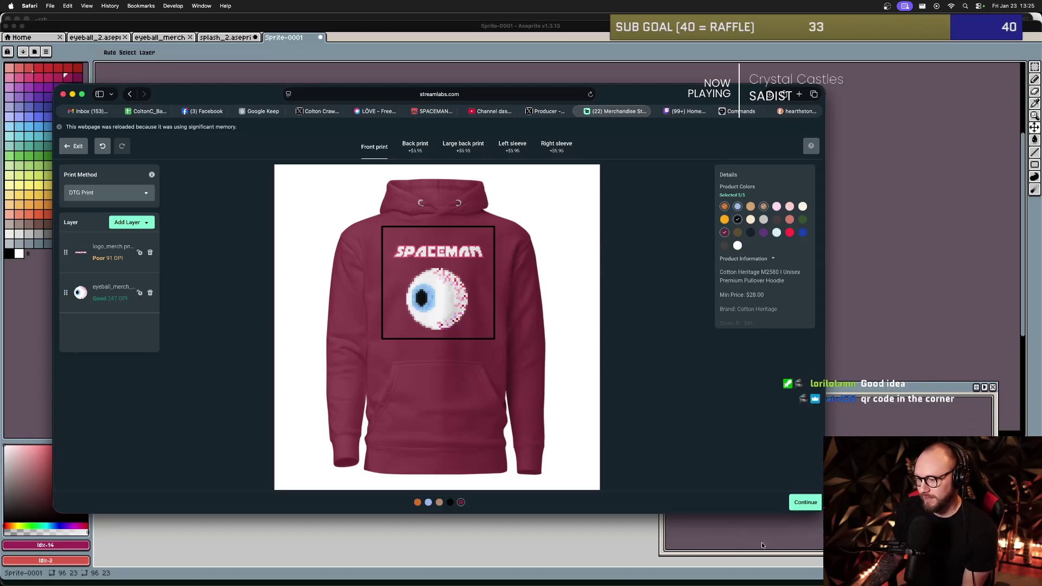
- Continue the maroon hoodie to finalizing and rename it 'SPACEMAN Pullover - Unisex'
{"action": "left_click", "coordinate": [806, 502]}
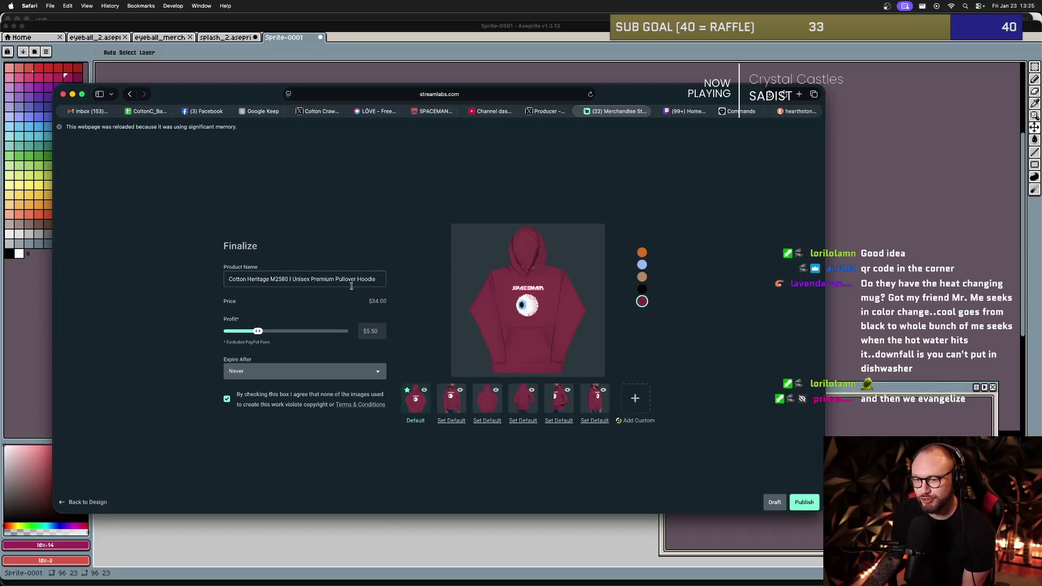
{"action": "triple_click", "coordinate": [340, 279]}
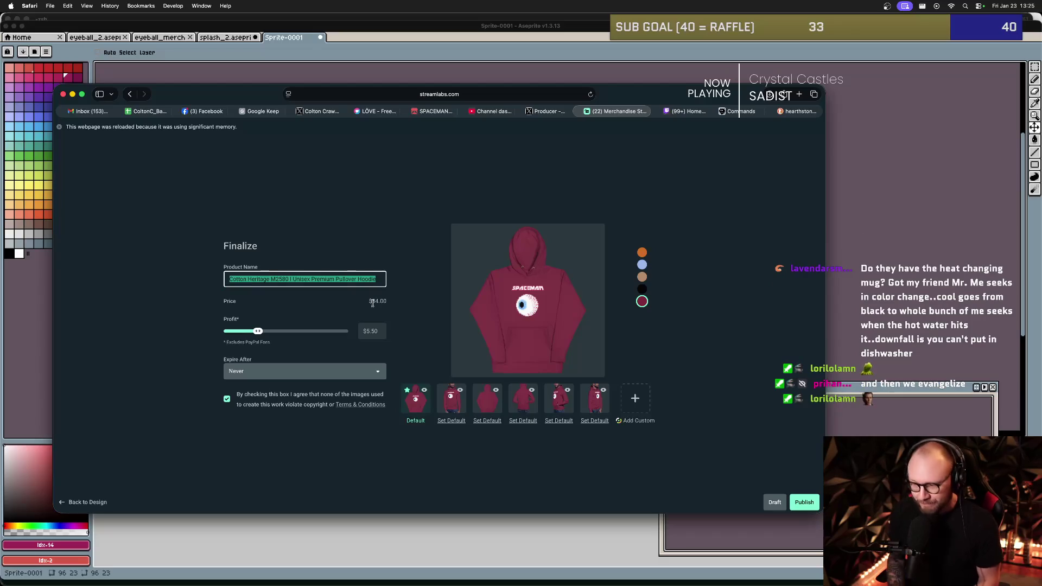
{"action": "type", "text": "SPACEMAN "}
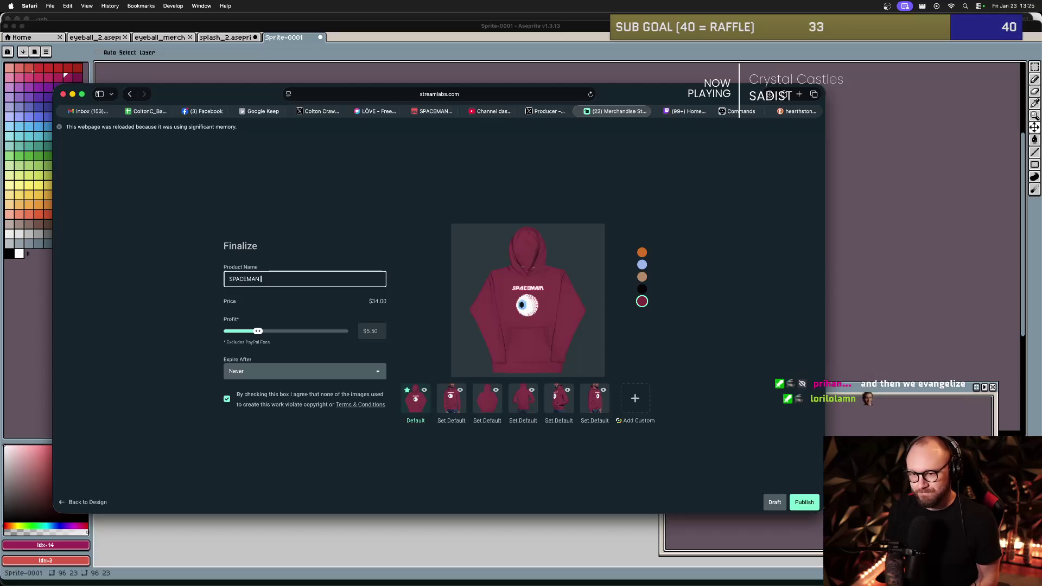
{"action": "type", "text": "Pullove"}
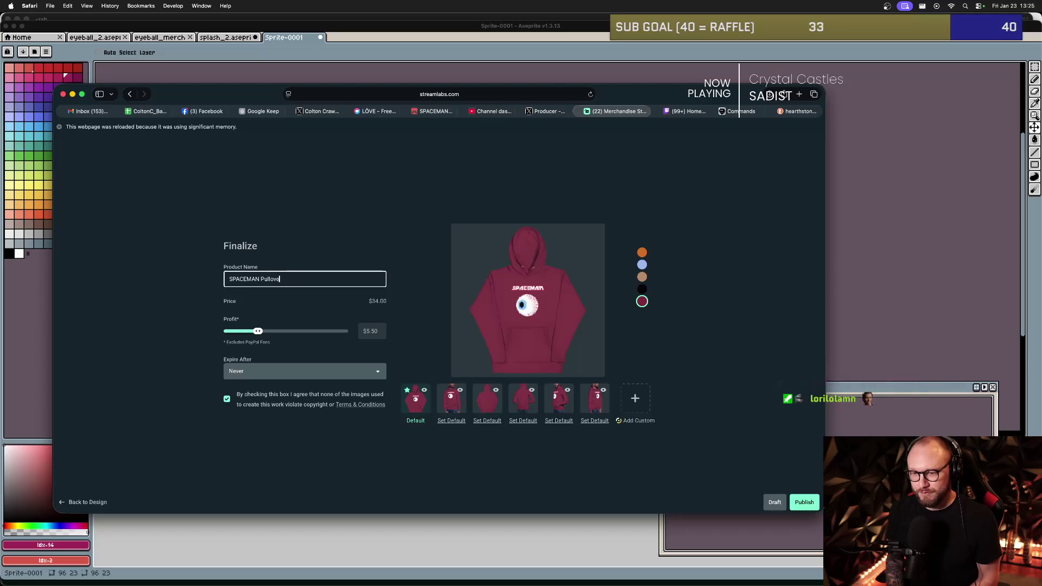
{"action": "type", "text": "r - Unisex"}
{"action": "left_click", "coordinate": [358, 305]}
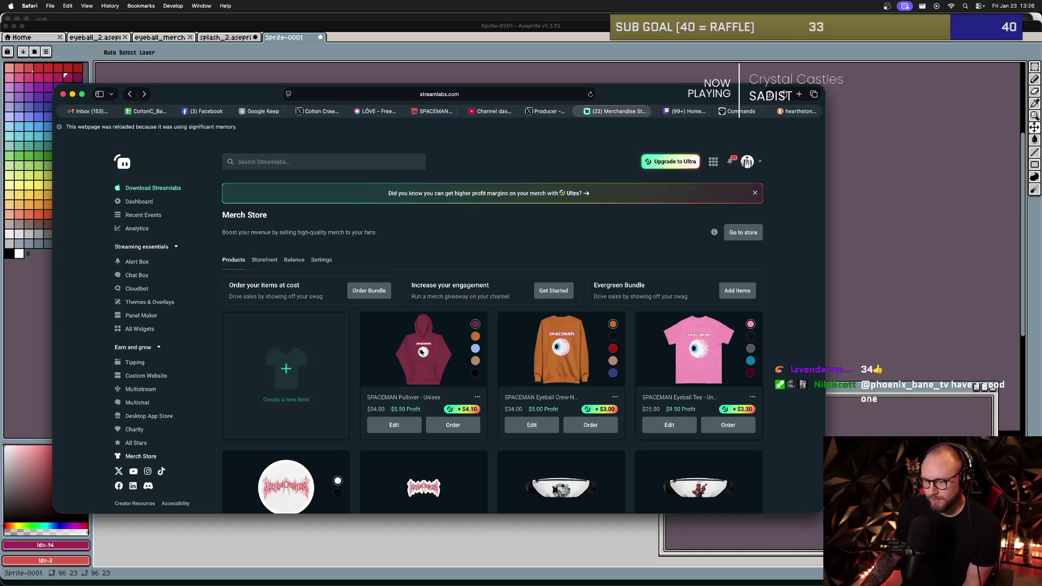
- Start a new merch item from the Products page to open the Clothing catalog
{"action": "left_click", "coordinate": [299, 376]}
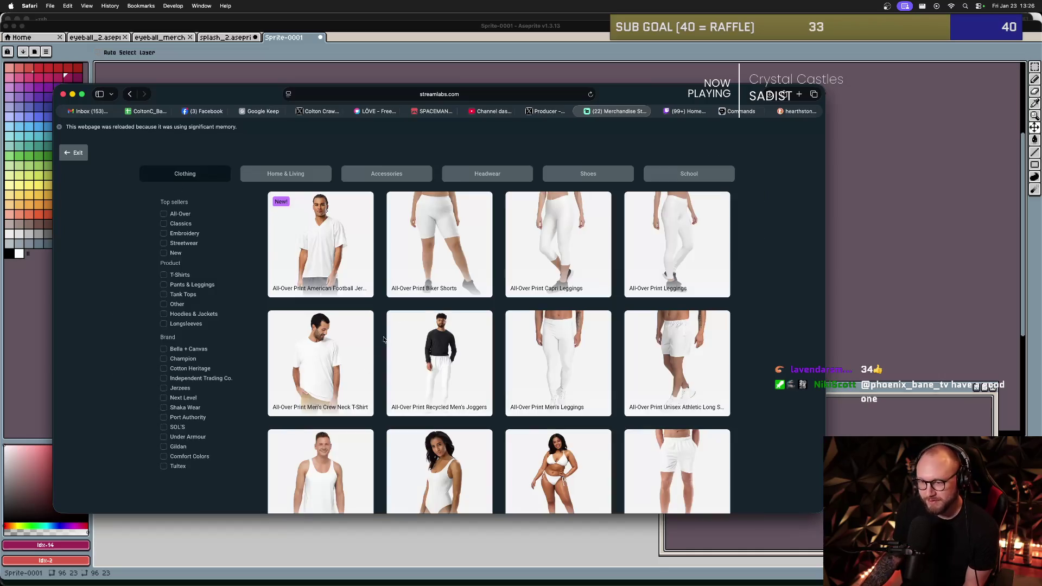
- Browse the Clothing catalog and open the Unisex 3/4 Sleeve Raglan Shirt in the design editor
{"action": "scroll", "coordinate": [443, 298], "scroll_direction": "down", "scroll_amount": 10}
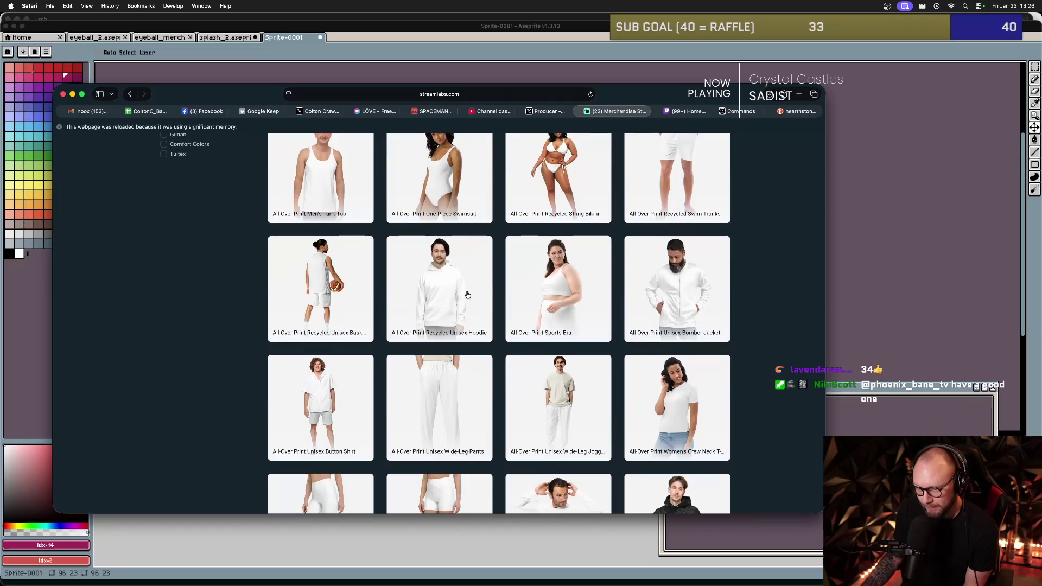
{"action": "scroll", "coordinate": [456, 295], "scroll_direction": "down", "scroll_amount": 2}
{"action": "scroll", "coordinate": [698, 226], "scroll_direction": "down", "scroll_amount": 2}
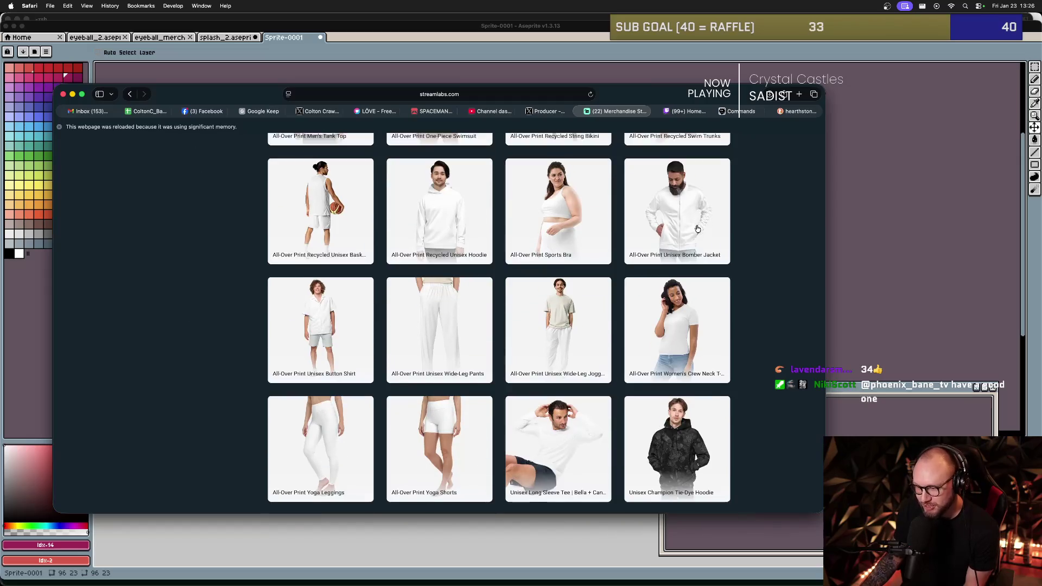
{"action": "scroll", "coordinate": [695, 223], "scroll_direction": "down", "scroll_amount": 5}
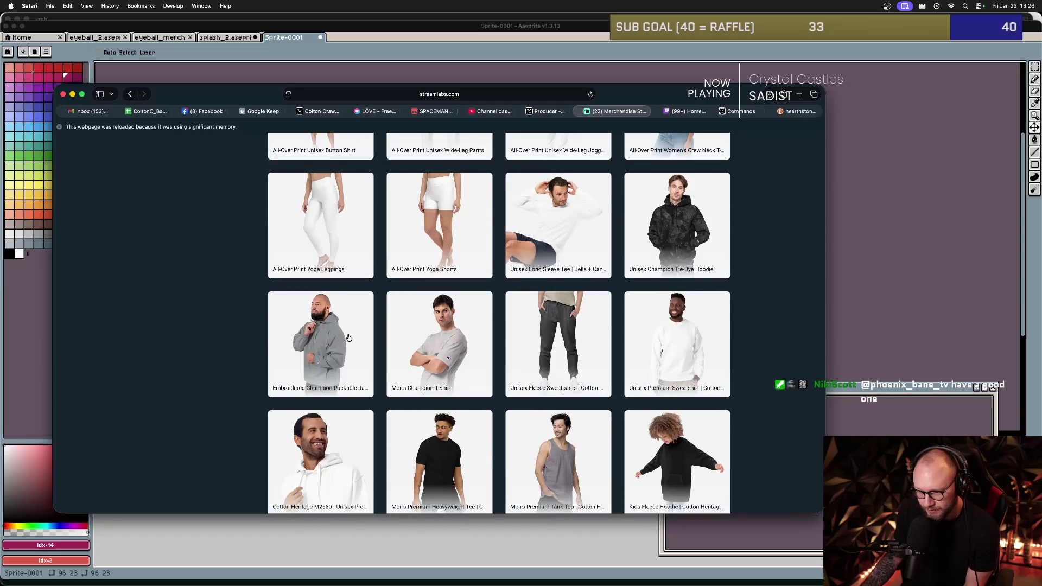
{"action": "scroll", "coordinate": [347, 337], "scroll_direction": "down", "scroll_amount": 5}
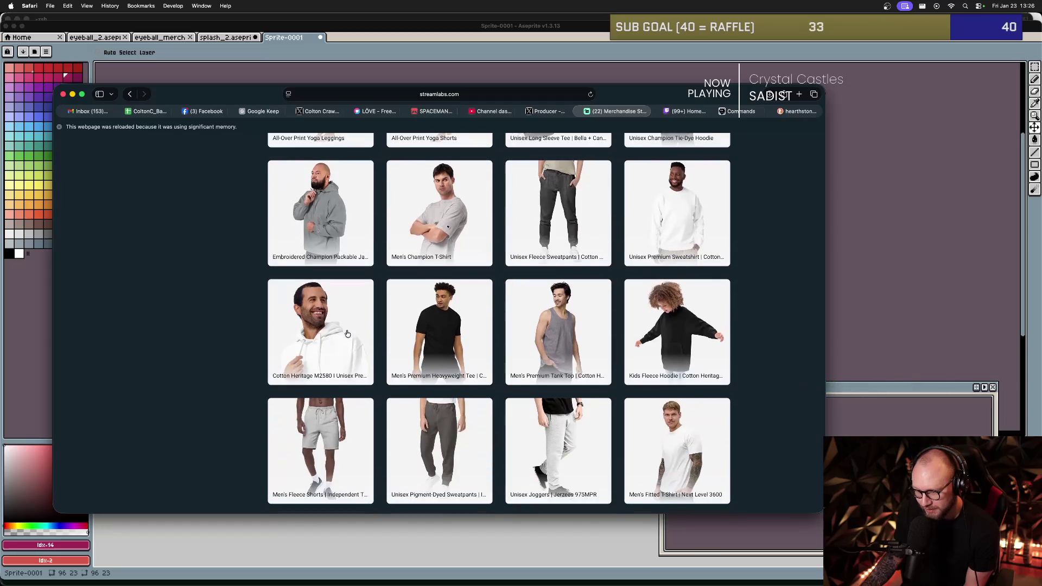
{"action": "scroll", "coordinate": [347, 333], "scroll_direction": "down", "scroll_amount": 6}
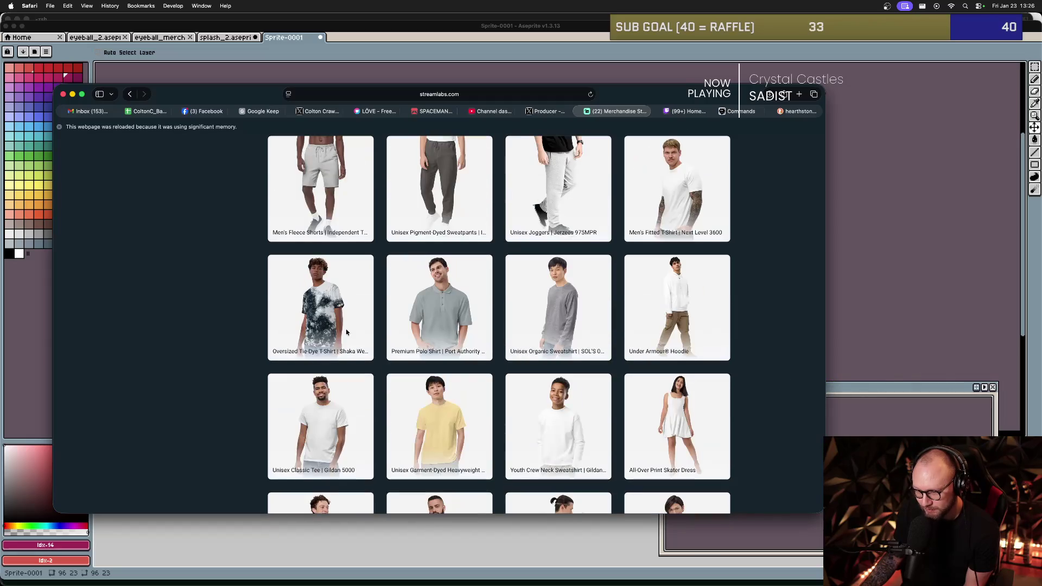
{"action": "scroll", "coordinate": [347, 333], "scroll_direction": "down", "scroll_amount": 8}
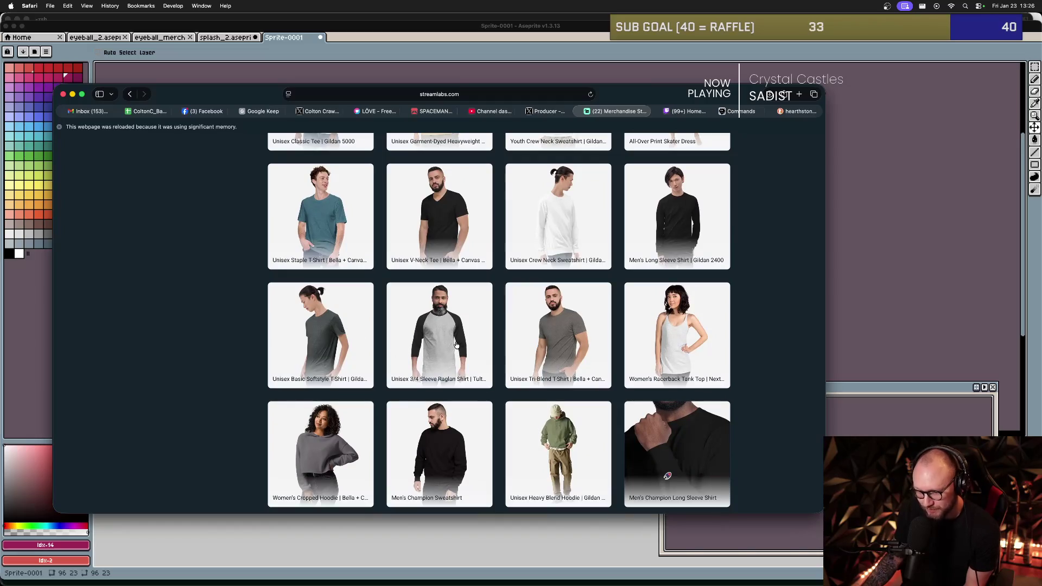
{"action": "scroll", "coordinate": [456, 346], "scroll_direction": "up", "scroll_amount": 15}
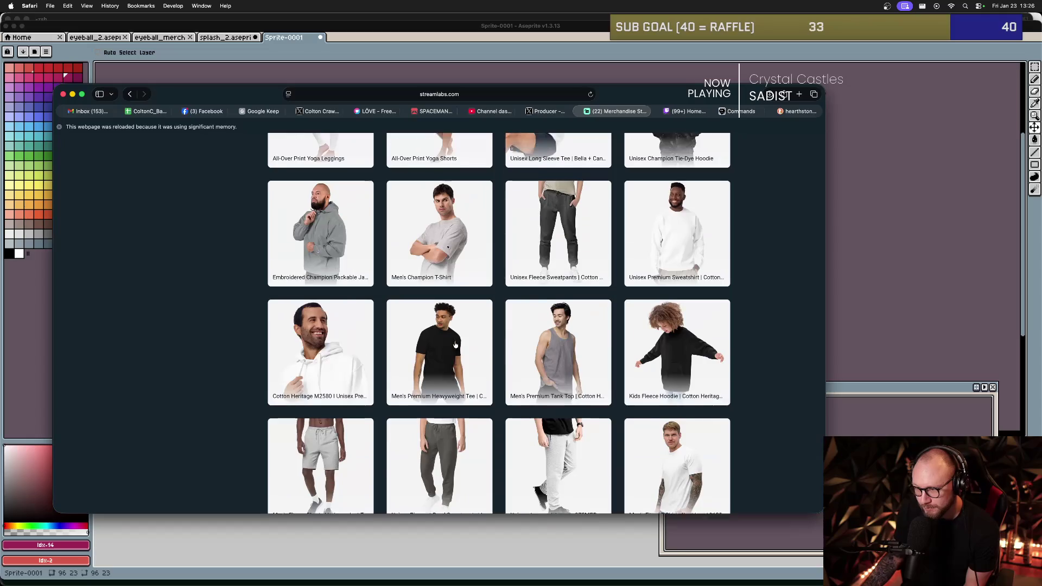
{"action": "scroll", "coordinate": [455, 344], "scroll_direction": "up", "scroll_amount": 10}
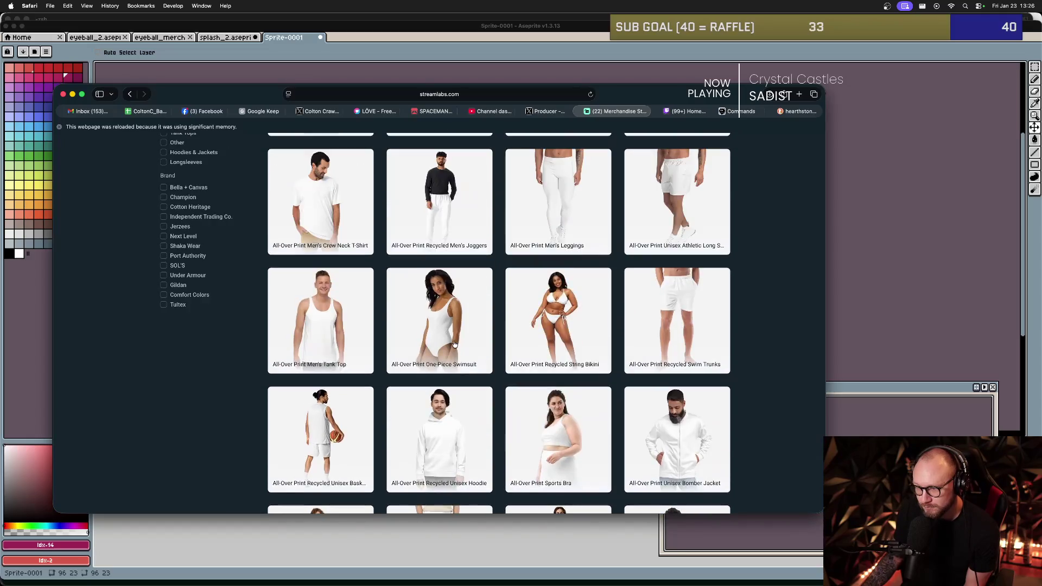
{"action": "scroll", "coordinate": [453, 344], "scroll_direction": "down", "scroll_amount": 10}
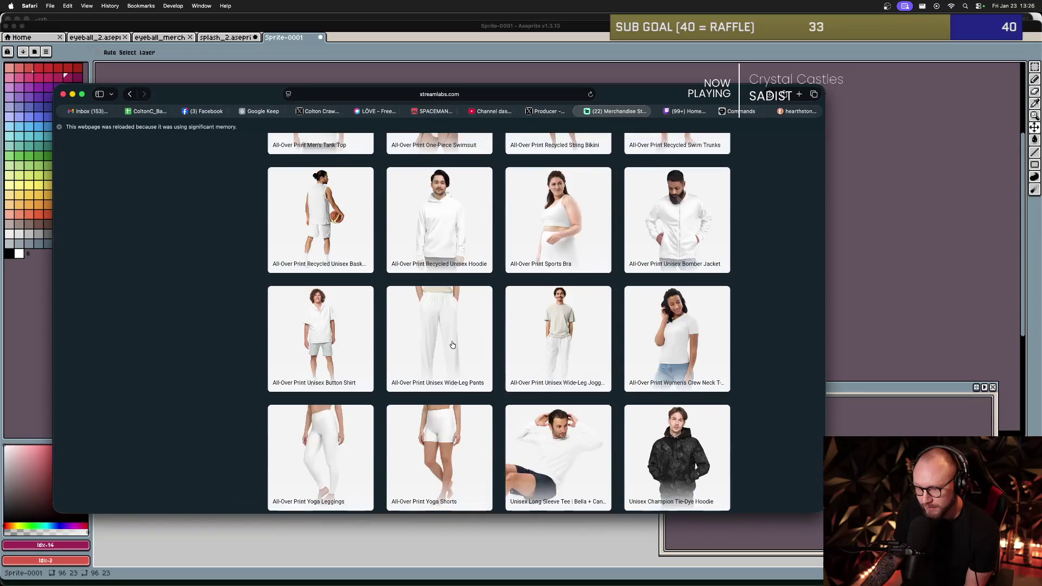
{"action": "scroll", "coordinate": [454, 344], "scroll_direction": "down", "scroll_amount": 10}
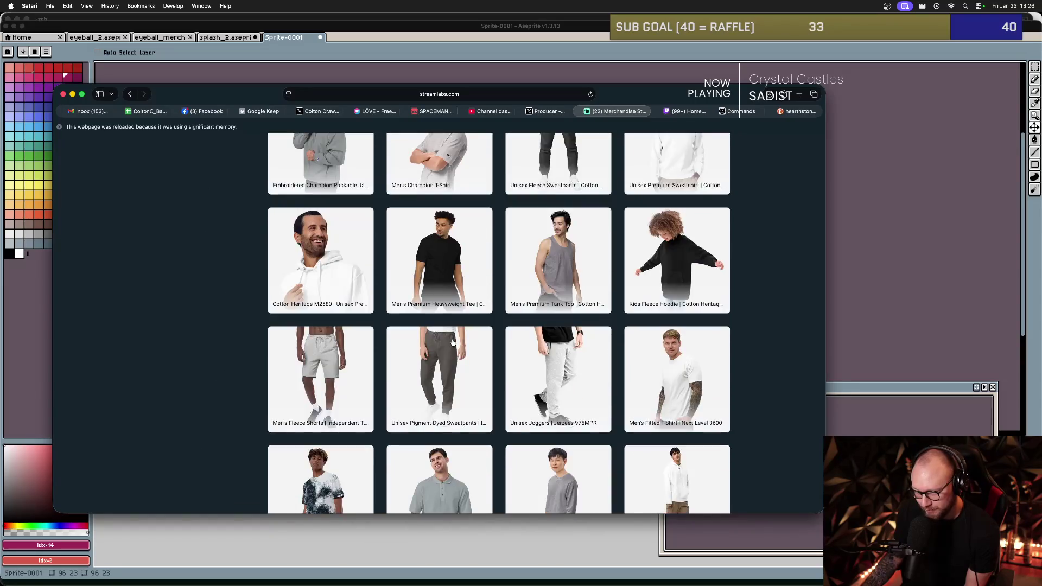
{"action": "scroll", "coordinate": [453, 344], "scroll_direction": "down", "scroll_amount": 2}
{"action": "scroll", "coordinate": [453, 343], "scroll_direction": "up", "scroll_amount": 6}
{"action": "scroll", "coordinate": [453, 343], "scroll_direction": "down", "scroll_amount": 5}
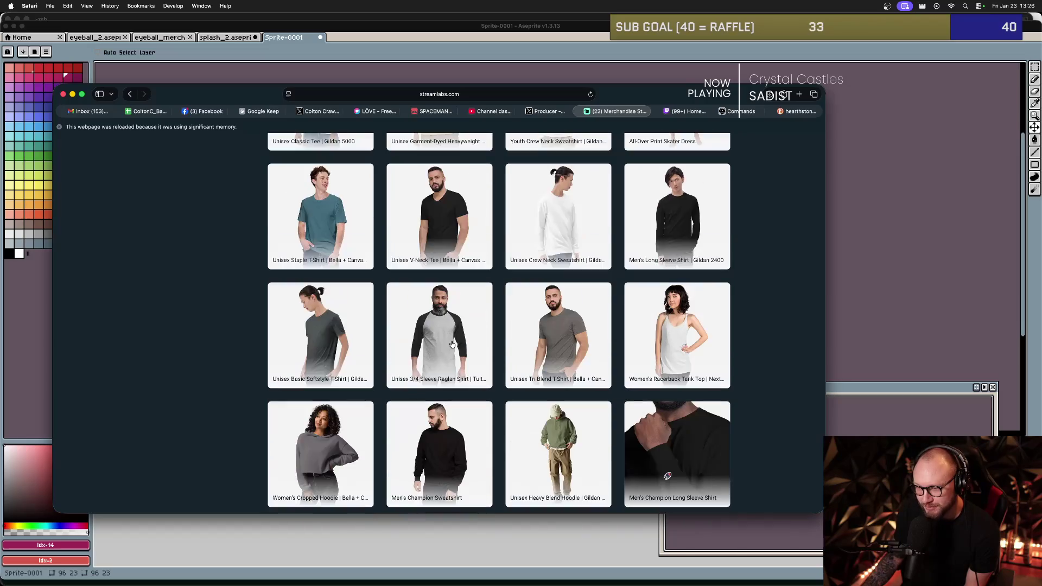
{"action": "left_click", "coordinate": [436, 338]}
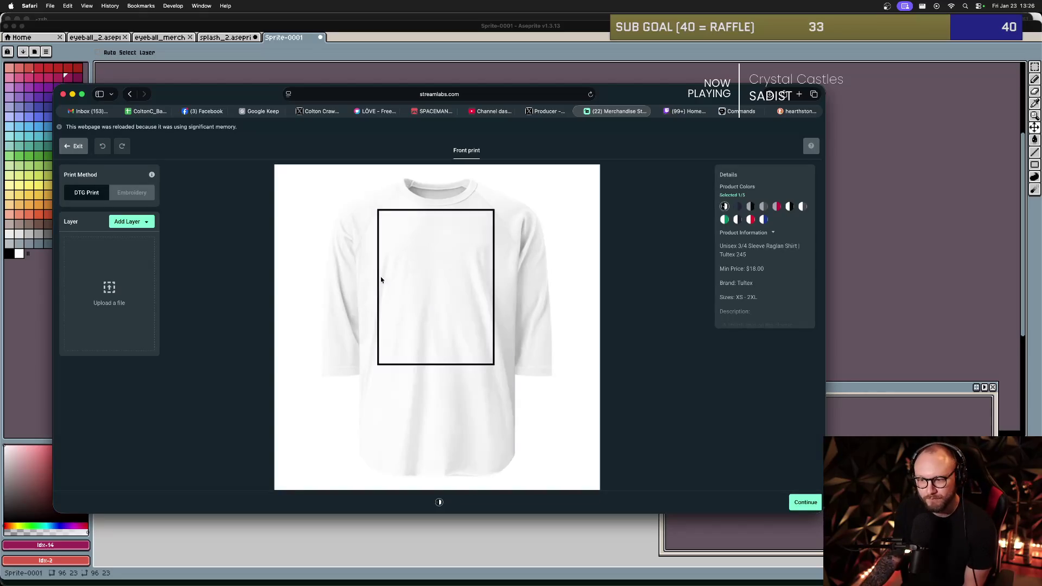
- Add the uploaded pixel eyeball image to the shirt front, resized to 1084 and nudged lower
{"action": "left_click", "coordinate": [149, 222]}
{"action": "left_click", "coordinate": [150, 237]}
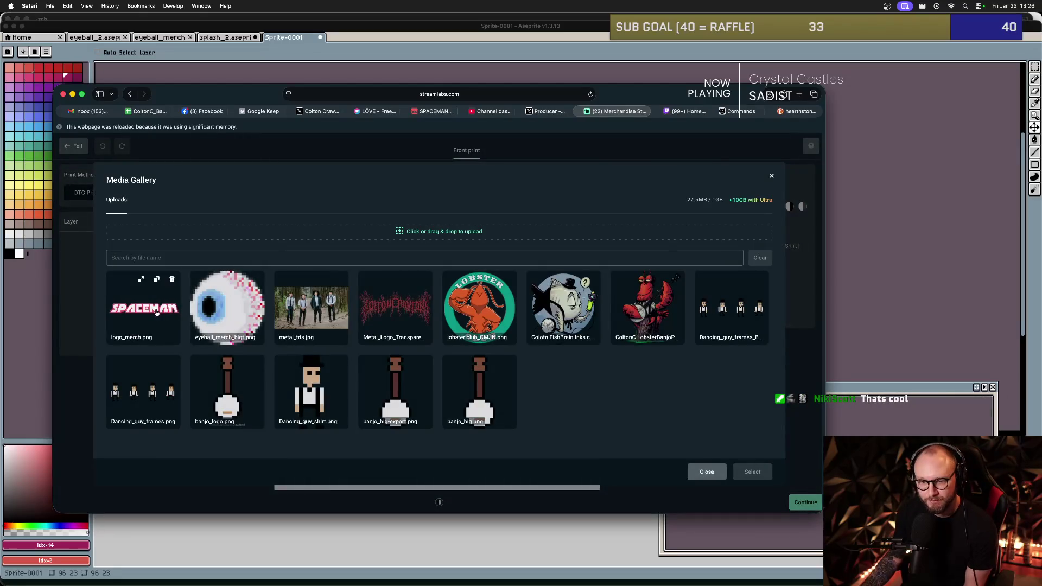
{"action": "left_click", "coordinate": [227, 305]}
{"action": "left_click", "coordinate": [742, 475]}
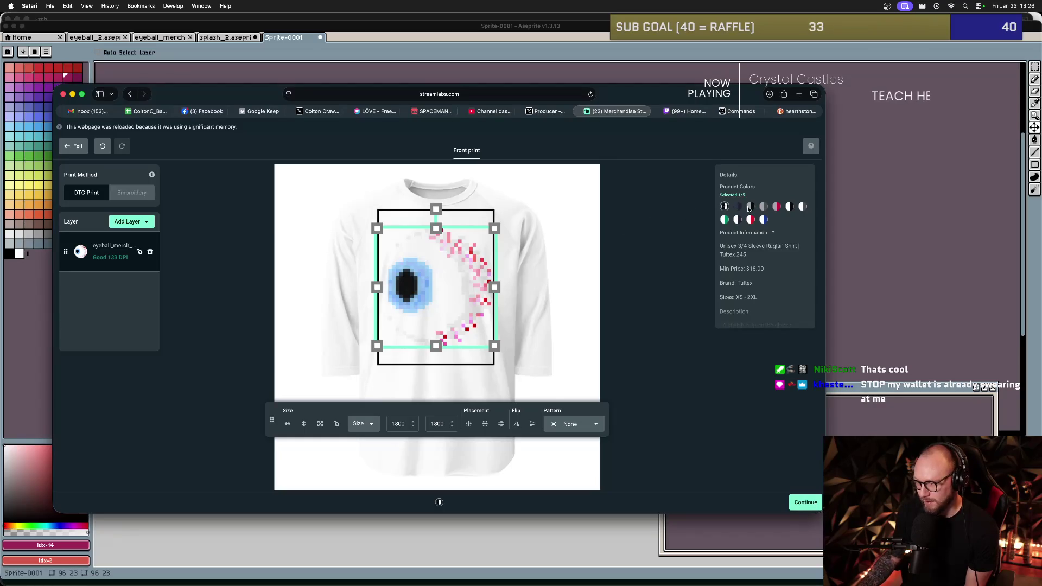
{"action": "left_click_drag", "start_coordinate": [491, 235], "coordinate": [469, 259]}
{"action": "left_click_drag", "start_coordinate": [439, 292], "coordinate": [440, 300]}
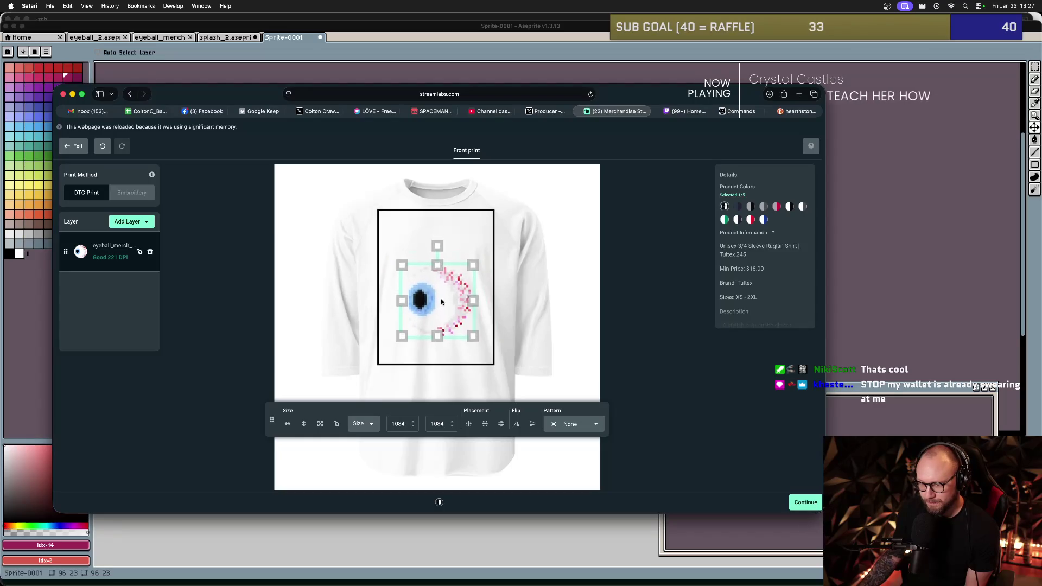
{"action": "left_click", "coordinate": [343, 254]}
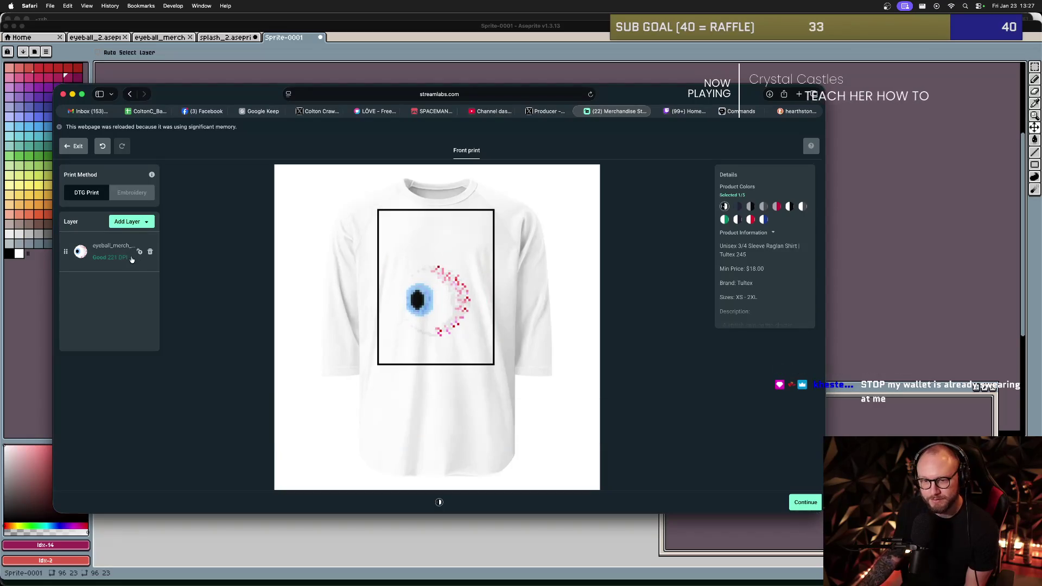
- Add the uploaded SPACEMAN logo image and move it to the top of the print area
{"action": "left_click", "coordinate": [124, 223]}
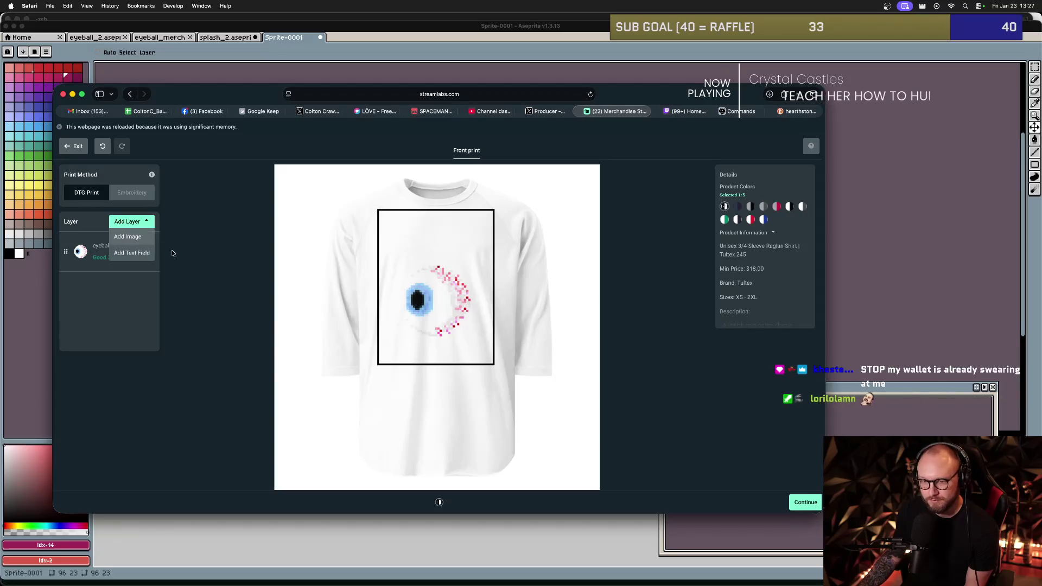
{"action": "left_click", "coordinate": [135, 235]}
{"action": "left_click", "coordinate": [143, 308]}
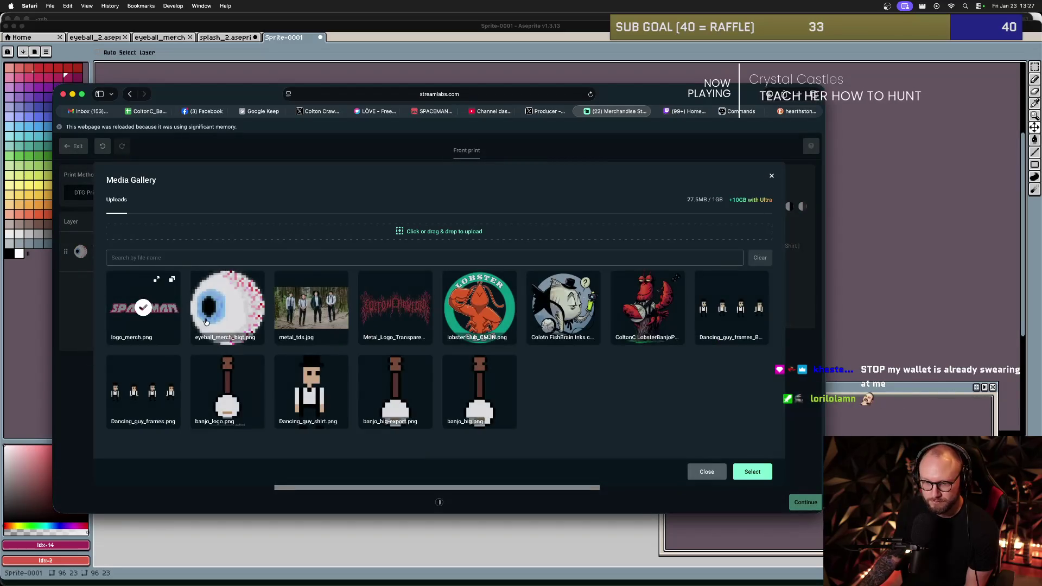
{"action": "left_click", "coordinate": [741, 472]}
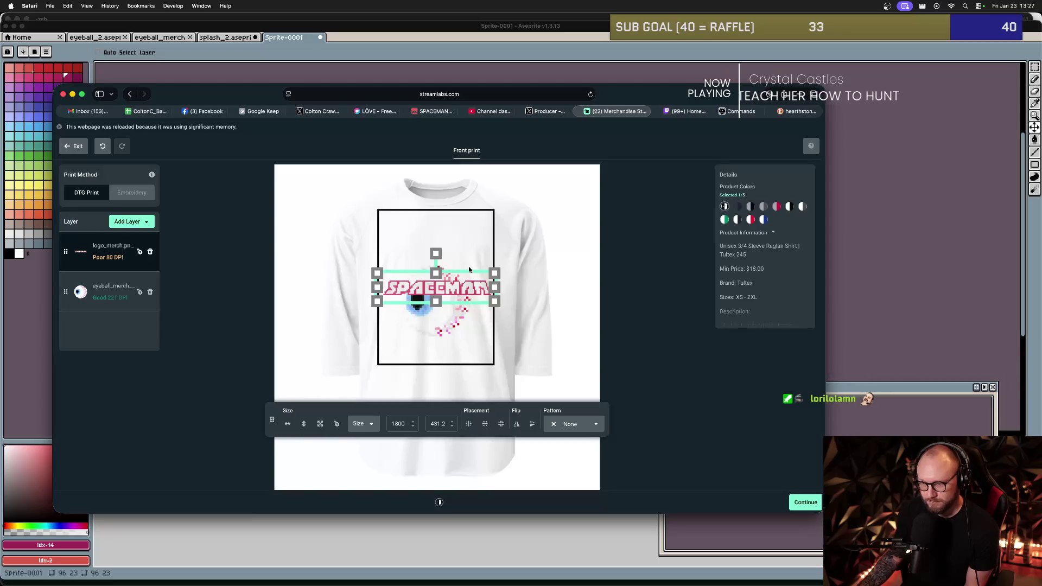
{"action": "left_click_drag", "start_coordinate": [447, 290], "coordinate": [450, 250]}
{"action": "left_click", "coordinate": [472, 271]}
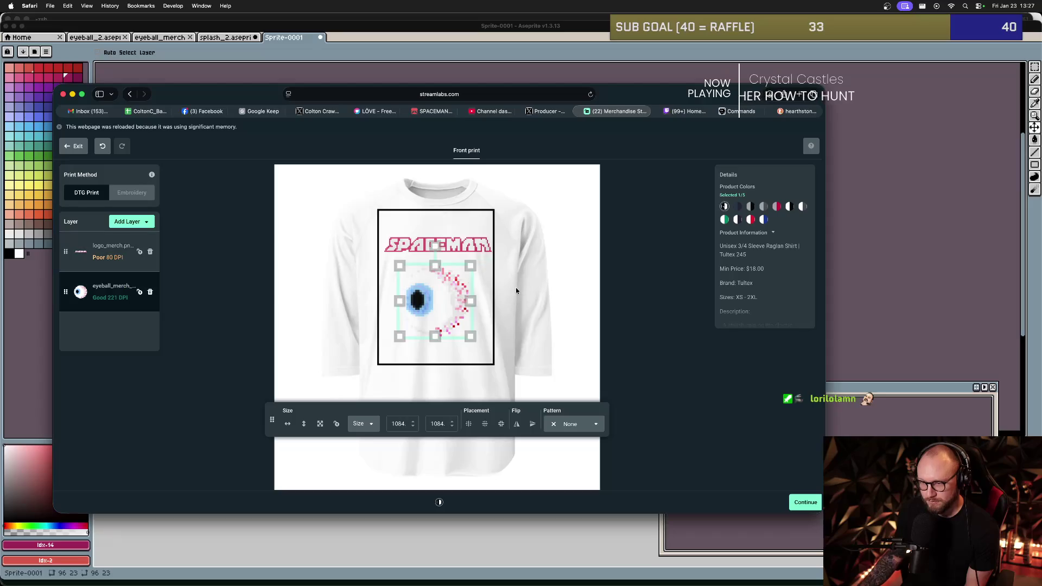
{"action": "left_click", "coordinate": [534, 283]}
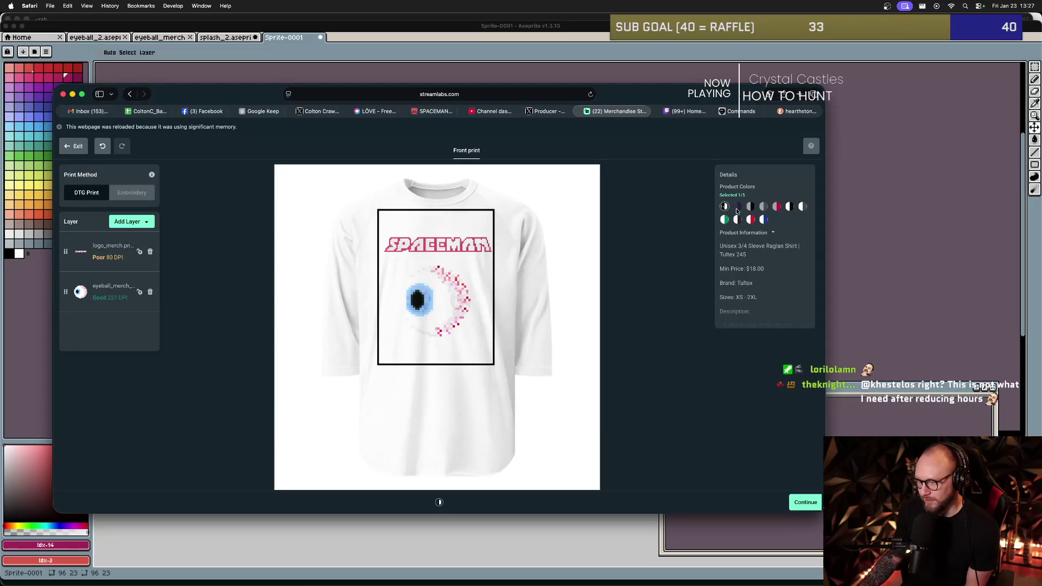
- Try out navy, grey, white and pink combinations in the shirt's Product Colors
{"action": "left_click", "coordinate": [737, 207]}
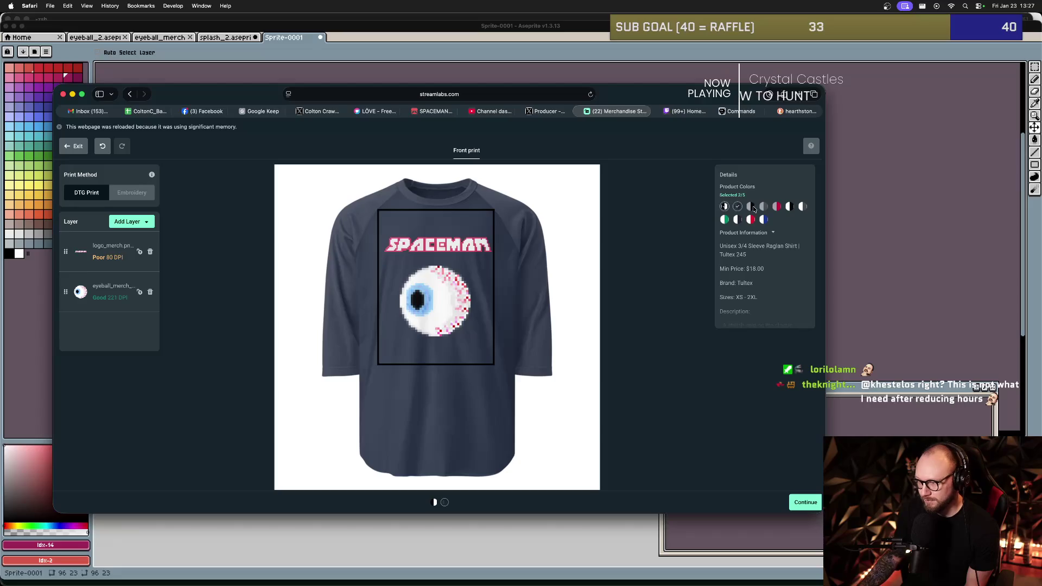
{"action": "left_click", "coordinate": [752, 207]}
{"action": "left_click", "coordinate": [738, 207]}
{"action": "left_click", "coordinate": [725, 207]}
{"action": "left_click", "coordinate": [752, 208]}
{"action": "left_click", "coordinate": [779, 207]}
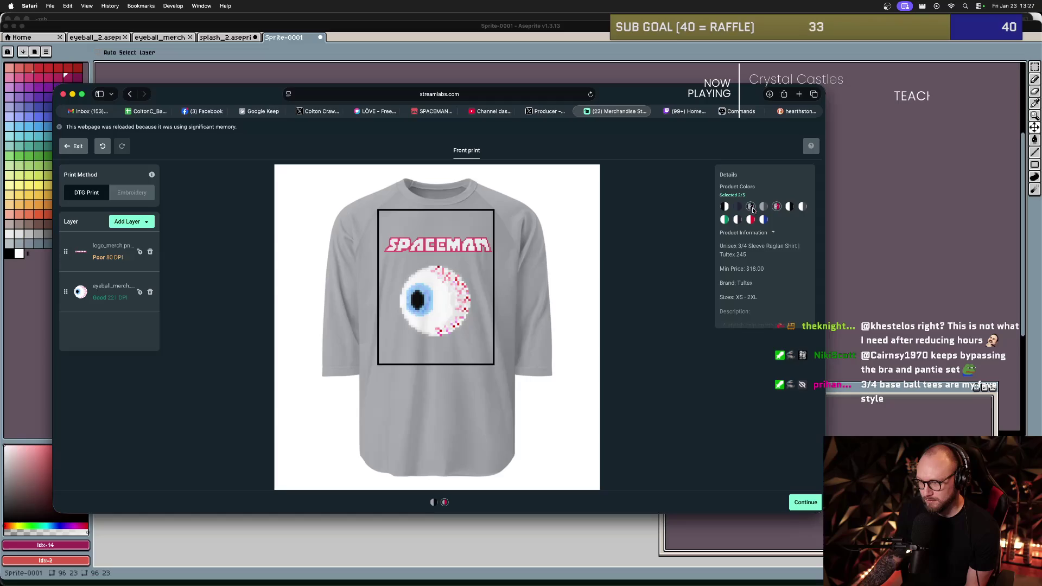
{"action": "left_click", "coordinate": [778, 210]}
- Settle on pink, navy, grey and a fourth colour (4/5), then continue to finalizing
{"action": "left_click", "coordinate": [777, 209]}
{"action": "left_click", "coordinate": [750, 219]}
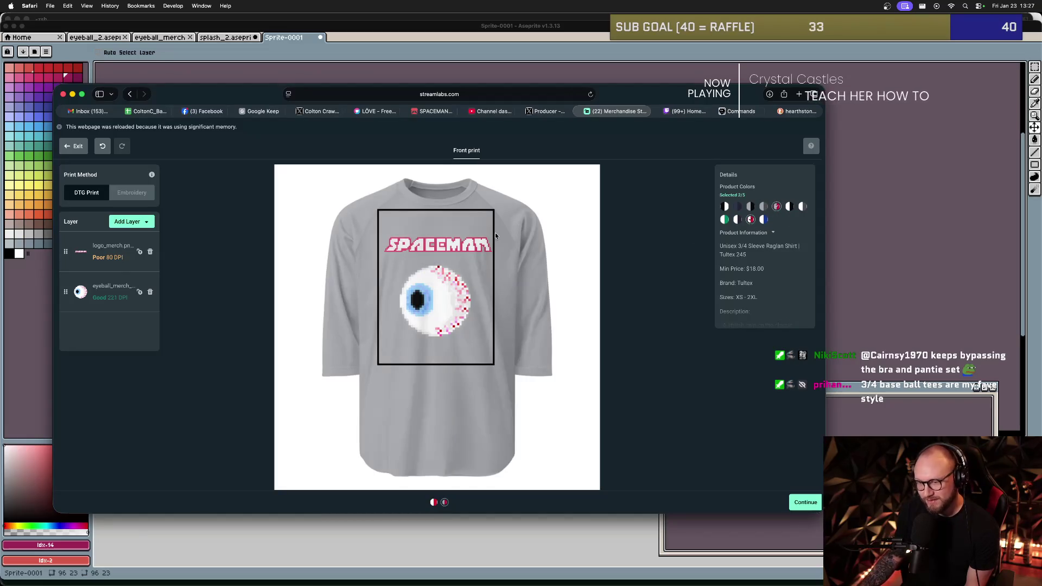
{"action": "left_click", "coordinate": [752, 220]}
{"action": "left_click", "coordinate": [738, 207]}
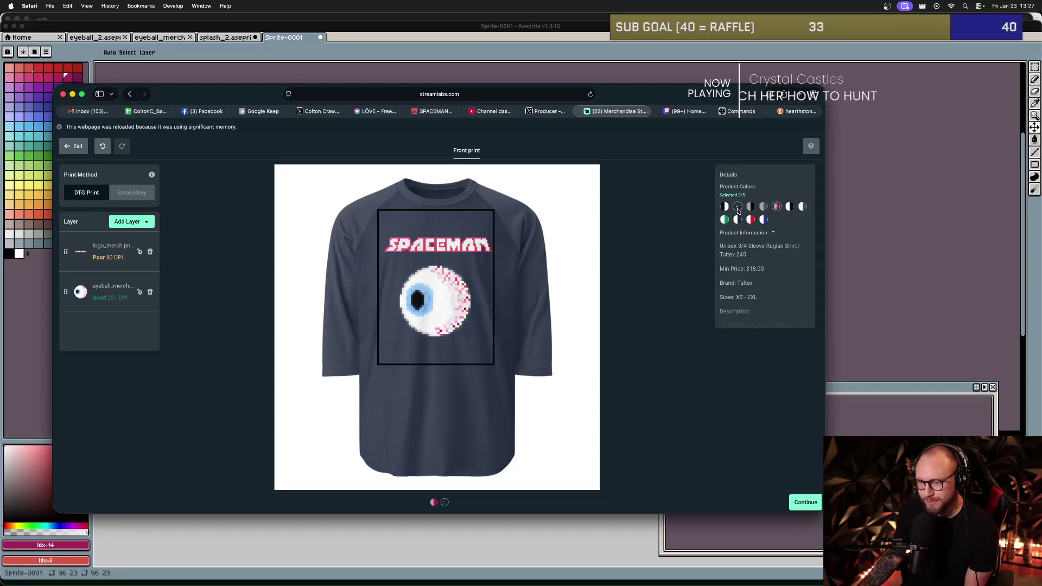
{"action": "left_click", "coordinate": [751, 206]}
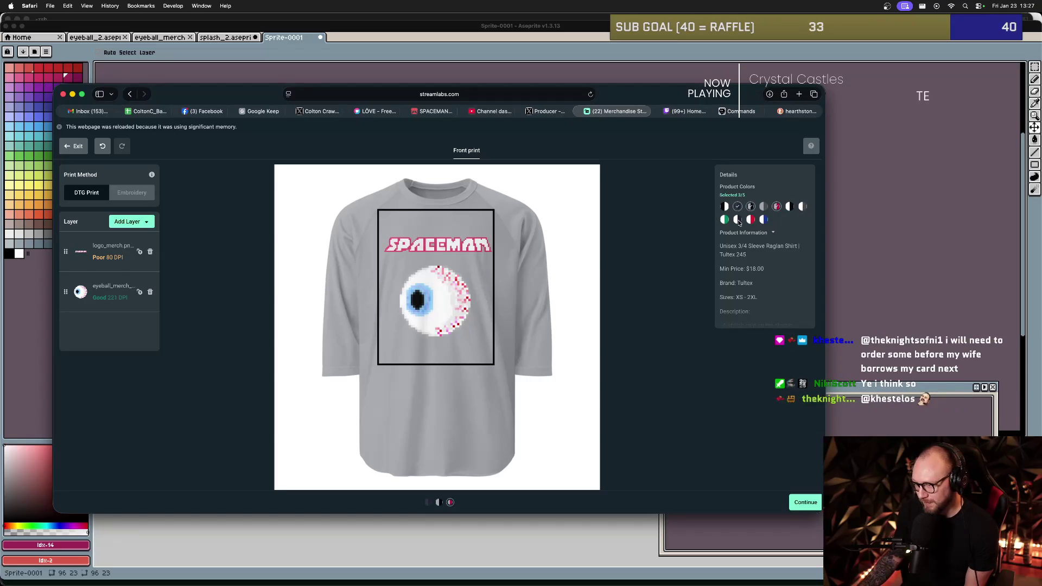
{"action": "left_click", "coordinate": [762, 207]}
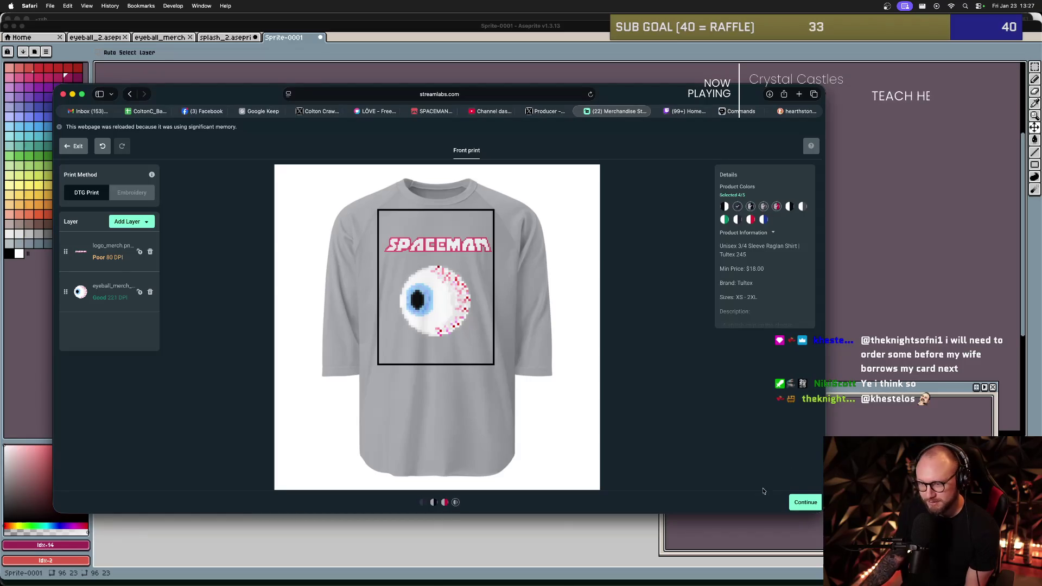
{"action": "left_click", "coordinate": [794, 506]}
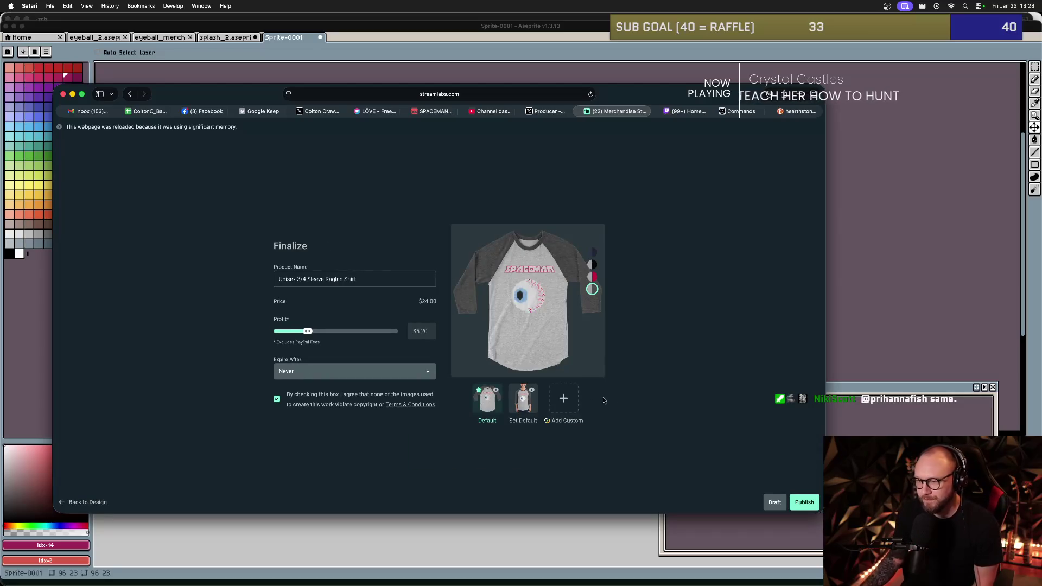
- Preview the red-sleeve, black-sleeve and navy shirt mockups
{"action": "left_click", "coordinate": [593, 283]}
{"action": "left_click", "coordinate": [593, 266]}
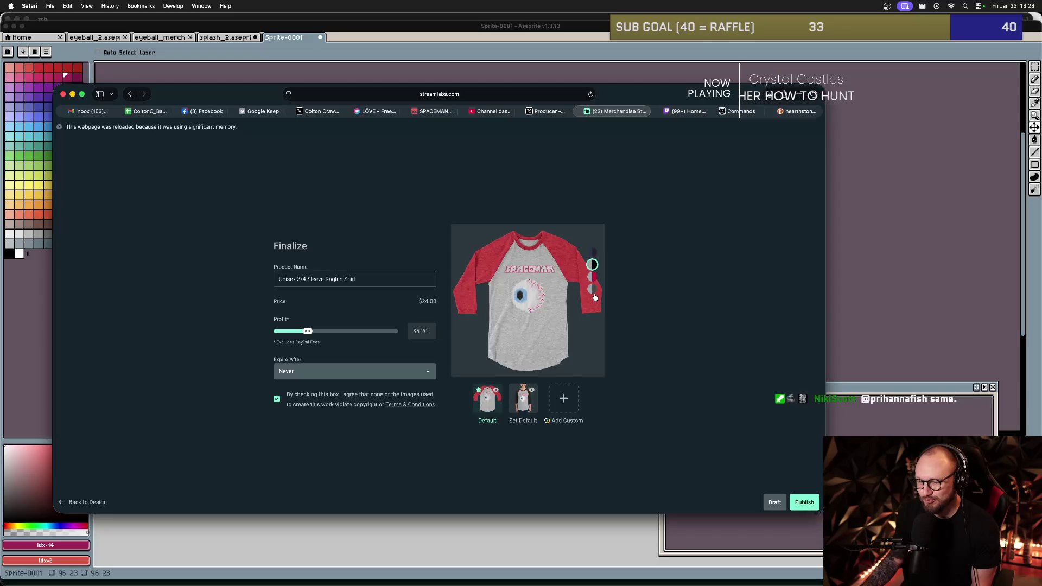
{"action": "left_click", "coordinate": [593, 254]}
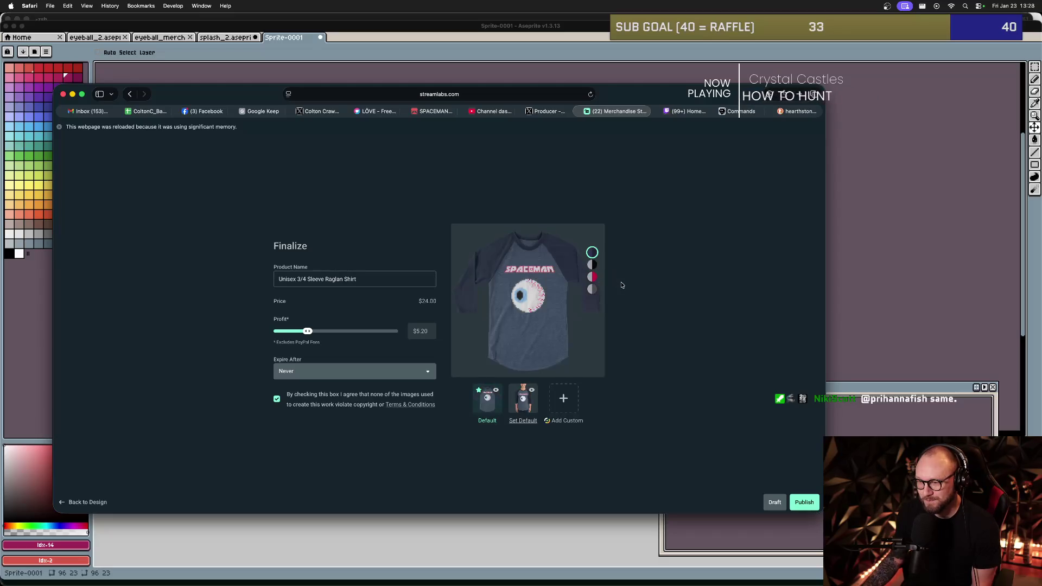
- Rename the shirt 'SPACEMAN Eyeball 3/4 Tee - Unisex' and raise its profit slightly
{"action": "mouse_move", "coordinate": [361, 279]}
{"action": "left_mouse_down"}
{"action": "mouse_move", "coordinate": [383, 281]}
{"action": "mouse_move", "coordinate": [285, 286]}
{"action": "left_mouse_up"}
{"action": "type", "text": "SPA"}
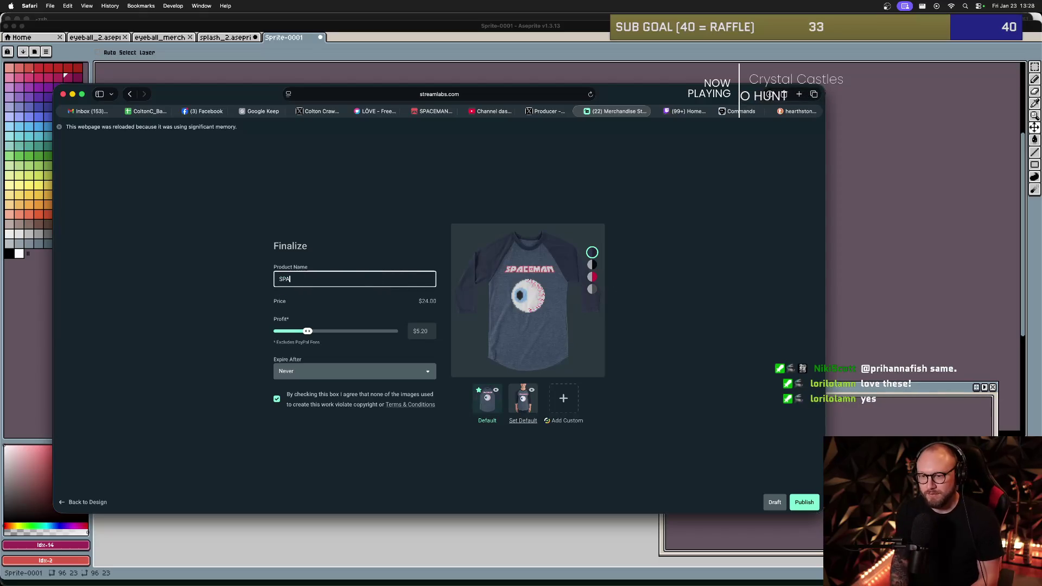
{"action": "type", "text": "CEMAN Eyeball"}
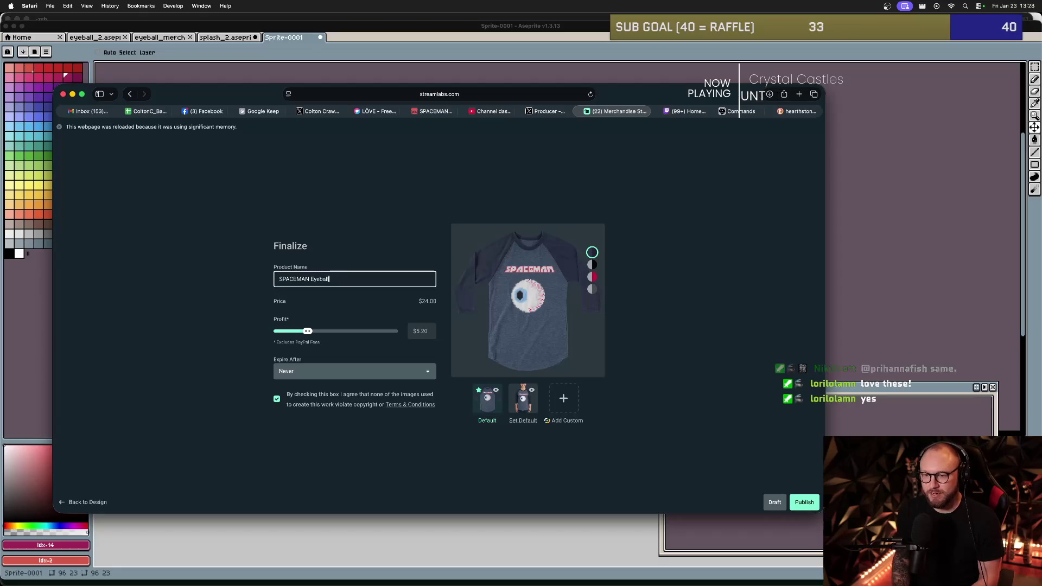
{"action": "type", "text": " 3/4 Tee - Unise"}
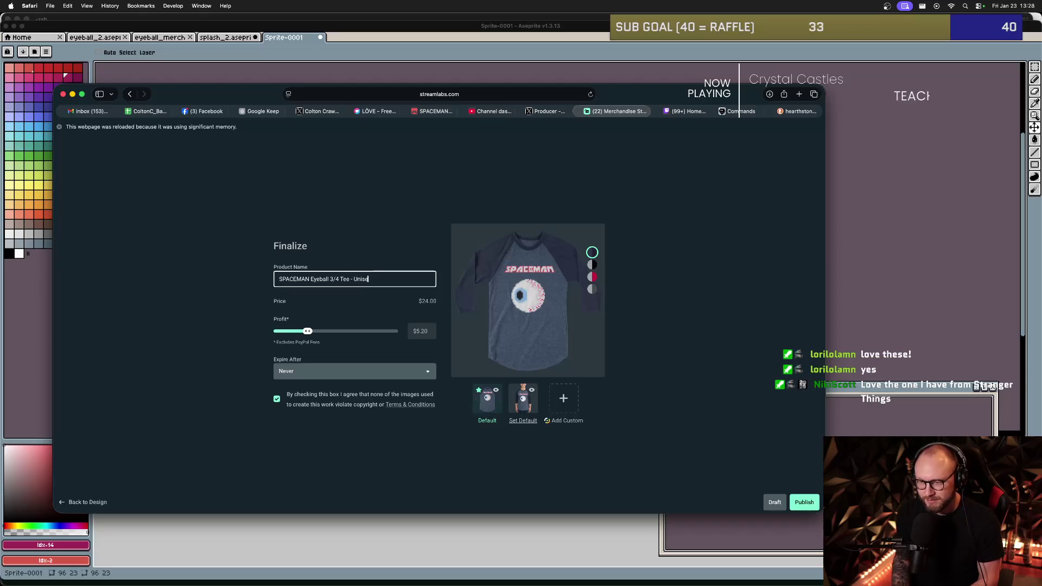
{"action": "type", "text": "x"}
{"action": "left_click", "coordinate": [383, 319]}
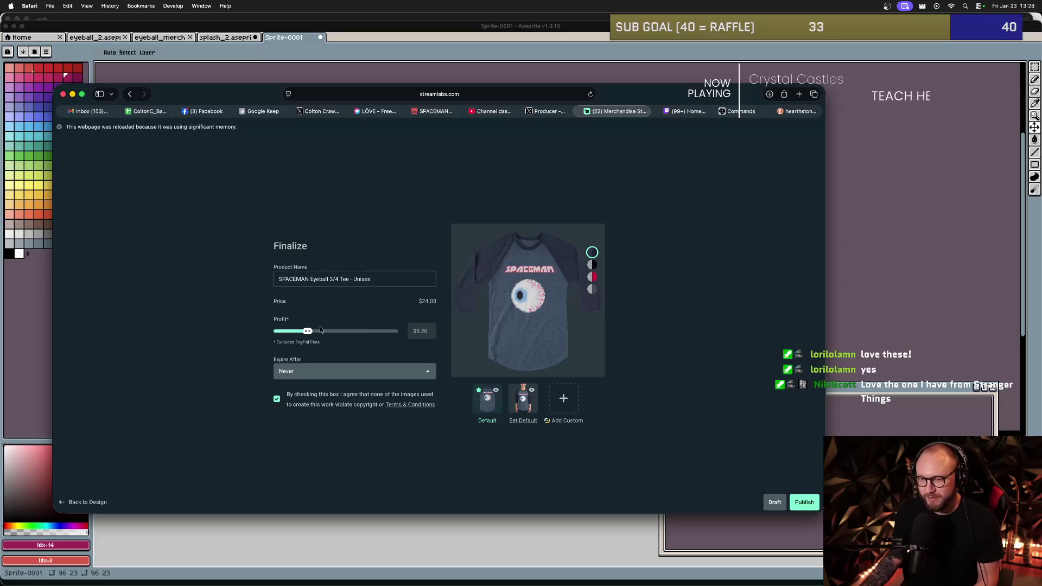
{"action": "left_click_drag", "start_coordinate": [307, 332], "coordinate": [309, 332]}
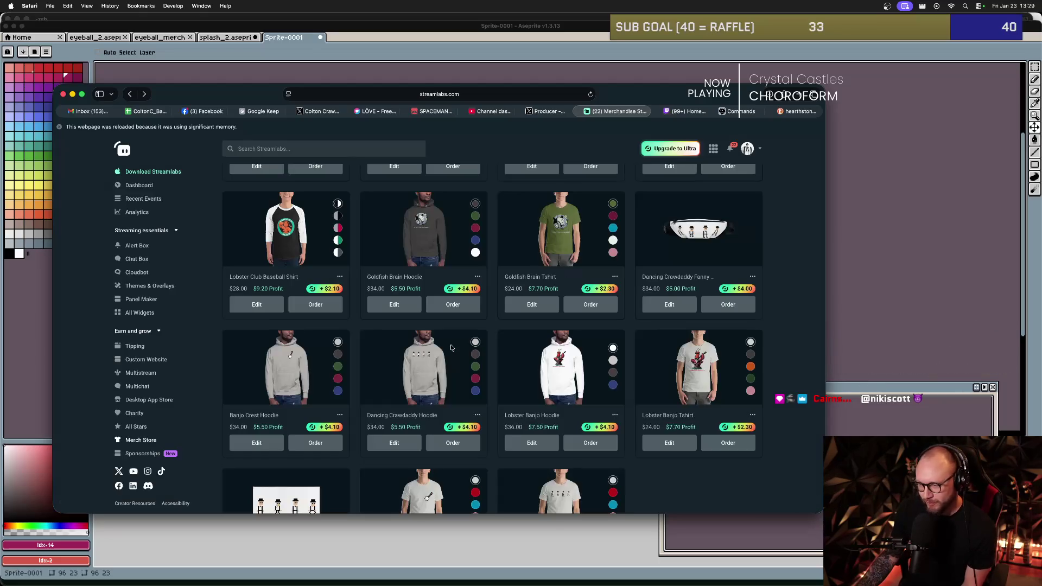
- Reopen the SPACEMAN Pullover hoodie for editing and continue to its finalizing page
{"action": "scroll", "coordinate": [486, 314], "scroll_direction": "up", "scroll_amount": 15}
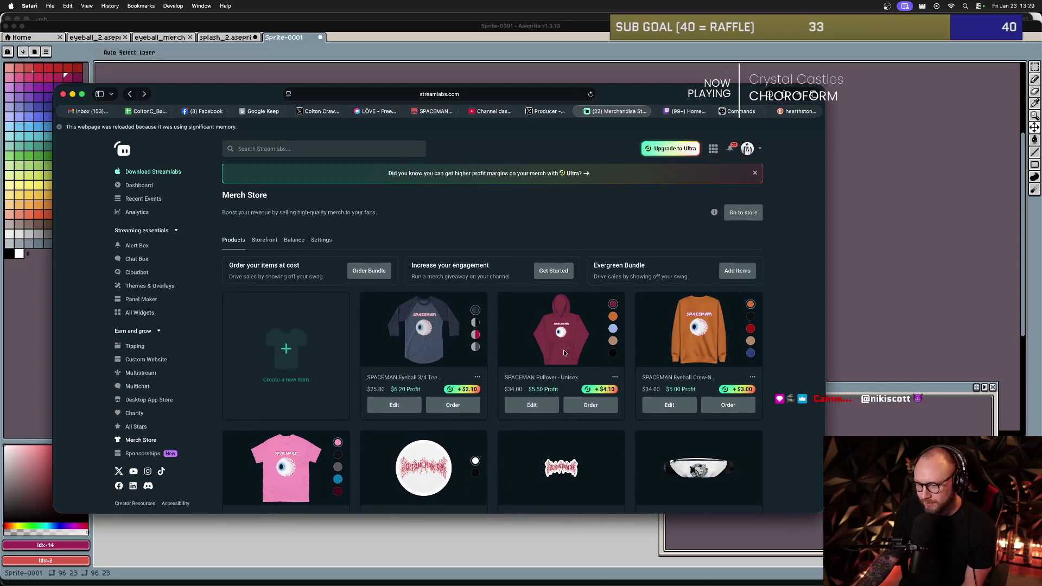
{"action": "scroll", "coordinate": [366, 416], "scroll_direction": "down", "scroll_amount": 1}
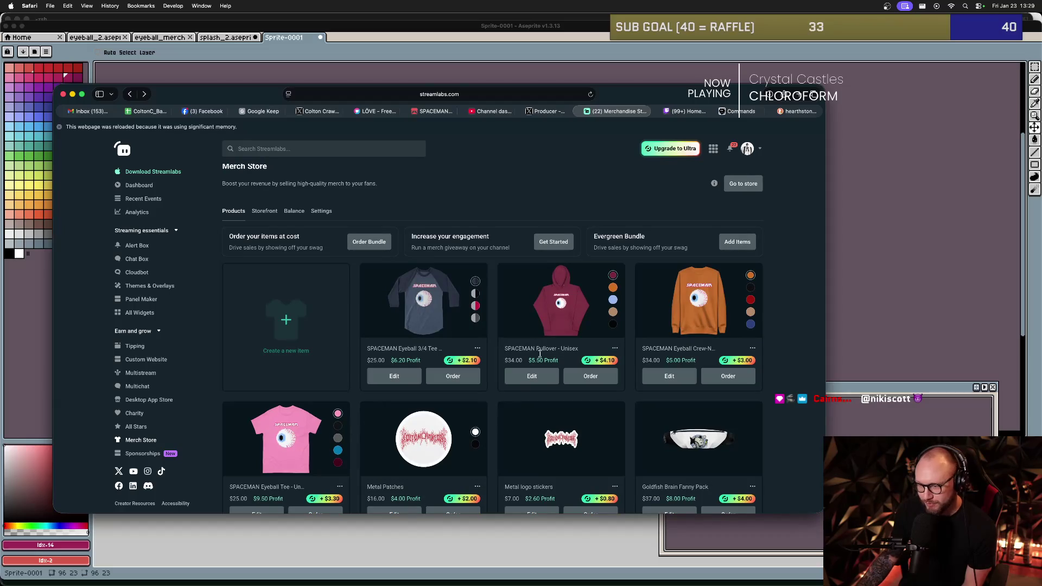
{"action": "left_click", "coordinate": [532, 377]}
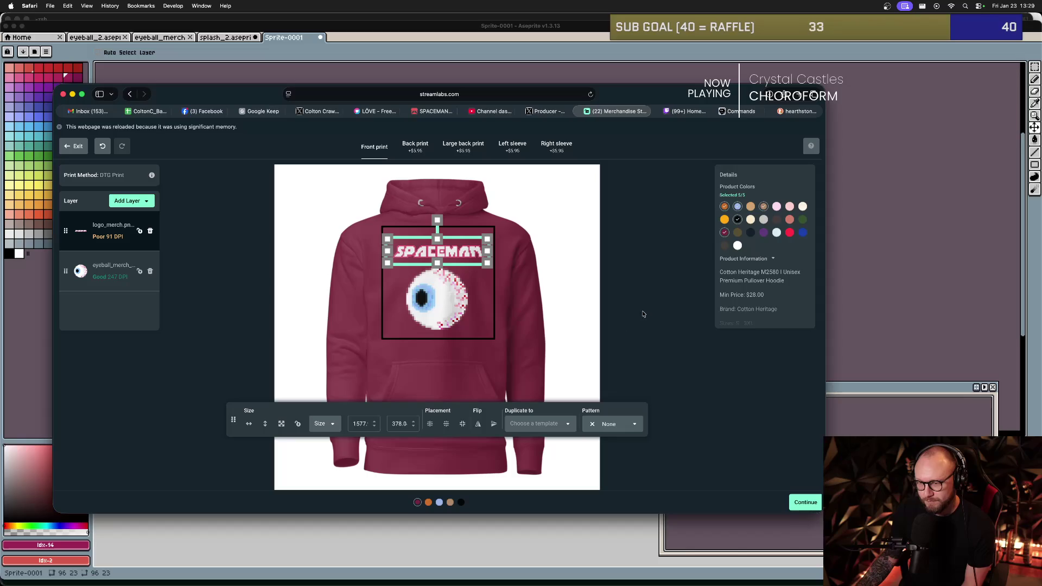
{"action": "left_click", "coordinate": [599, 313]}
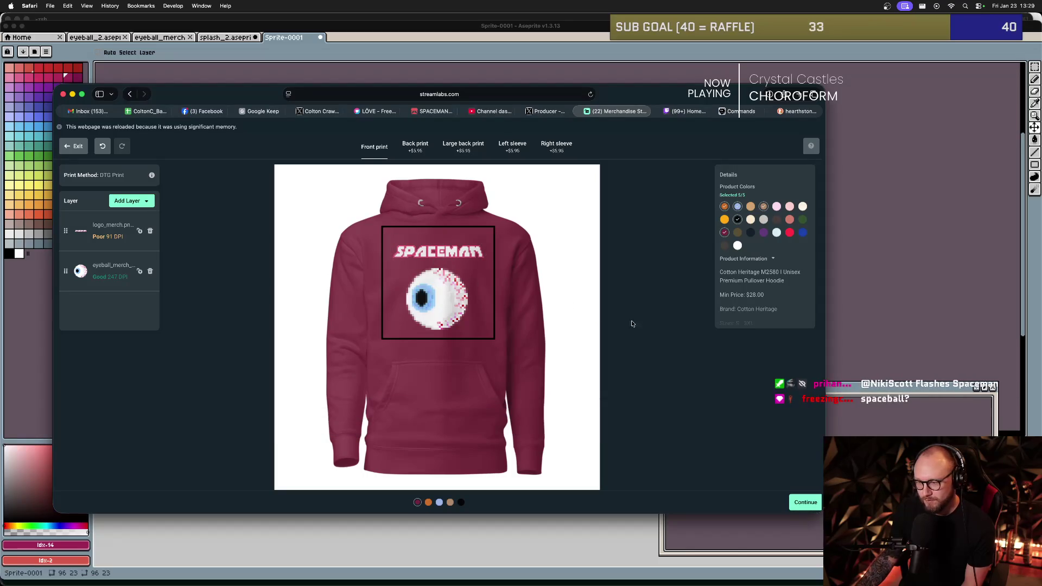
{"action": "left_click", "coordinate": [812, 505]}
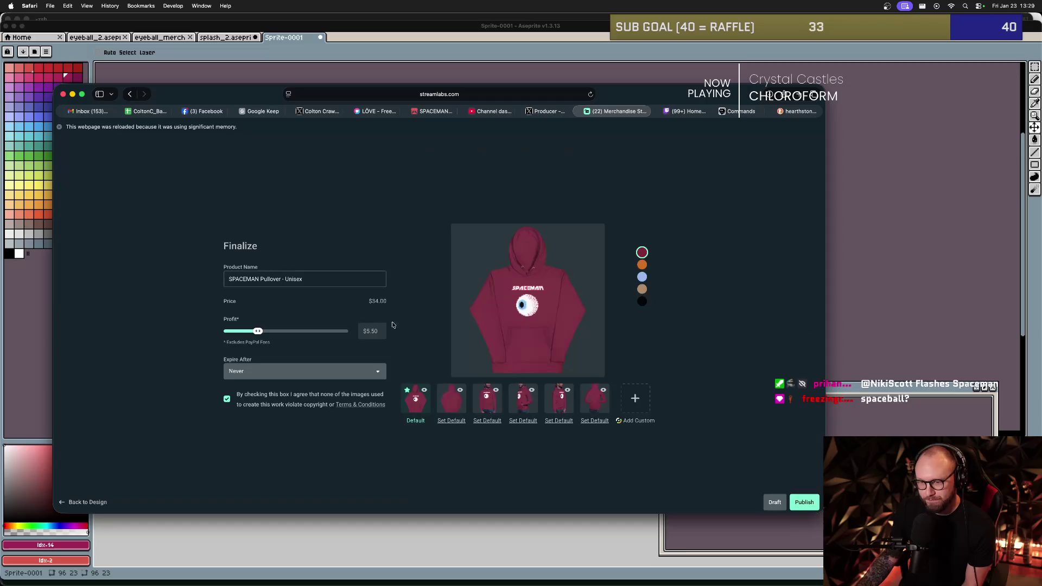
- Rename the hoodie 'SPACEMAN Eyeball Pullover - Unisex', then start a new merch item
{"action": "left_click", "coordinate": [260, 279]}
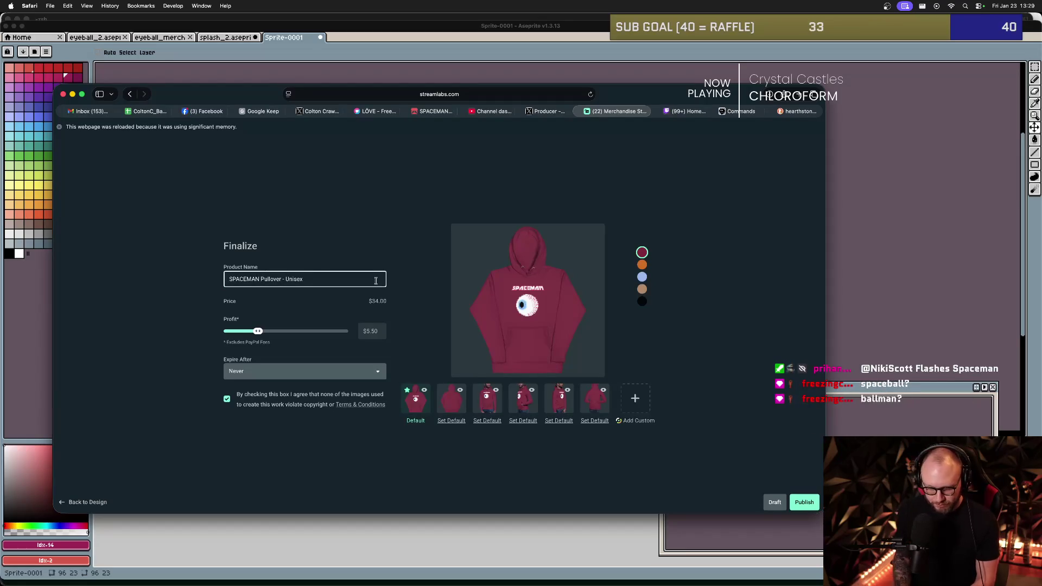
{"action": "type", "text": "Eyball"}
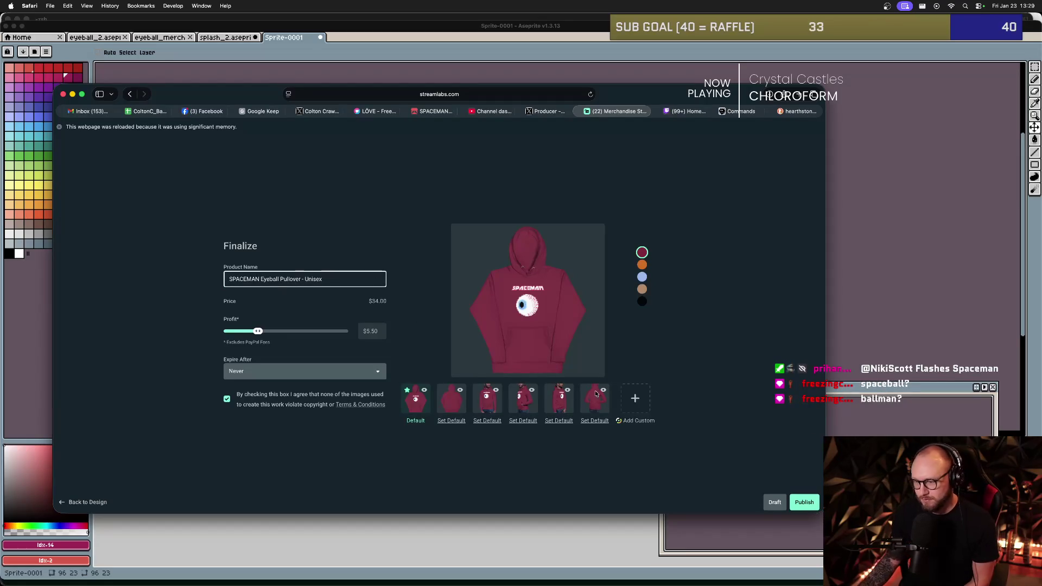
{"action": "left_click", "coordinate": [687, 454]}
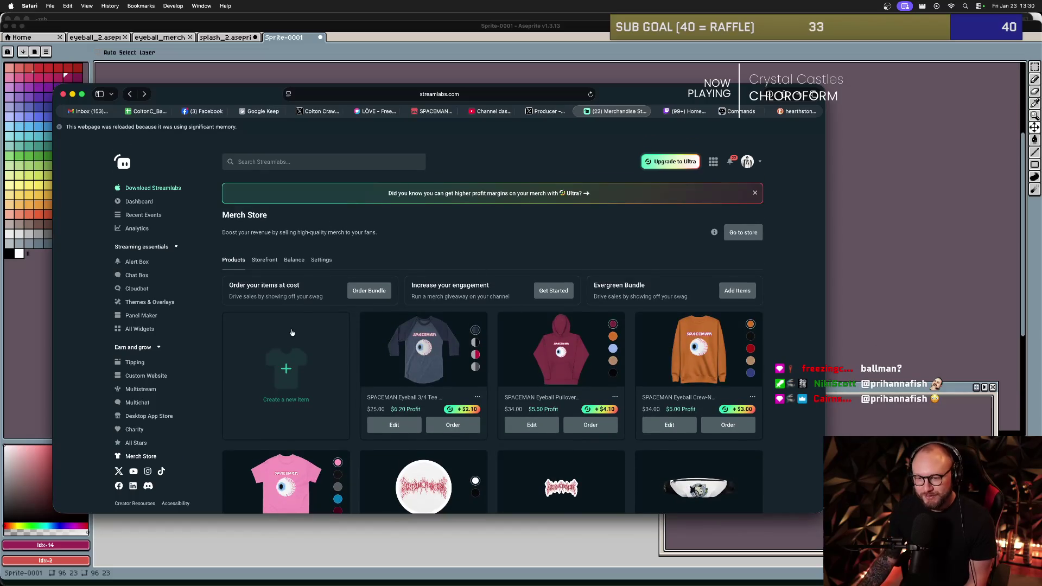
{"action": "left_click", "coordinate": [287, 372]}
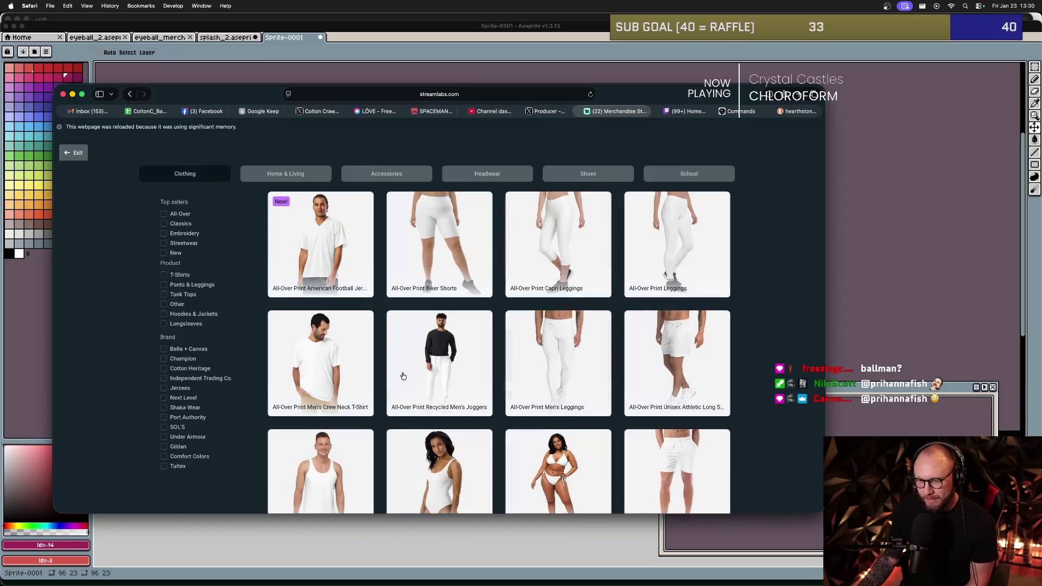
- Open the Black Glossy Mug design from the Home & Living category
{"action": "scroll", "coordinate": [349, 334], "scroll_direction": "down", "scroll_amount": 3}
{"action": "scroll", "coordinate": [344, 338], "scroll_direction": "up", "scroll_amount": 3}
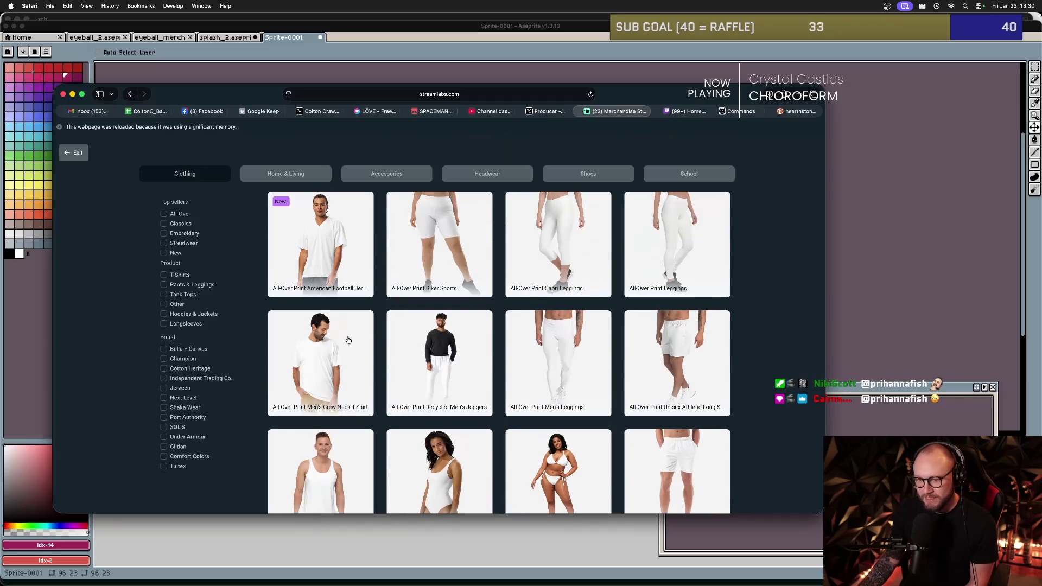
{"action": "left_click", "coordinate": [286, 174]}
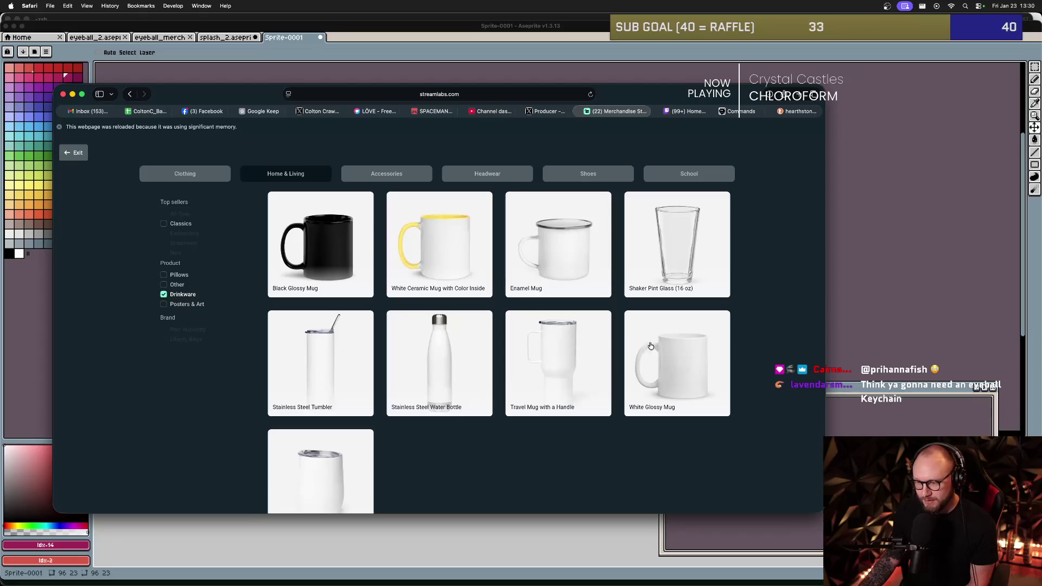
{"action": "scroll", "coordinate": [428, 337], "scroll_direction": "down", "scroll_amount": 1}
{"action": "scroll", "coordinate": [379, 299], "scroll_direction": "up", "scroll_amount": 1}
{"action": "scroll", "coordinate": [332, 248], "scroll_direction": "down", "scroll_amount": 1}
{"action": "left_click", "coordinate": [307, 285]}
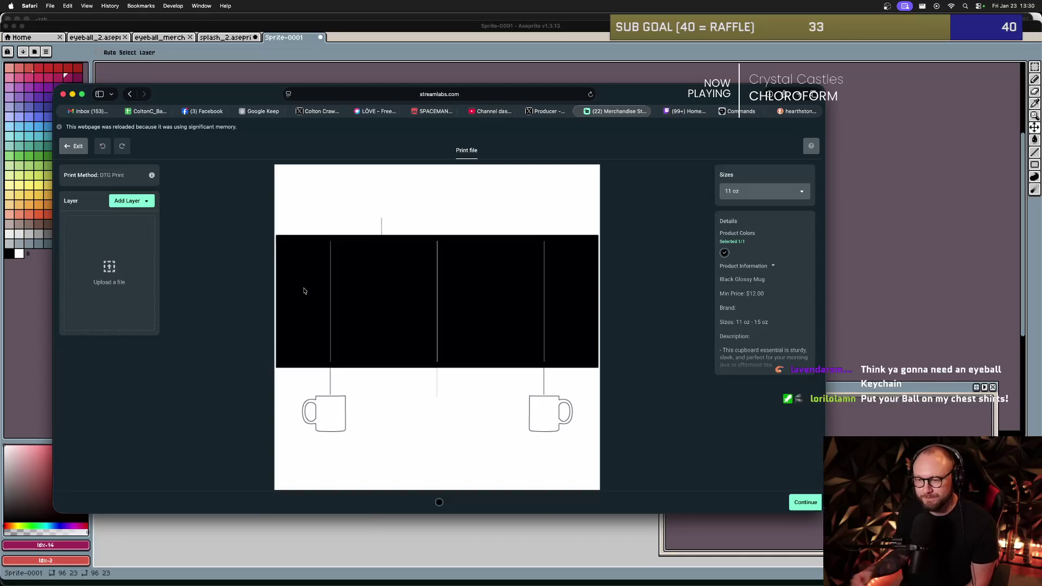
- Place the uploaded pixel eyeball on the mug at size 504, shifted left, then exit
{"action": "left_click", "coordinate": [153, 300]}
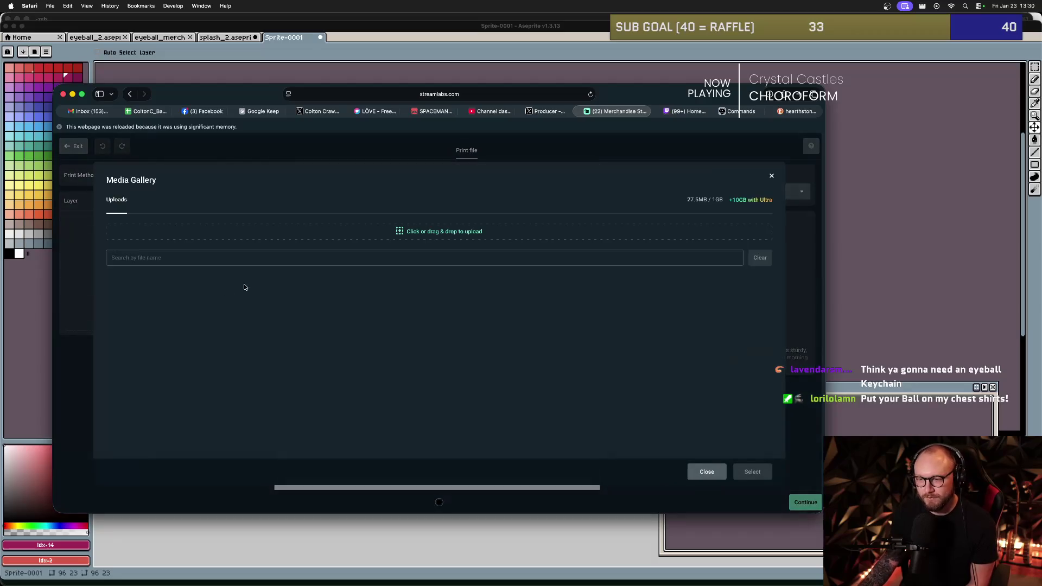
{"action": "left_click", "coordinate": [158, 305]}
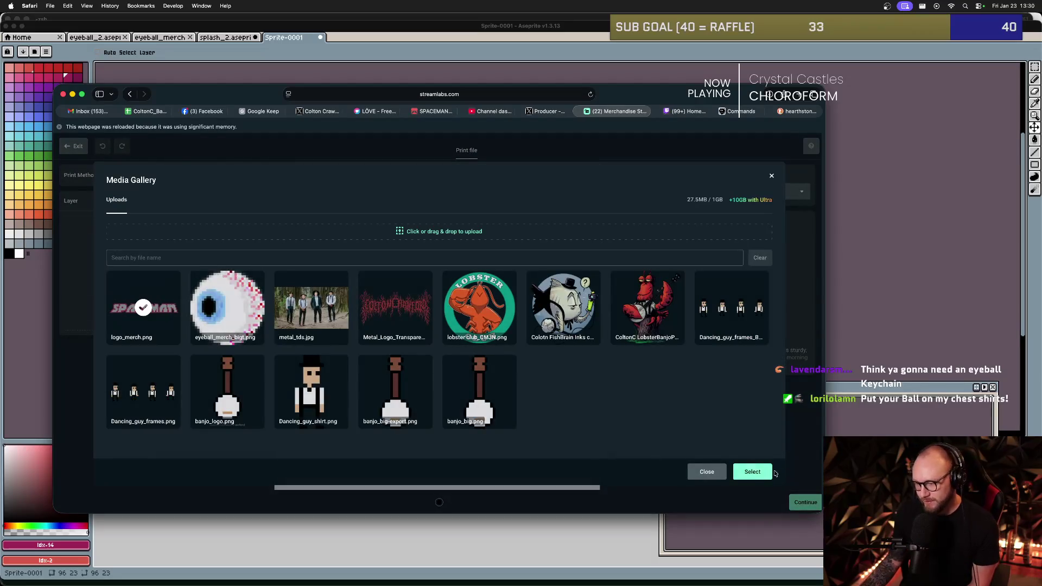
{"action": "left_click", "coordinate": [753, 471]}
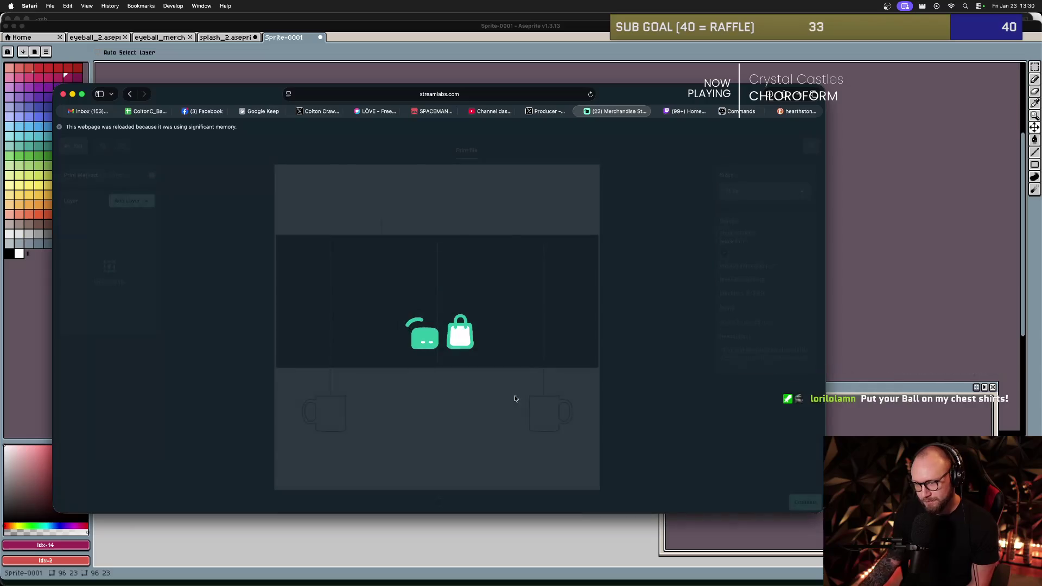
{"action": "left_click_drag", "start_coordinate": [476, 270], "coordinate": [387, 309]}
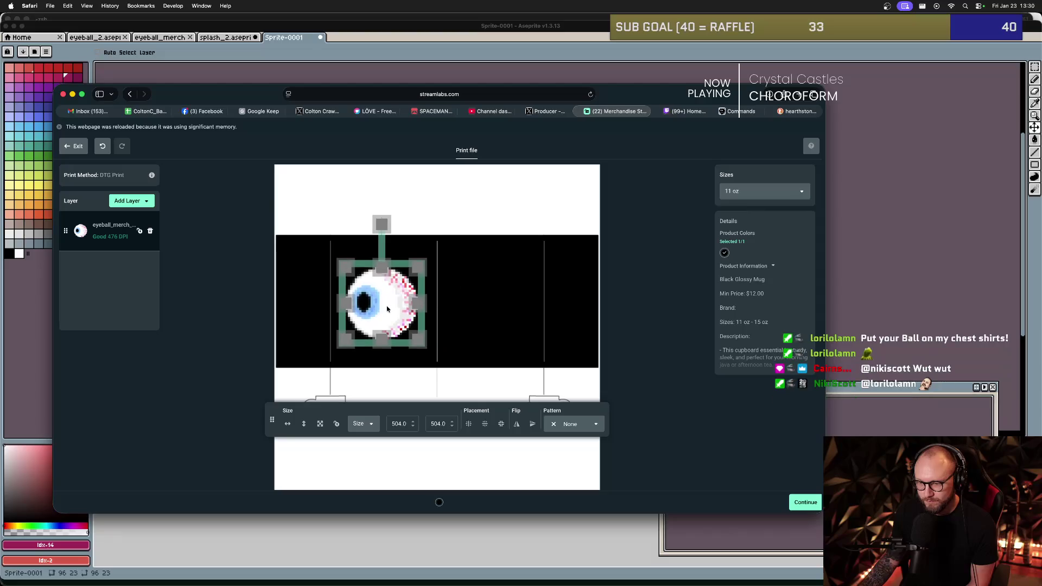
{"action": "left_click", "coordinate": [469, 324]}
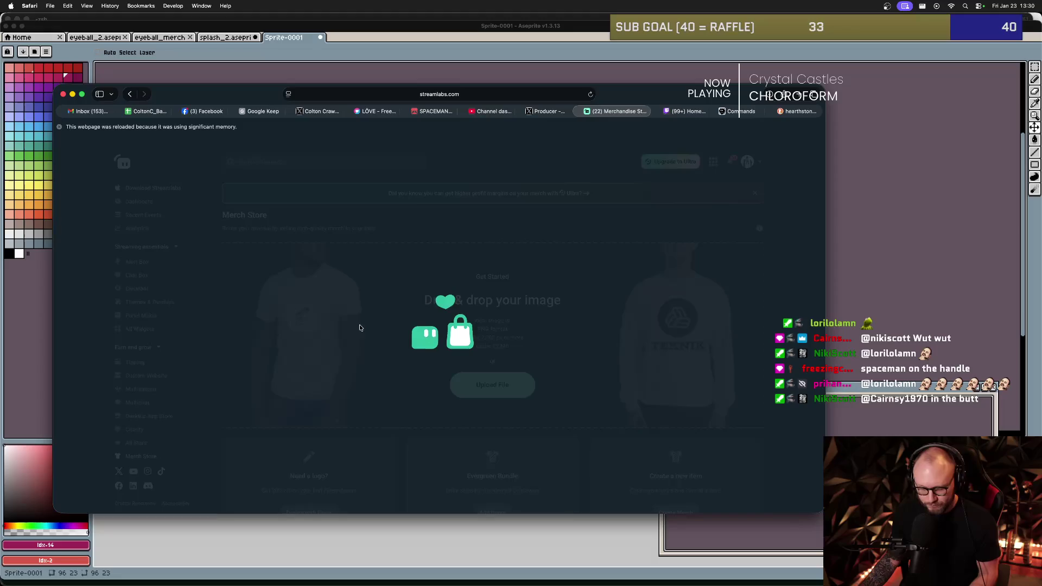
{"action": "left_click", "coordinate": [422, 533]}
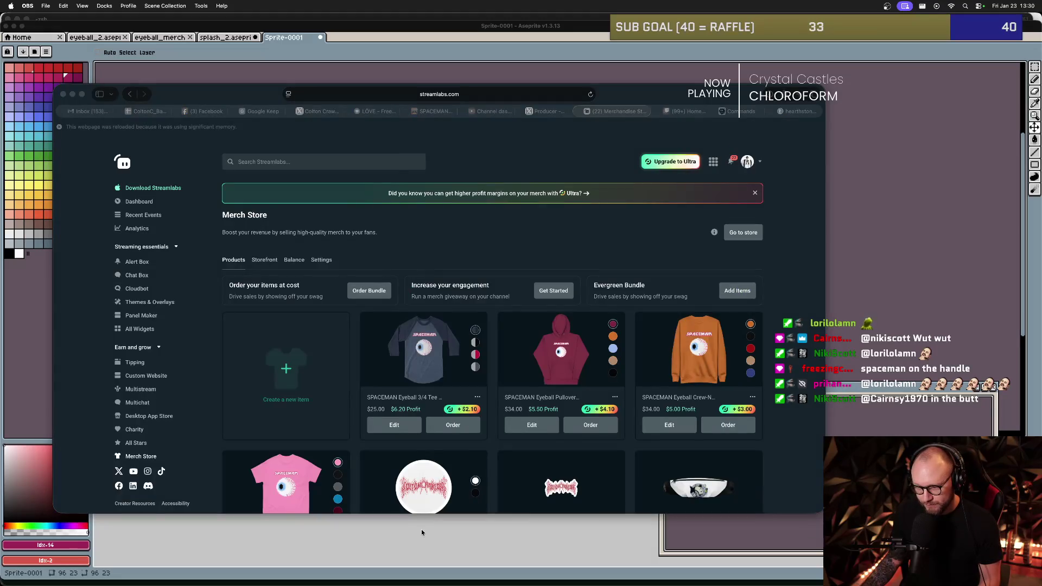
{"action": "key", "text": "super+Tab"}
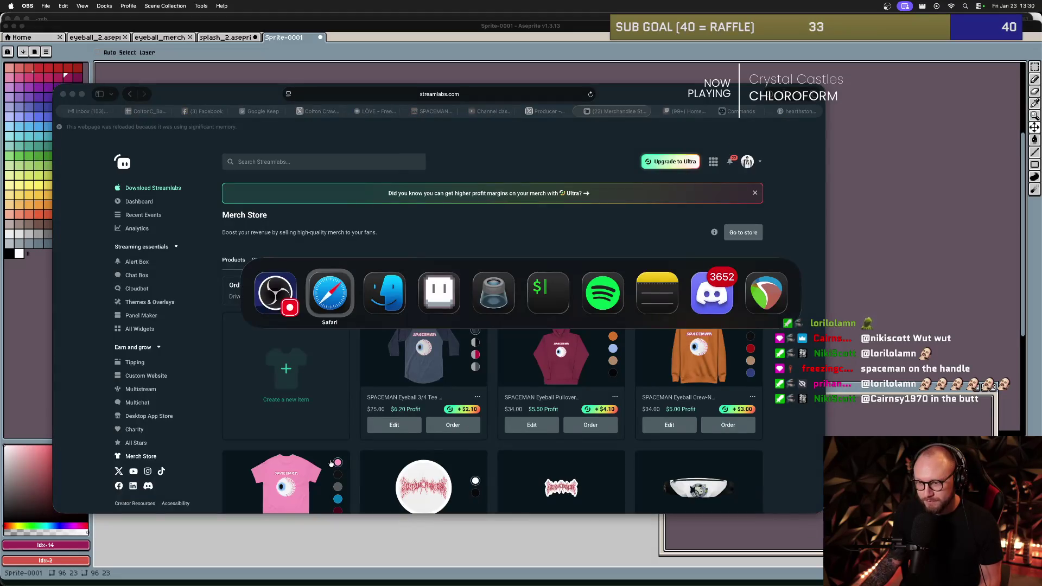
{"action": "key", "text": "super+Tab"}
{"action": "key", "text": "super+Tab"}
{"action": "key", "text": "super+Tab"}
{"action": "key", "text": "super+Tab"}
{"action": "key", "text": "super+Tab"}
{"action": "key", "text": "super+Tab"}
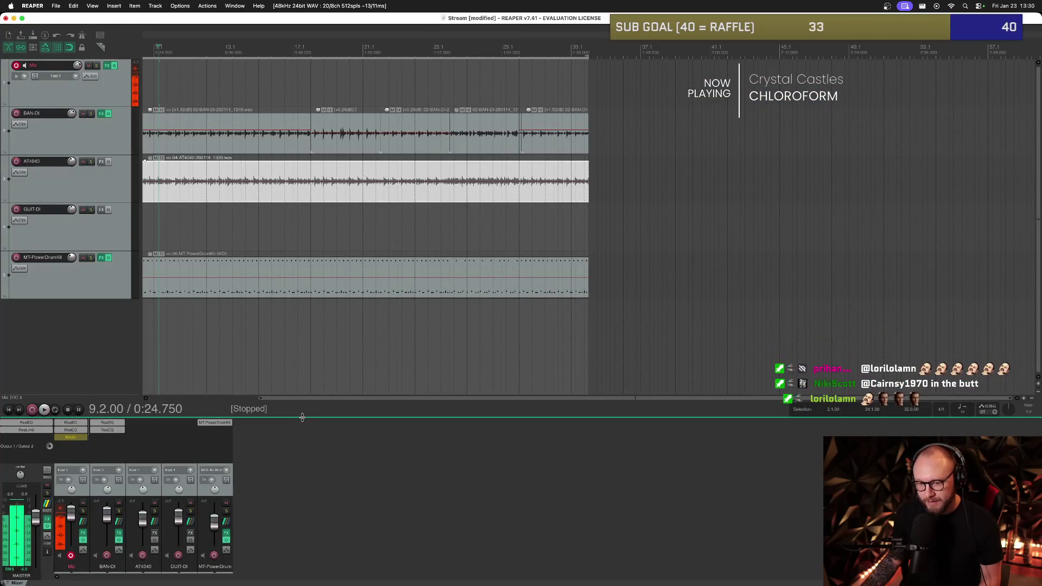
{"action": "key", "text": "super+Tab"}
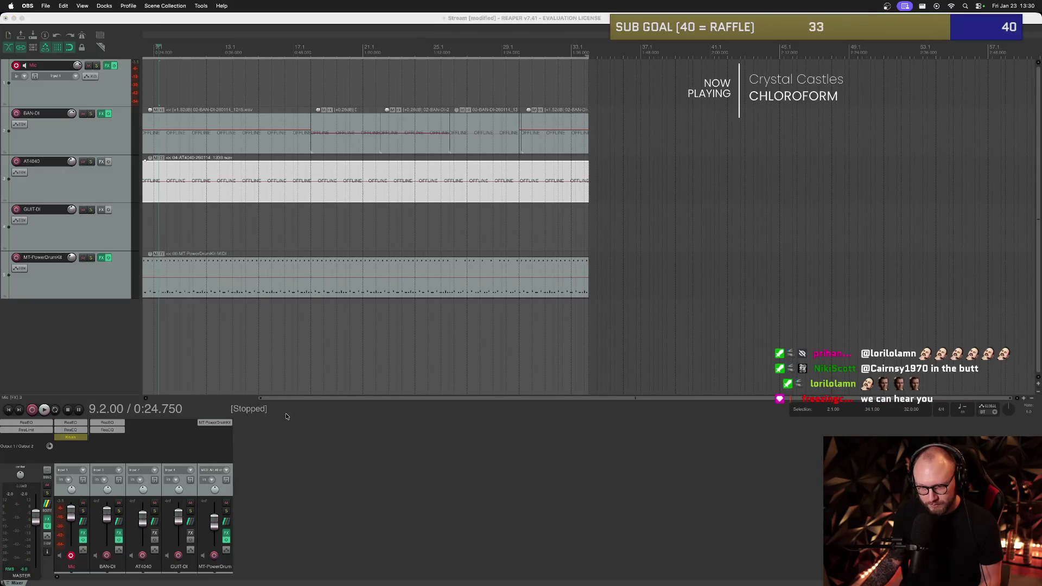
{"action": "key", "text": "super+Tab"}
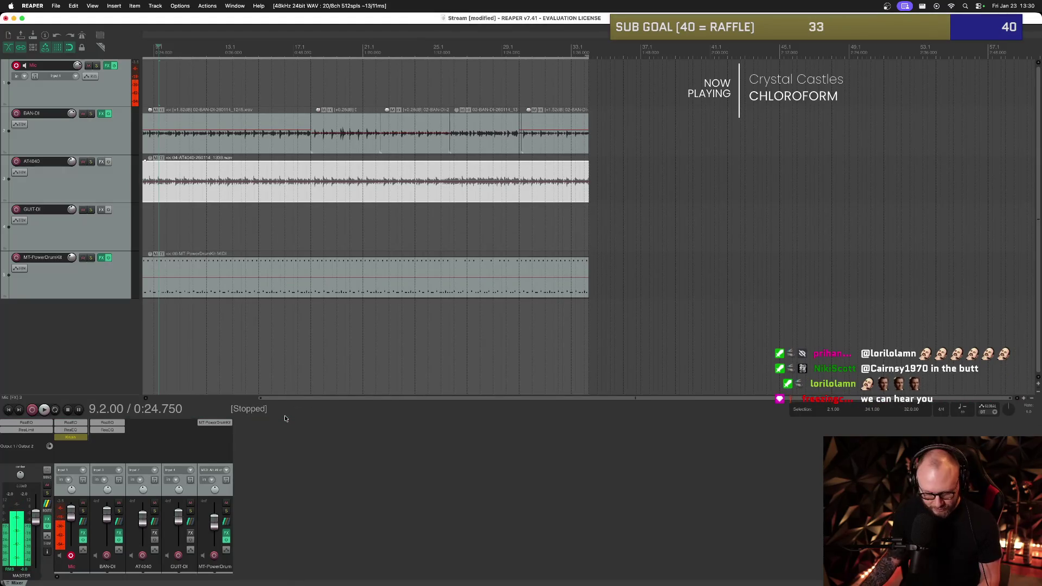
{"action": "left_click", "coordinate": [527, 203]}
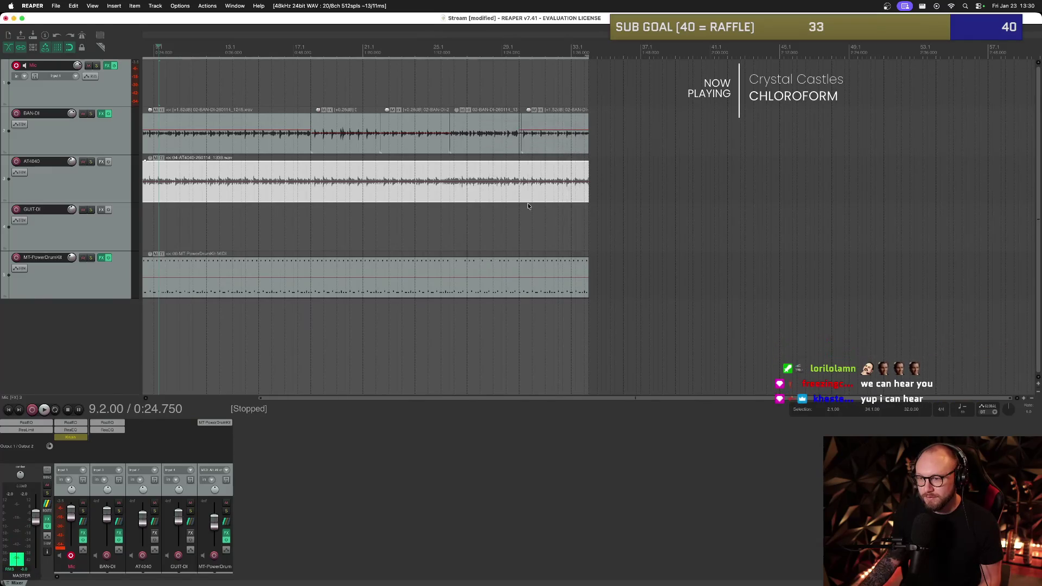
{"action": "key", "text": "super+Tab"}
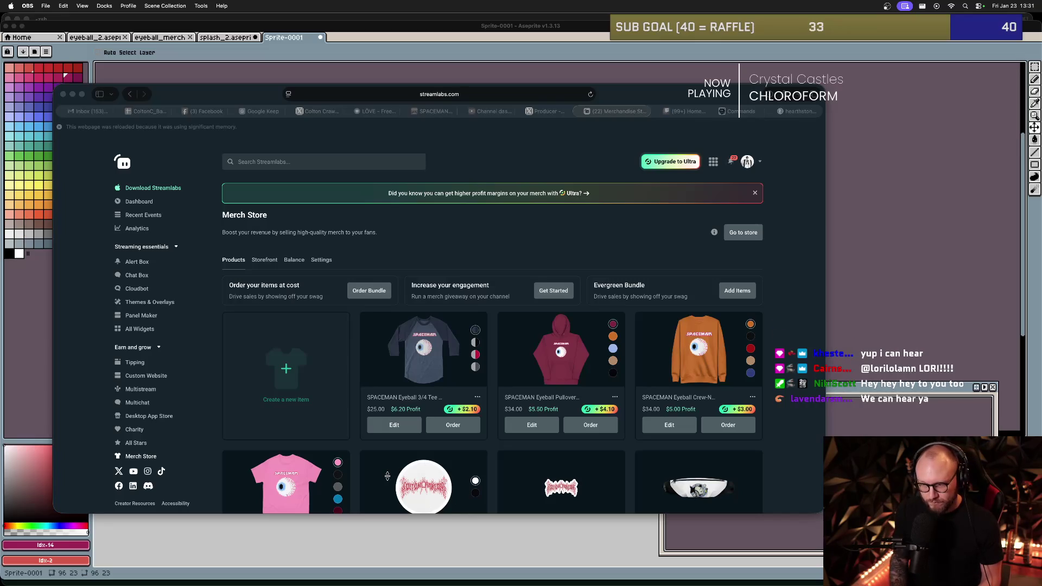
{"action": "key", "text": "super+Tab"}
{"action": "key", "text": "super+Tab"}
{"action": "key", "text": "super+Tab"}
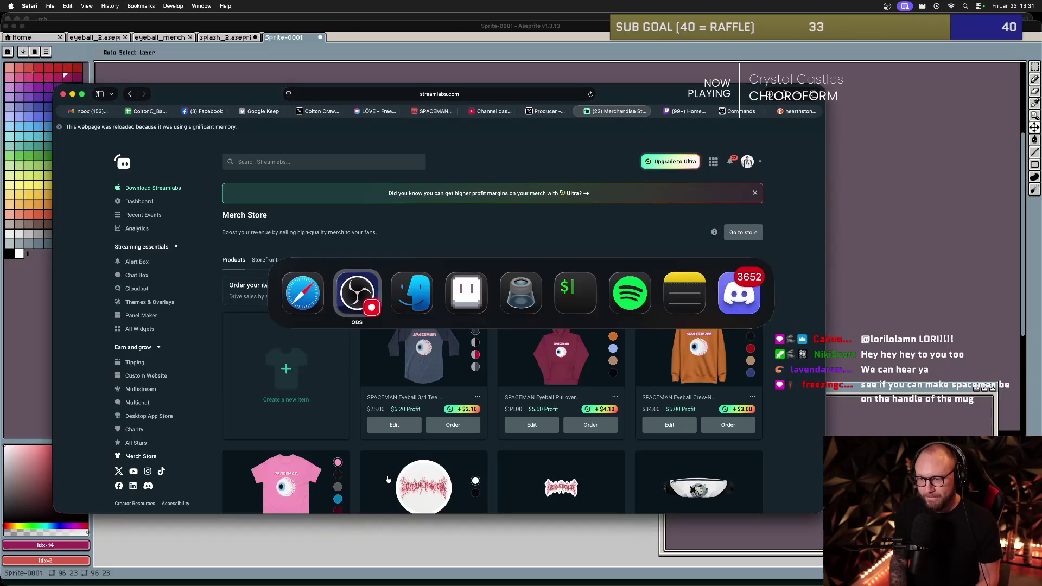
- Launch REAPER with the 'reaper' command in iTerm and dismiss the evaluation notice
{"action": "type", "text": "reaper"}
{"action": "key", "text": "Return"}
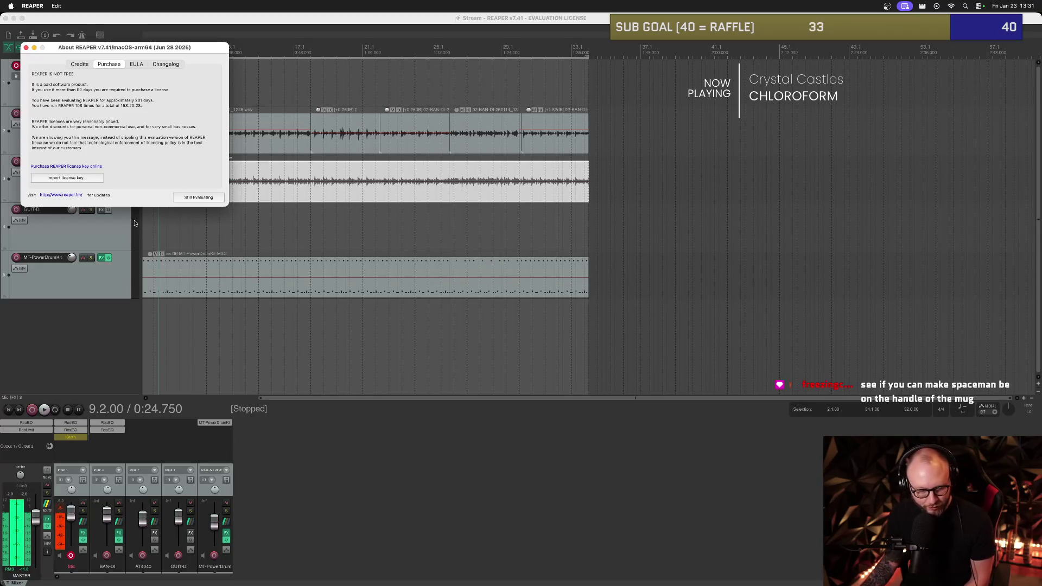
{"action": "left_click", "coordinate": [187, 198]}
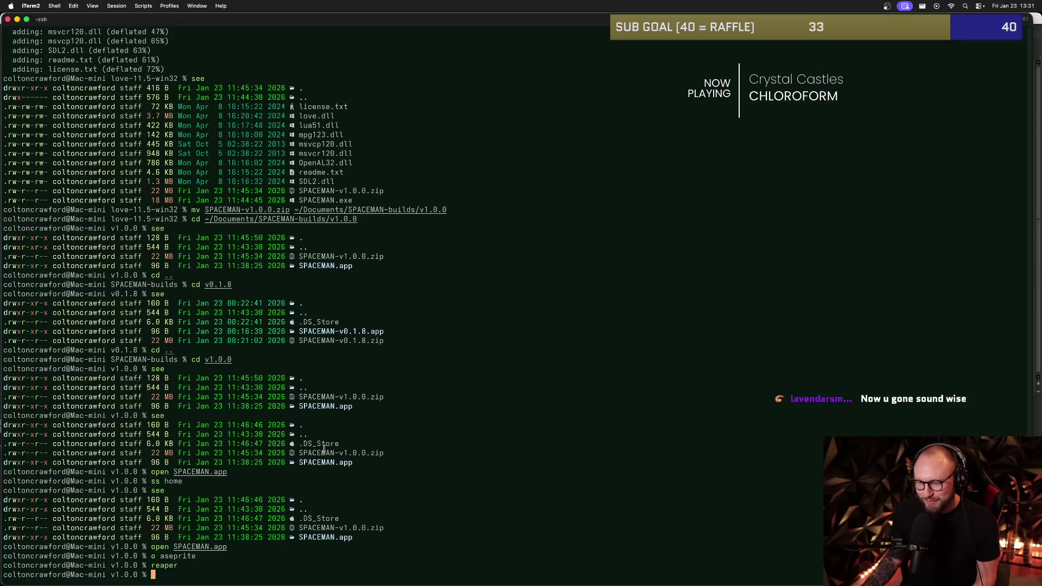
- Switch from iTerm through OBS back to the REAPER Stream project
{"action": "key", "text": "super+Tab"}
{"action": "key", "text": "super+Tab"}
{"action": "key", "text": "super+Tab"}
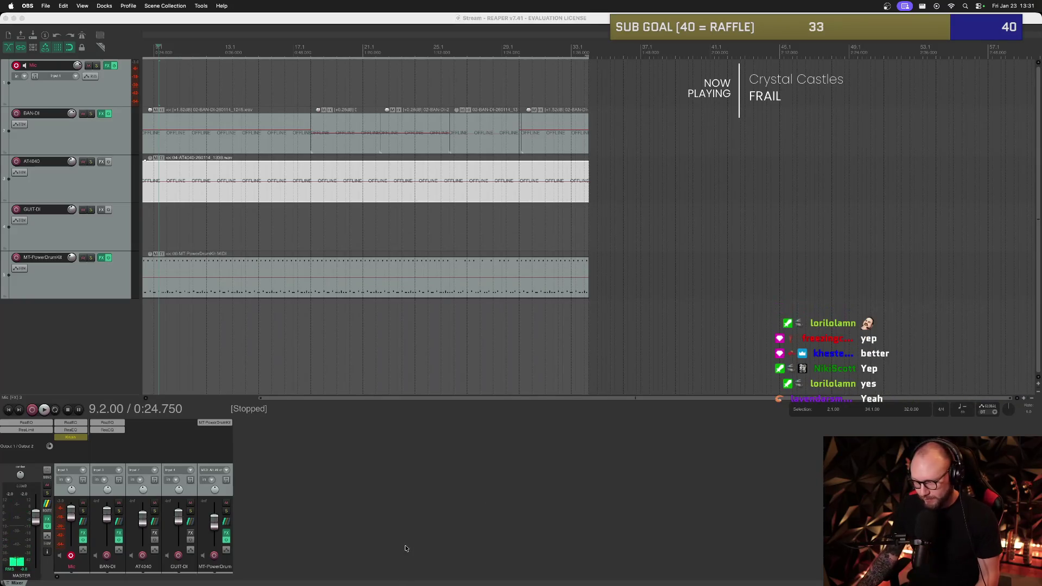
{"action": "key", "text": "super+Tab"}
{"action": "key", "text": "super+Tab"}
{"action": "key", "text": "super+Tab"}
{"action": "key", "text": "super+Tab"}
{"action": "key", "text": "super+Tab"}
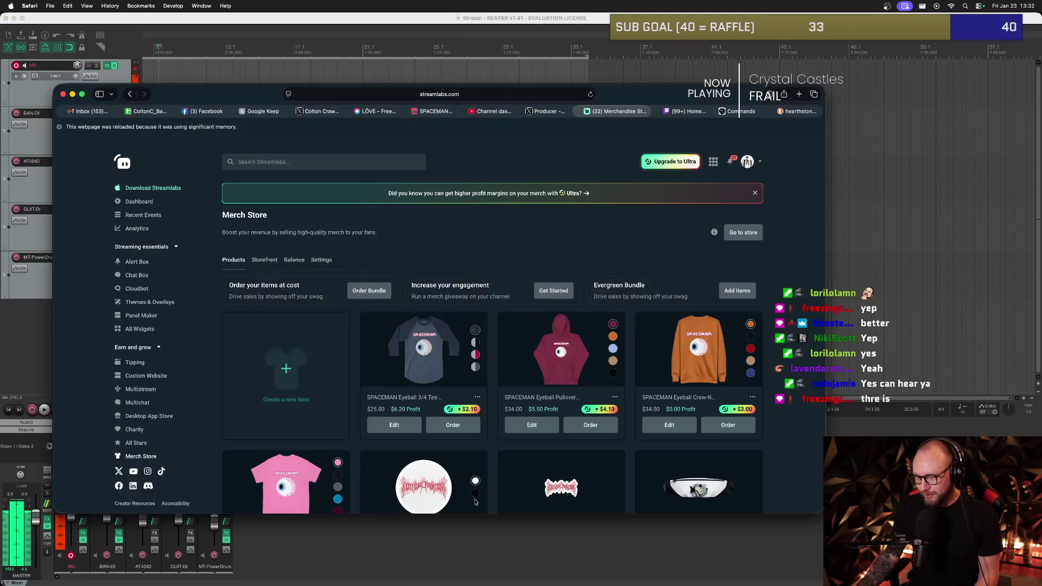
- Switch between OBS and the browser and dismiss the Ultra upgrade popover
{"action": "key", "text": "super+Tab"}
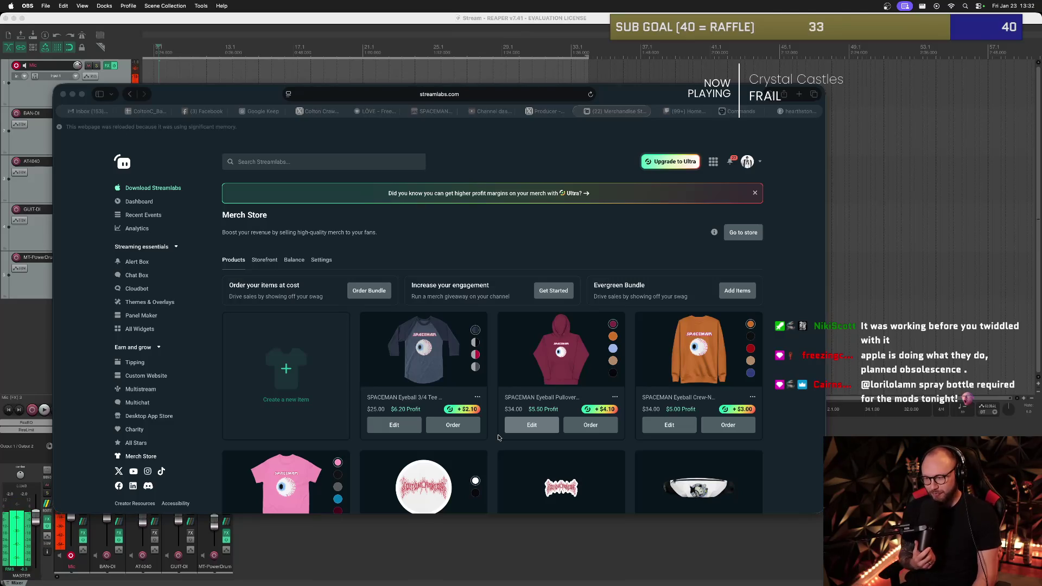
{"action": "left_click", "coordinate": [495, 471]}
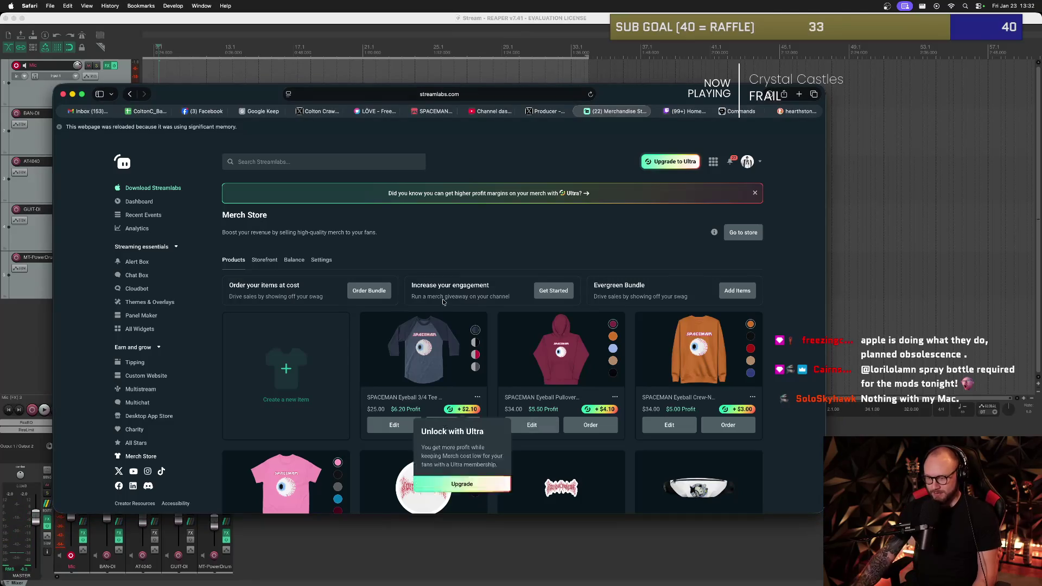
{"action": "key", "text": "super+Tab"}
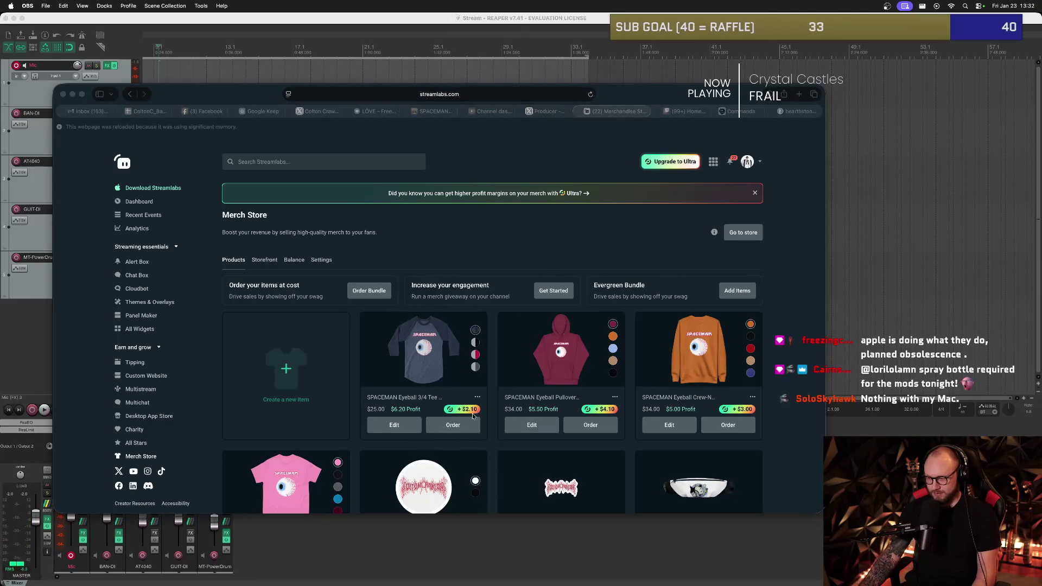
{"action": "mouse_move", "coordinate": [475, 413]}
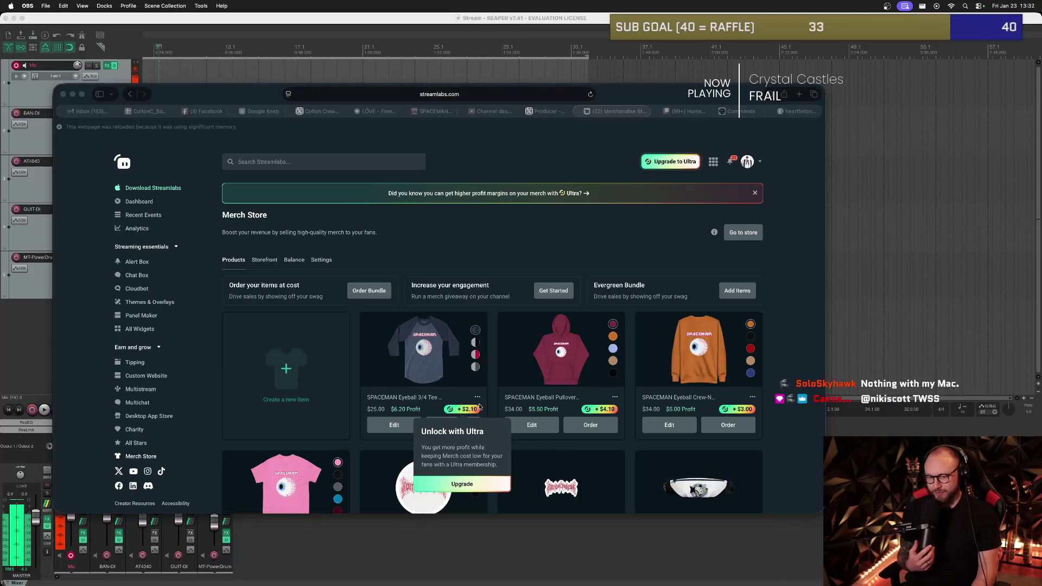
{"action": "left_click", "coordinate": [465, 304]}
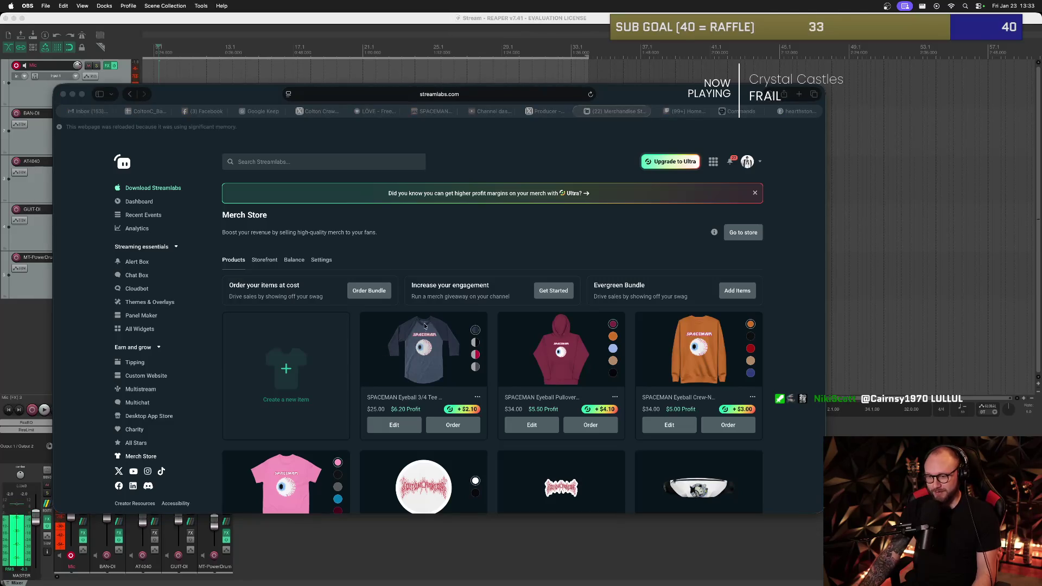
- Return to the Merch Store Products page and start creating a new merch item
{"action": "left_click", "coordinate": [372, 340]}
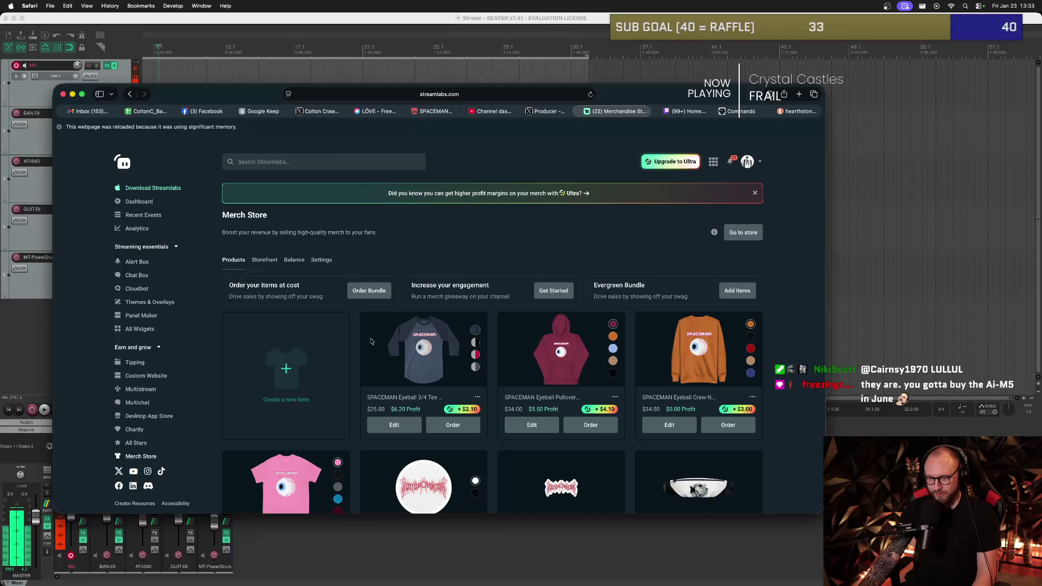
{"action": "scroll", "coordinate": [374, 342], "scroll_direction": "down", "scroll_amount": 4}
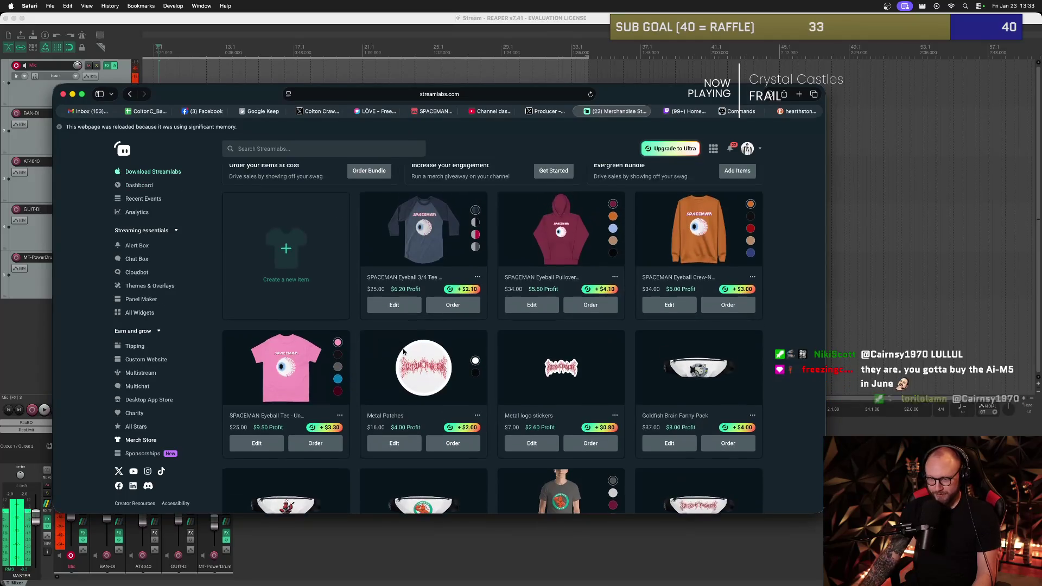
{"action": "scroll", "coordinate": [407, 351], "scroll_direction": "up", "scroll_amount": 2}
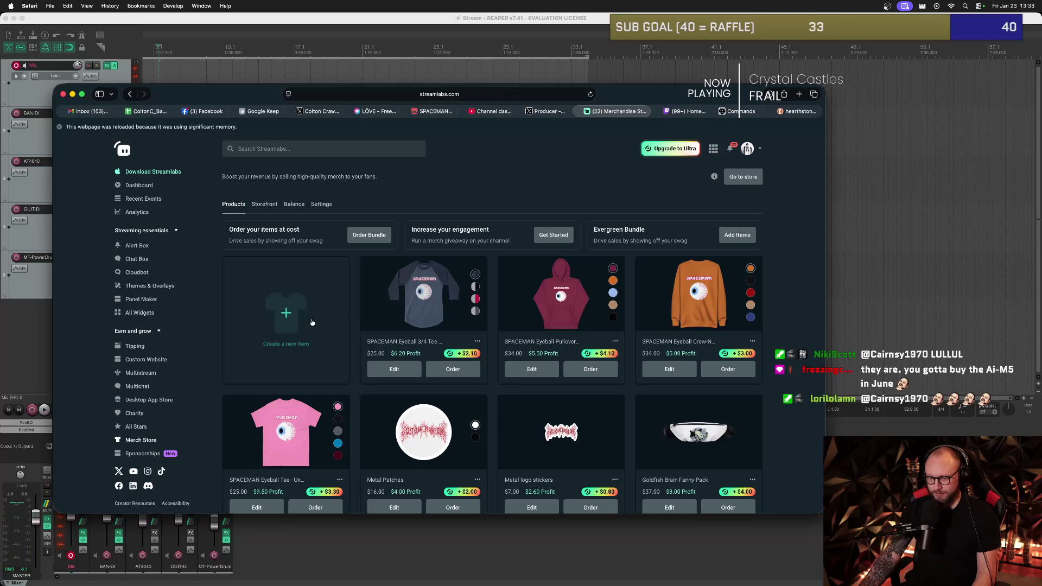
{"action": "left_click", "coordinate": [286, 314]}
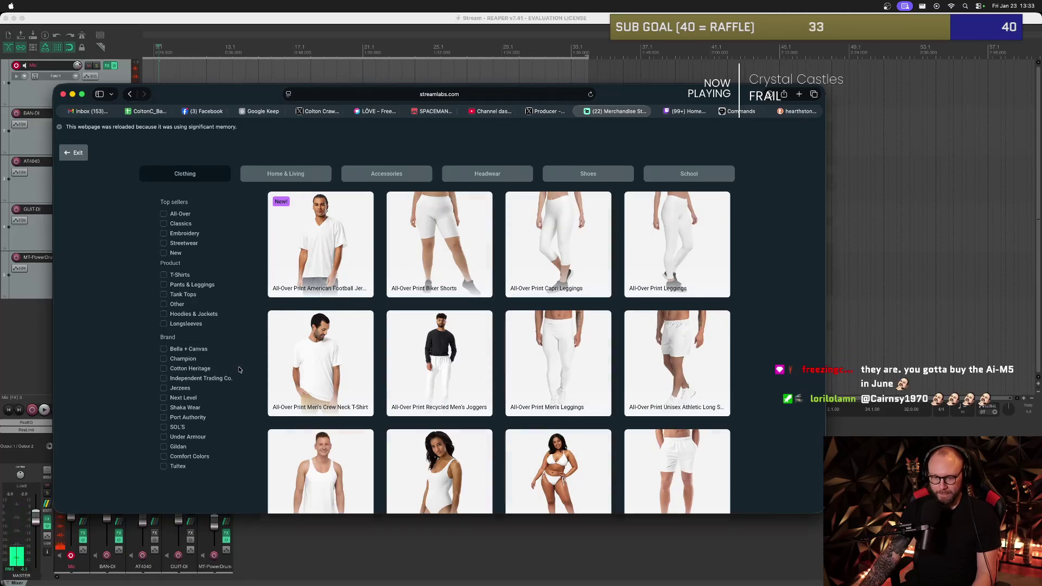
- Filter the Home & Living catalog to Drinkware and choose the Black Glossy Mug
{"action": "key", "text": "super+Tab"}
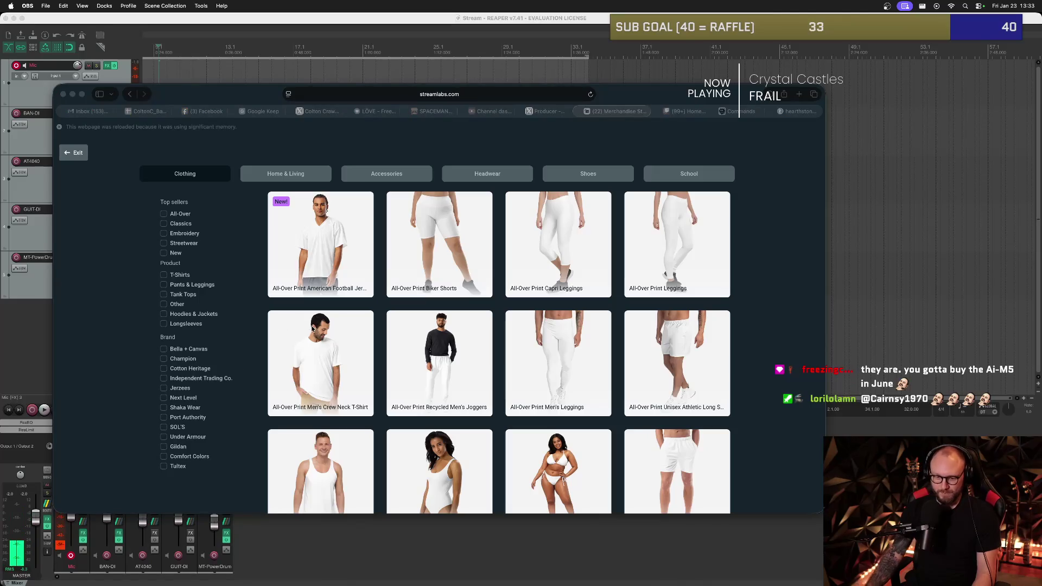
{"action": "key", "text": "super+Tab"}
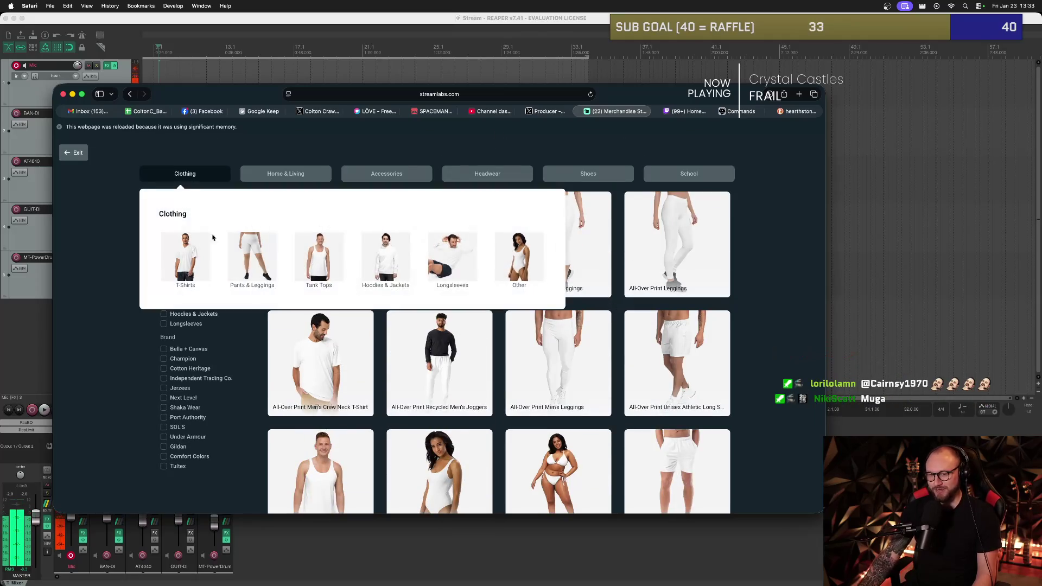
{"action": "scroll", "coordinate": [729, 320], "scroll_direction": "down", "scroll_amount": 10}
{"action": "scroll", "coordinate": [729, 321], "scroll_direction": "up", "scroll_amount": 15}
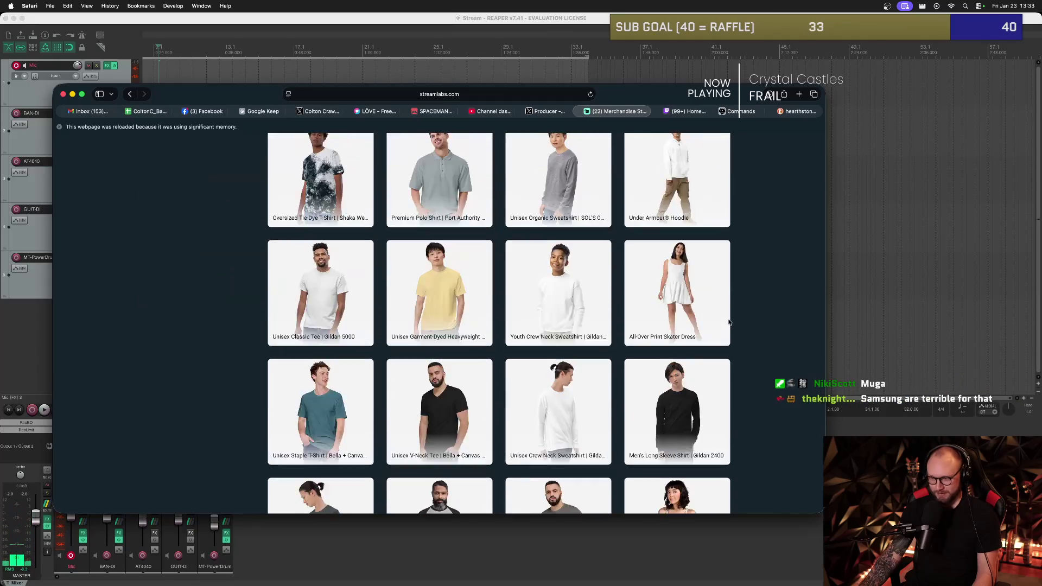
{"action": "mouse_move", "coordinate": [294, 179]}
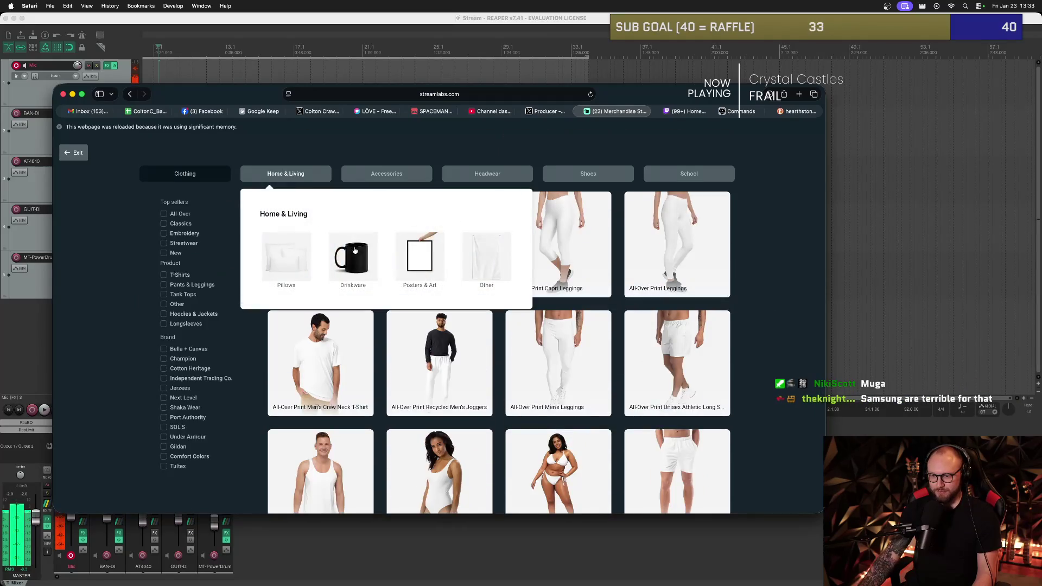
{"action": "left_click", "coordinate": [353, 252]}
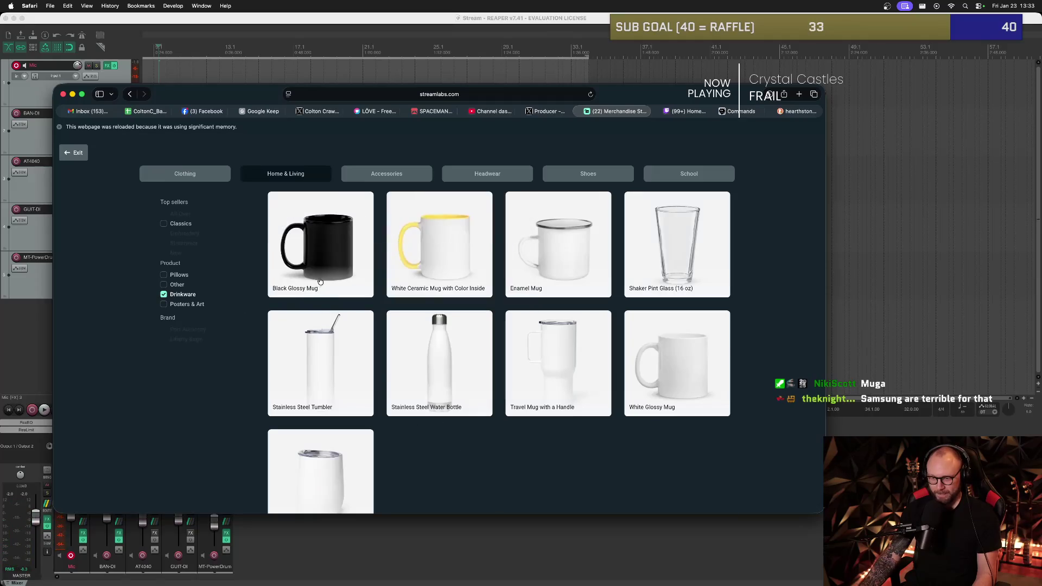
{"action": "left_click", "coordinate": [320, 282]}
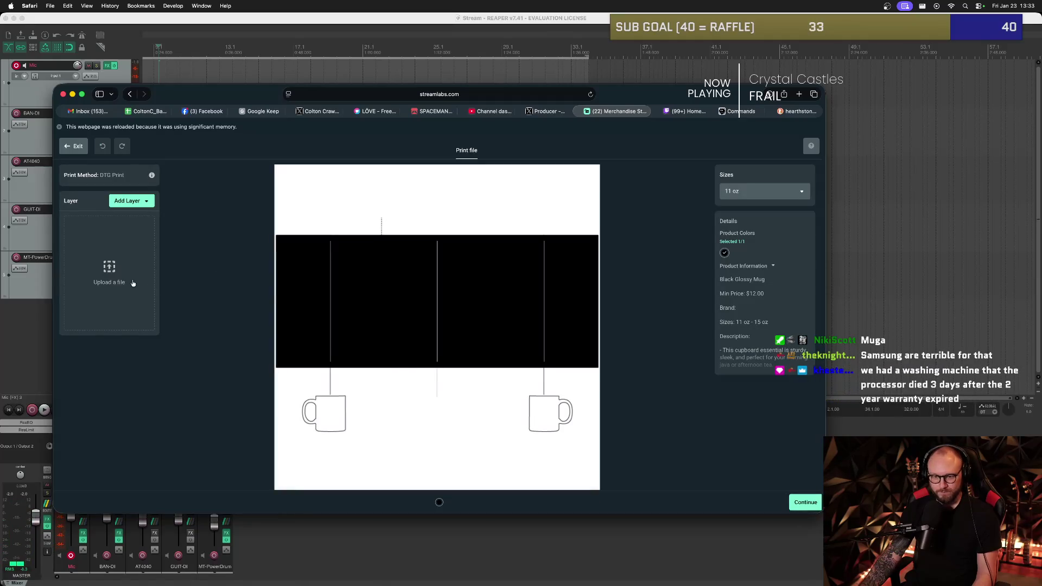
- Add the eyeball_merch pixel eyeball image as a new layer on the mug
{"action": "left_click", "coordinate": [140, 203]}
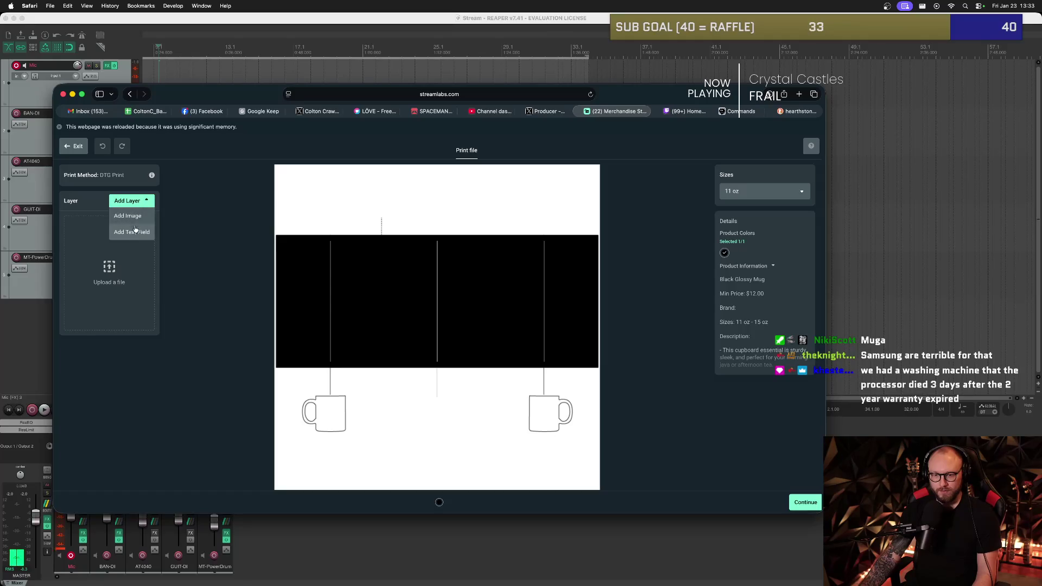
{"action": "left_click", "coordinate": [134, 217]}
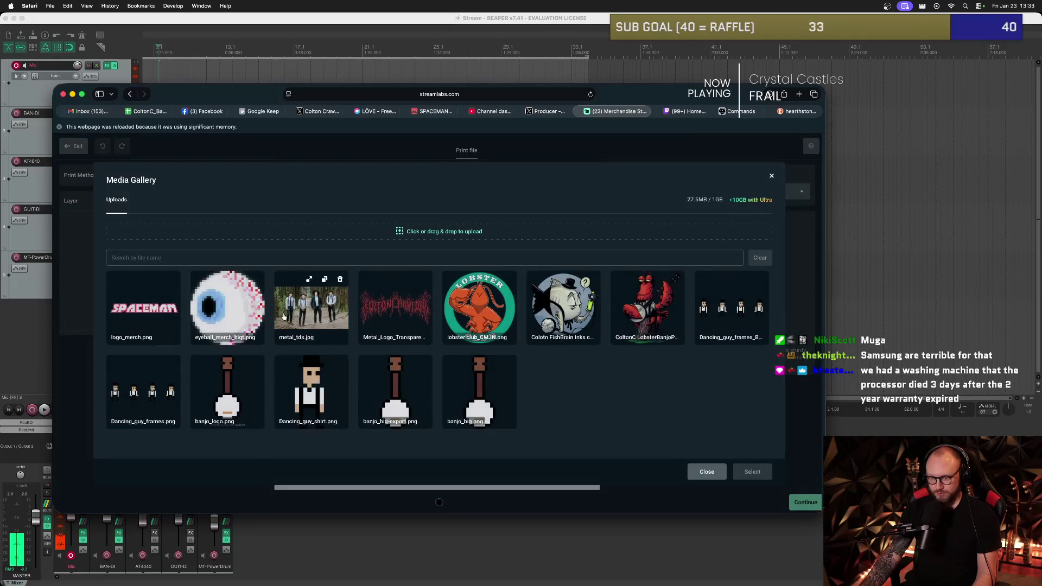
{"action": "left_click", "coordinate": [228, 304]}
{"action": "left_click", "coordinate": [758, 473]}
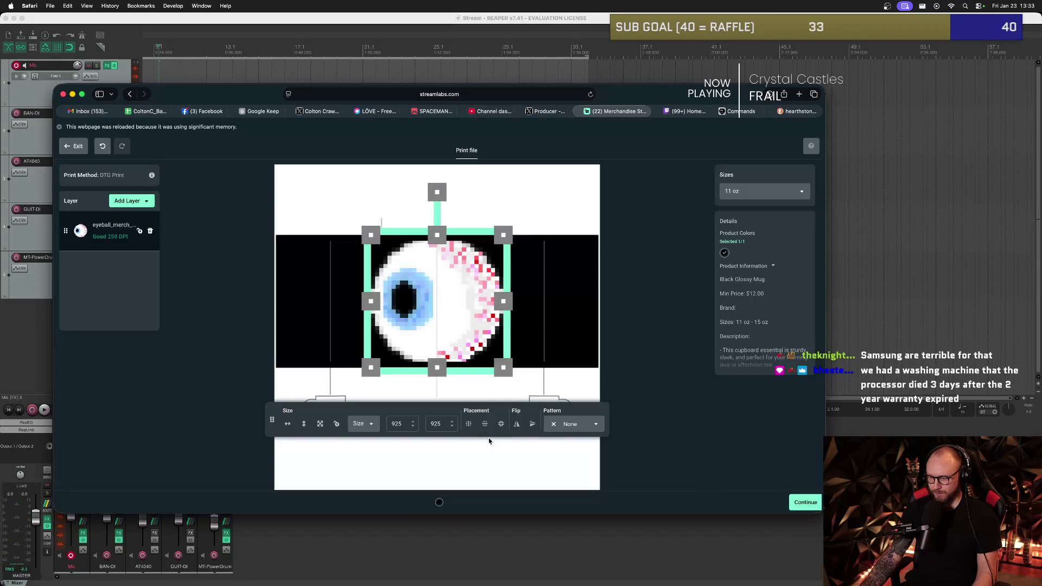
- Shrink the eyeball to 515.4, move it to the mug's left, and add another image layer
{"action": "left_click_drag", "start_coordinate": [504, 240], "coordinate": [474, 268]}
{"action": "left_click_drag", "start_coordinate": [448, 306], "coordinate": [396, 306]}
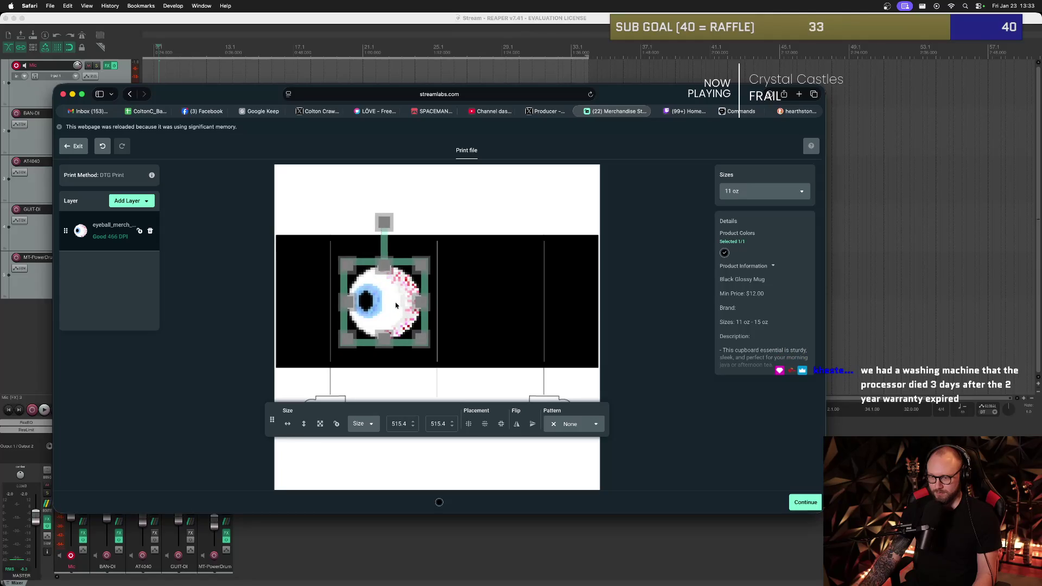
{"action": "left_click", "coordinate": [433, 343]}
{"action": "left_click", "coordinate": [389, 312]}
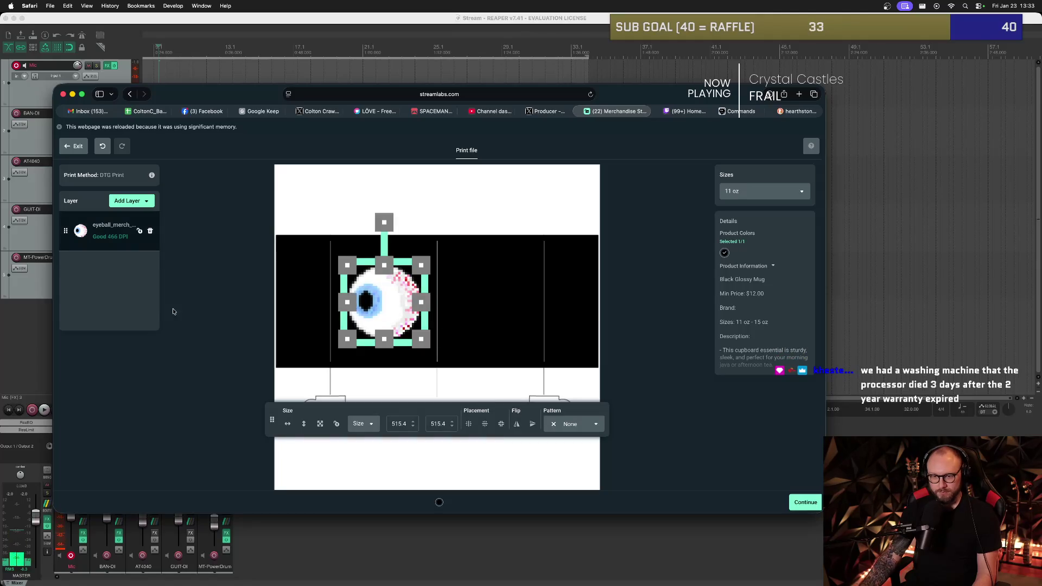
{"action": "left_click", "coordinate": [133, 200]}
{"action": "left_click", "coordinate": [131, 215]}
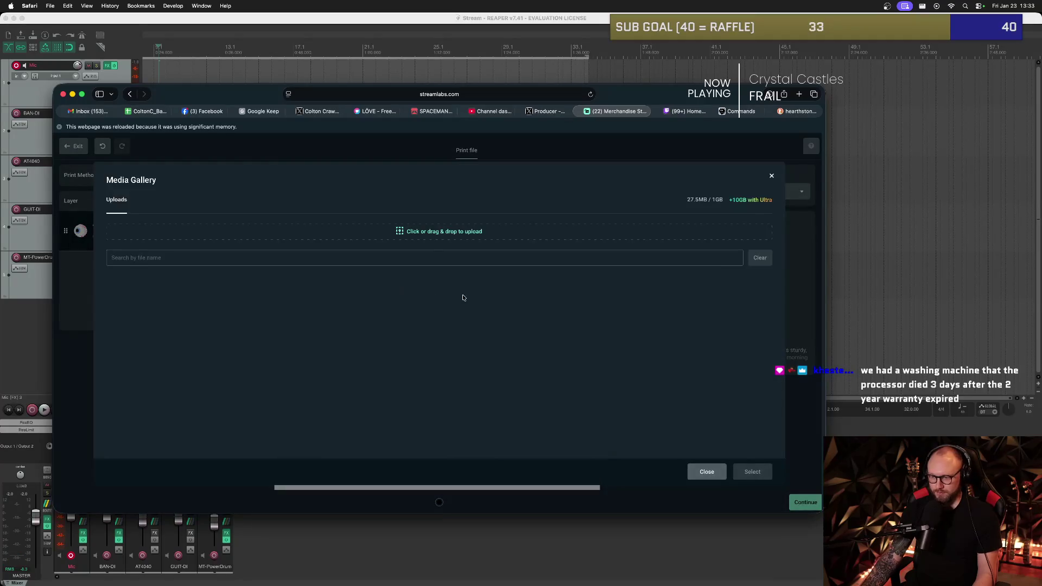
- Add logo_merch.png, shrink it to 638.9 wide and place it right of the eyeball
{"action": "left_click", "coordinate": [144, 308]}
{"action": "left_click", "coordinate": [752, 471]}
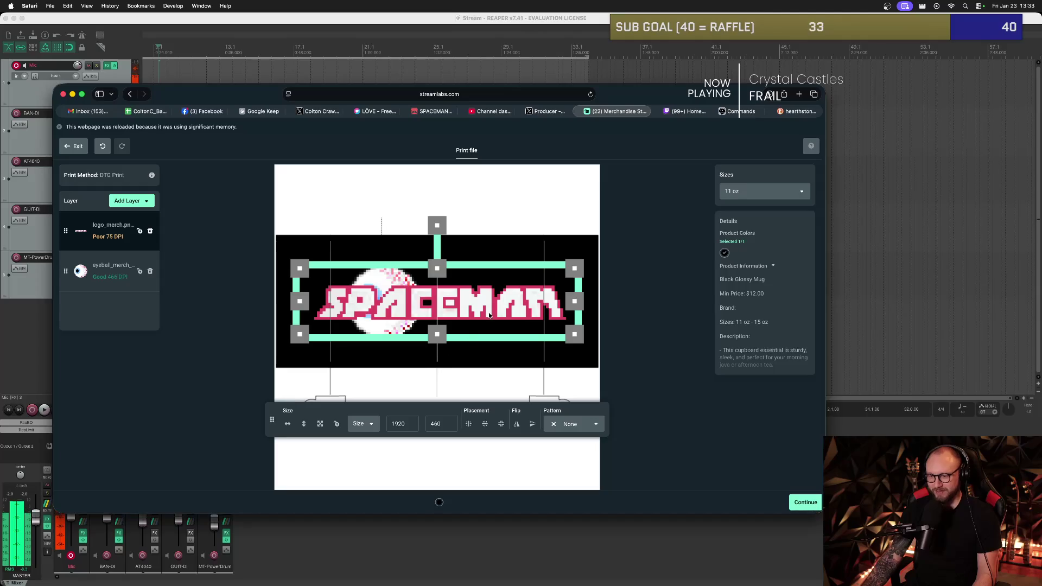
{"action": "mouse_move", "coordinate": [571, 269]}
{"action": "left_mouse_down"}
{"action": "mouse_move", "coordinate": [494, 287]}
{"action": "mouse_move", "coordinate": [496, 306]}
{"action": "left_mouse_up"}
{"action": "scroll", "coordinate": [493, 306], "scroll_direction": "down", "scroll_amount": 3}
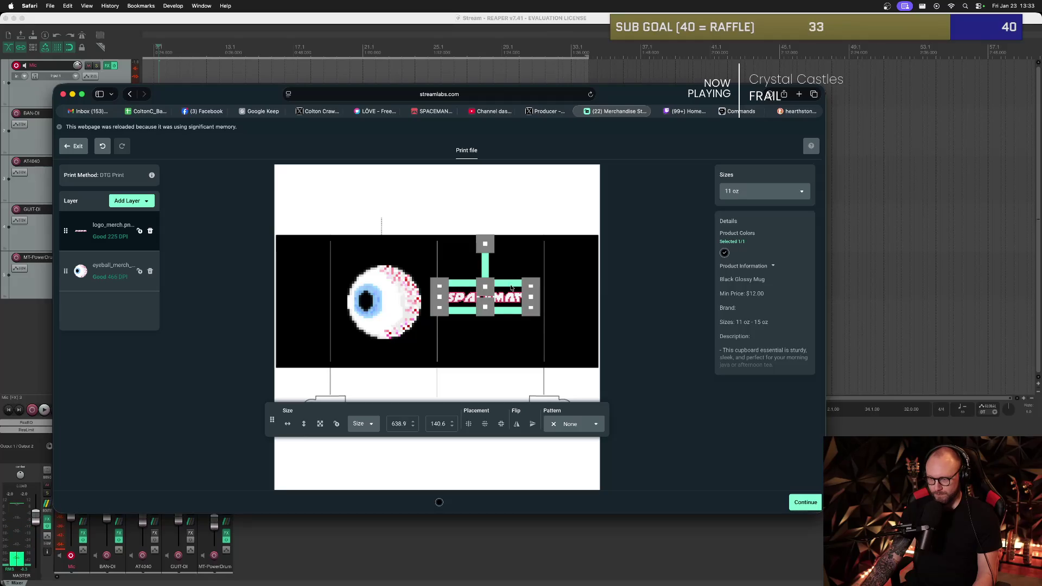
- Preview the eyeball and SPACEMAN logo layout, then continue to generate the mug mockups
{"action": "left_click", "coordinate": [498, 299]}
{"action": "left_click", "coordinate": [497, 299]}
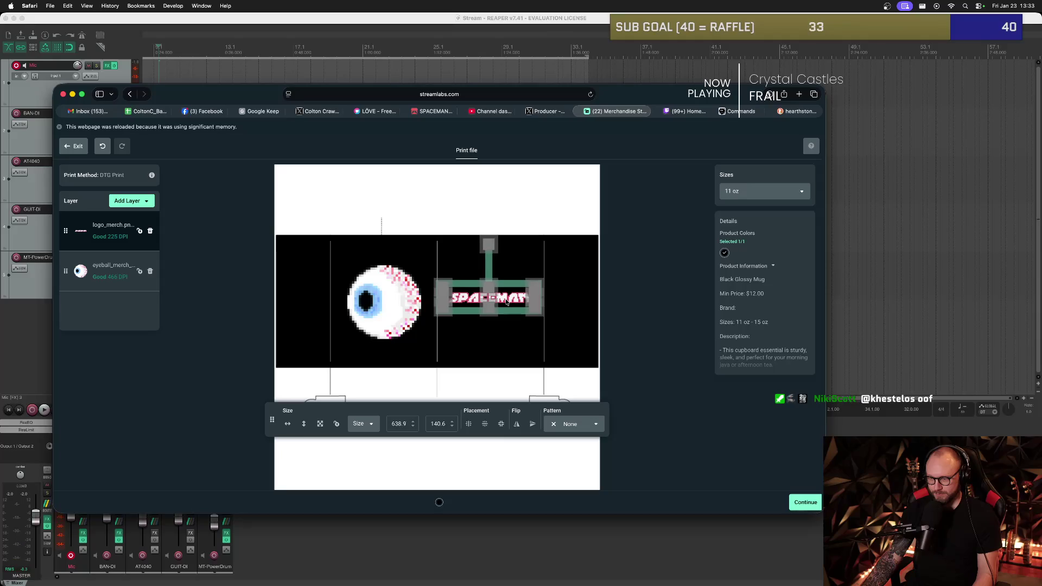
{"action": "left_click", "coordinate": [507, 310]}
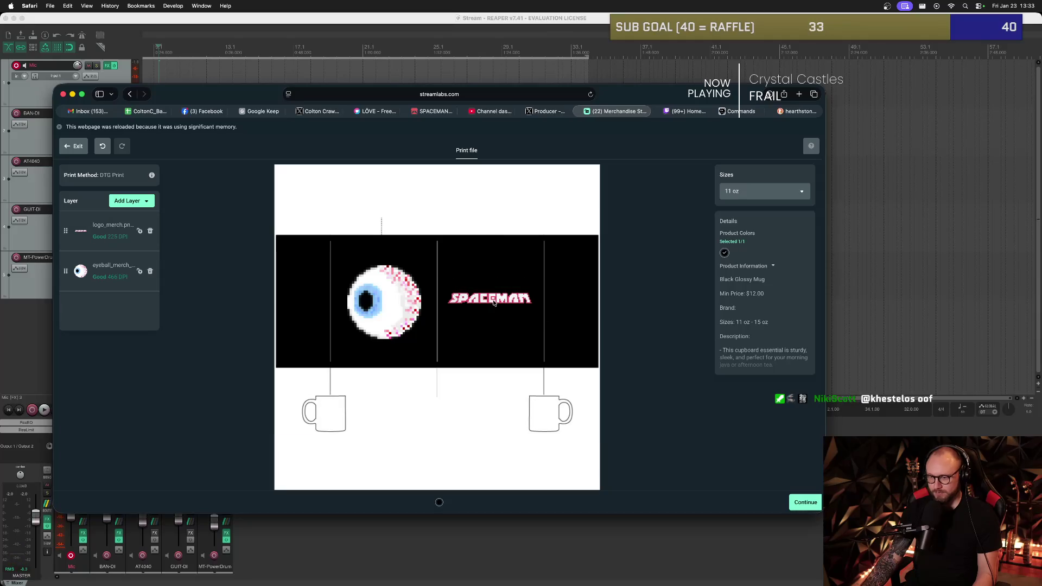
{"action": "left_click", "coordinate": [488, 300]}
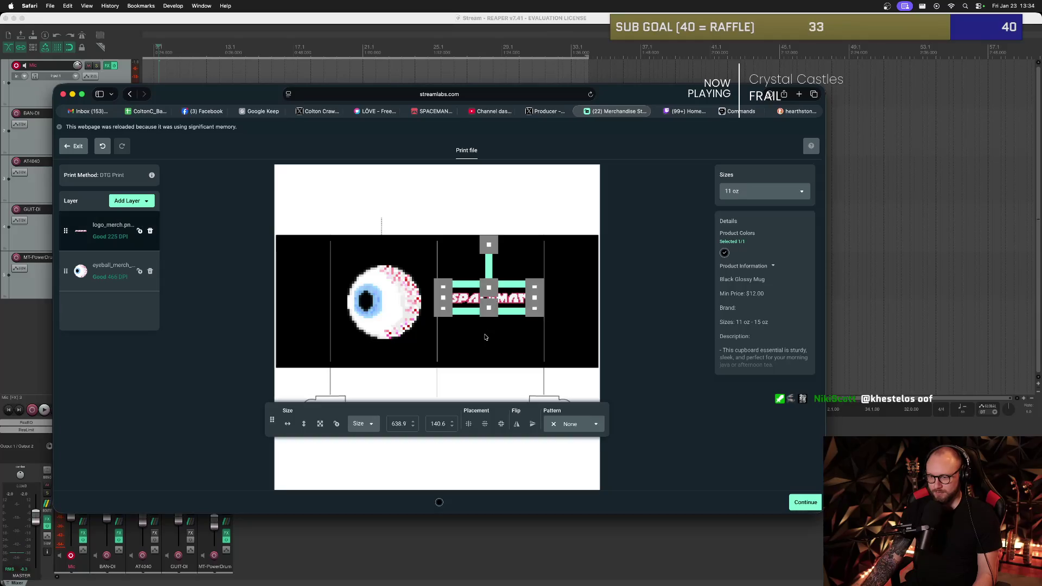
{"action": "left_click", "coordinate": [485, 335]}
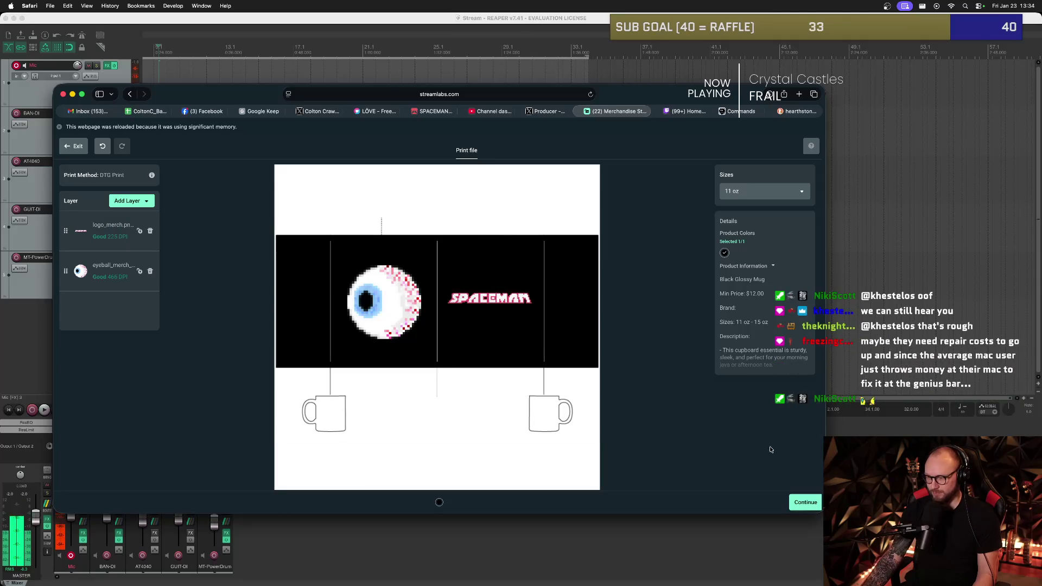
{"action": "left_click", "coordinate": [801, 501]}
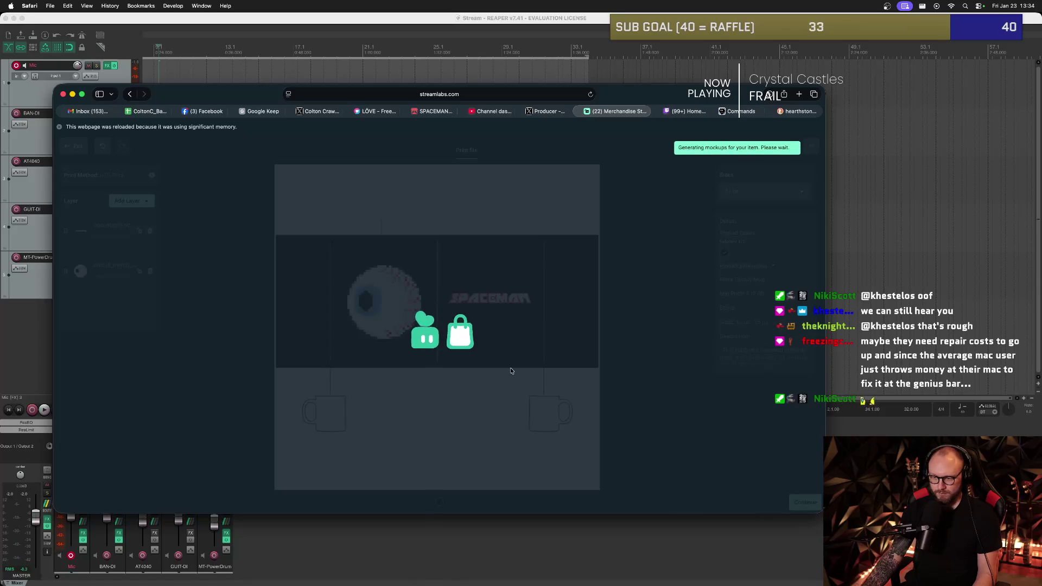
- Select all of the Black Glossy Mug product name and begin typing the SPACEMAN name
{"action": "key", "text": "super+Tab"}
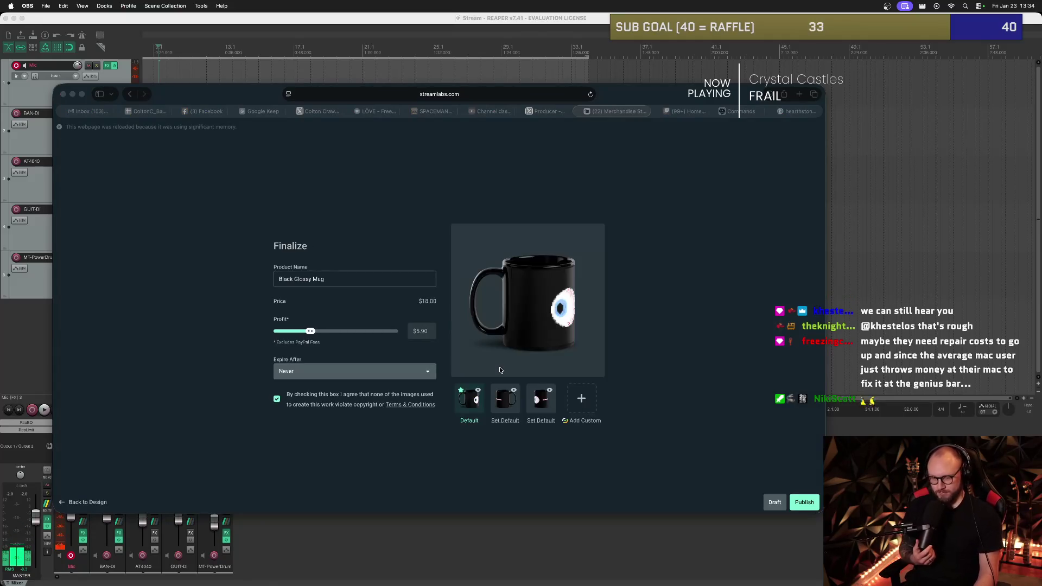
{"action": "left_click", "coordinate": [500, 370]}
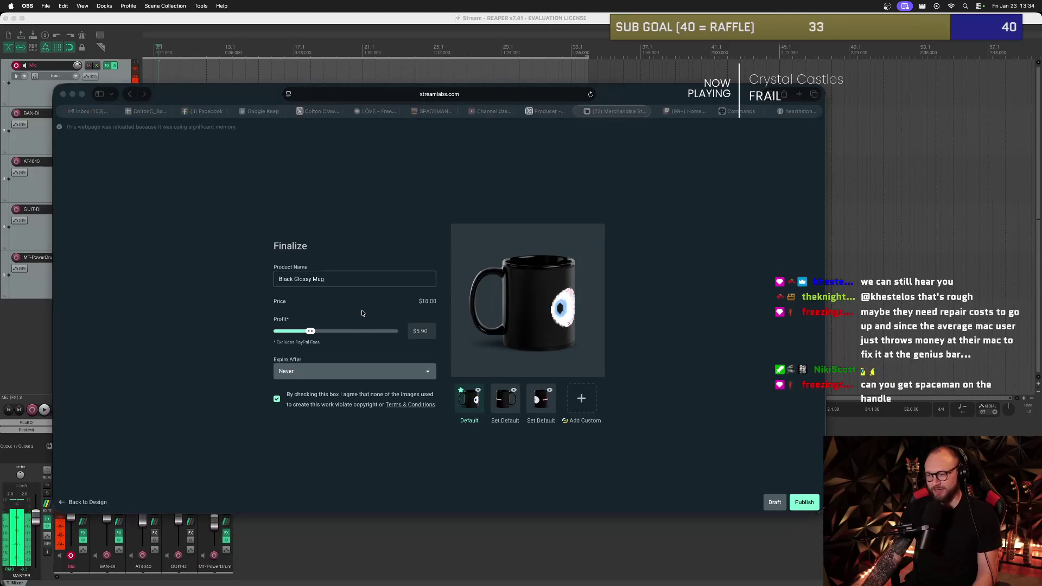
{"action": "double_click", "coordinate": [363, 279]}
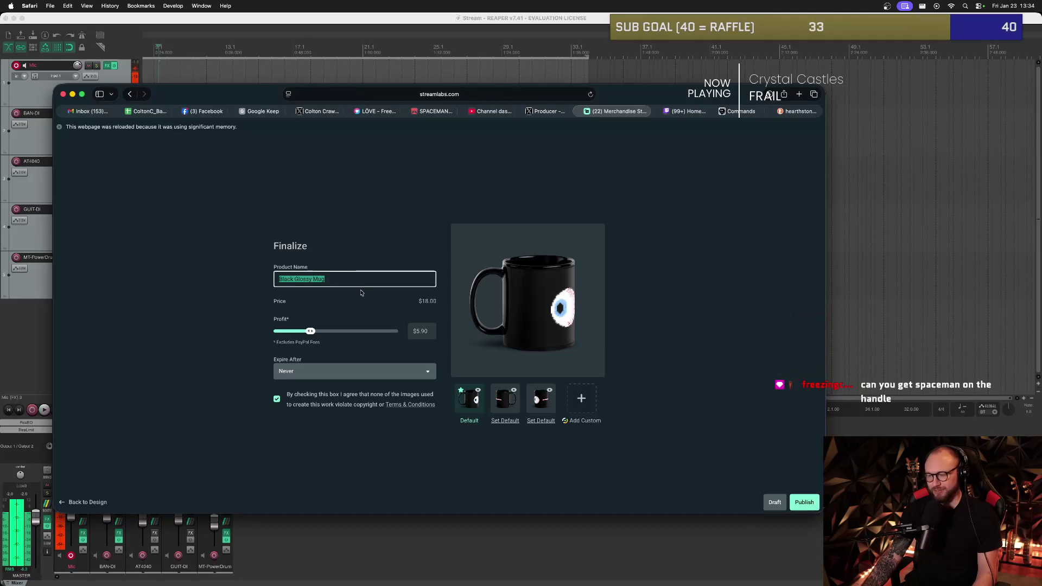
{"action": "left_click", "coordinate": [346, 282]}
{"action": "key", "text": "super+Tab"}
{"action": "key", "text": "super+Tab"}
{"action": "left_click", "coordinate": [337, 279]}
{"action": "key", "text": "super+a"}
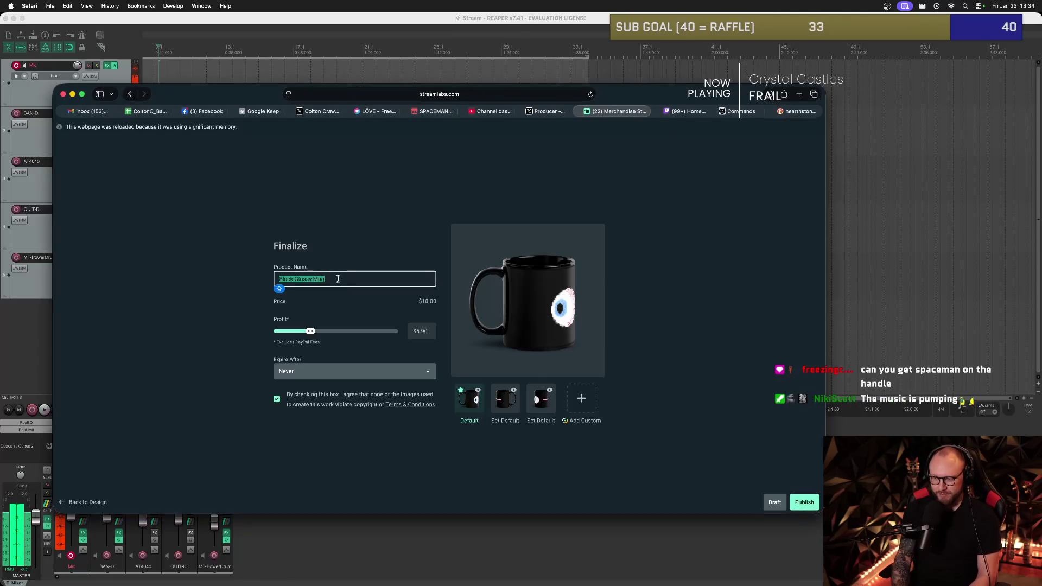
{"action": "type", "text": "SPACEMAN -"}
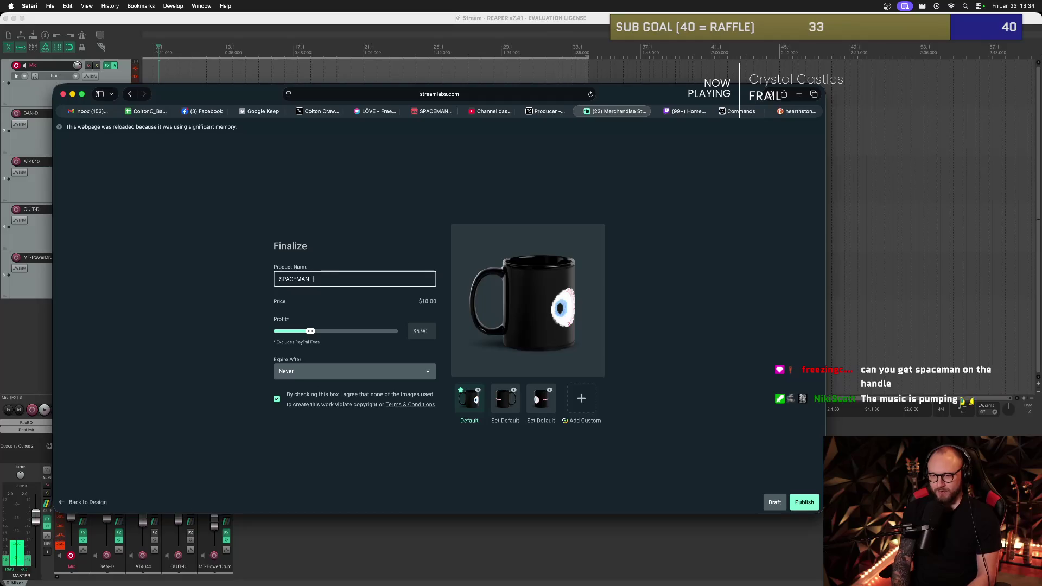